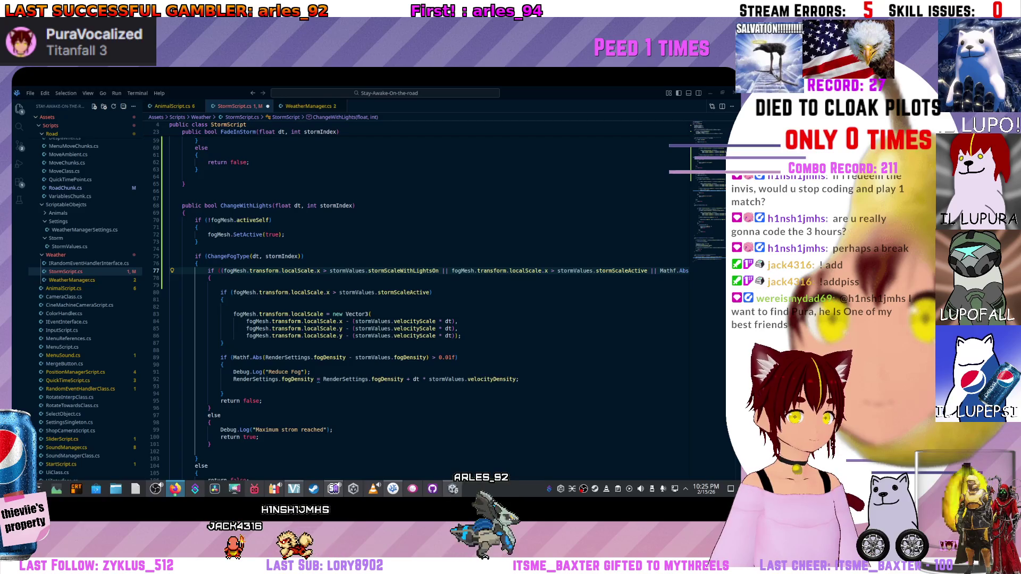
Switch to the Firefox window with the Jetpack Cat page and maximize it.
key(alt+Tab)
key(super+Up)
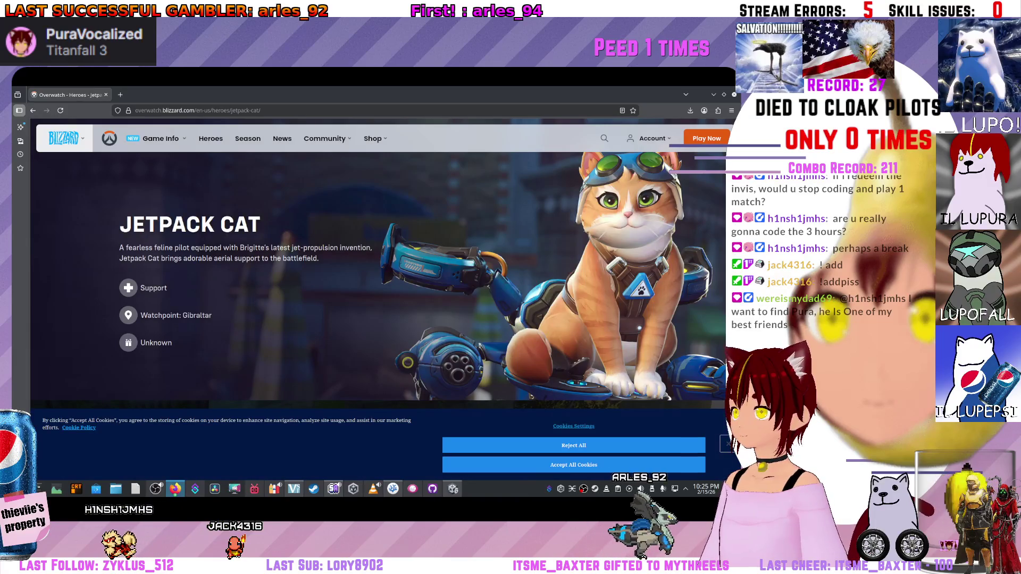
scroll(383, 303, down, 1)
scroll(383, 303, down, 5)
scroll(383, 304, down, 3)
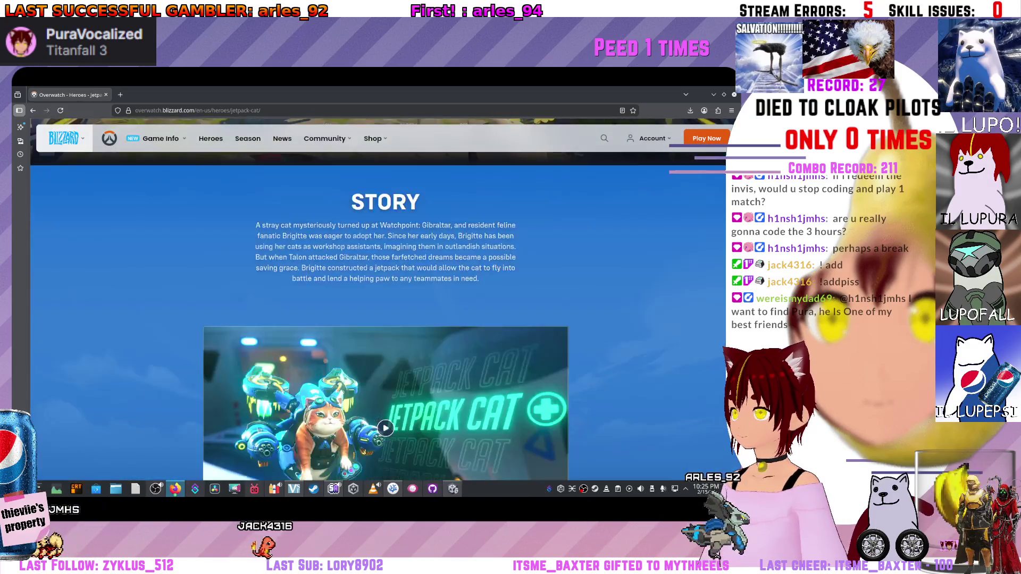
scroll(383, 303, down, 3)
scroll(383, 304, down, 5)
scroll(383, 303, down, 1)
scroll(383, 304, up, 5)
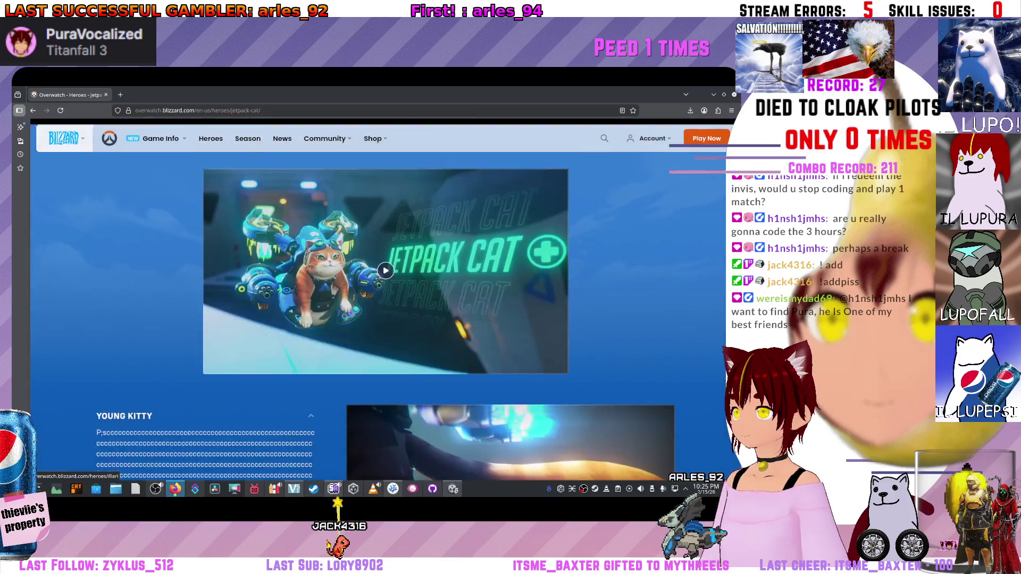
scroll(383, 303, up, 5)
scroll(383, 303, up, 5)
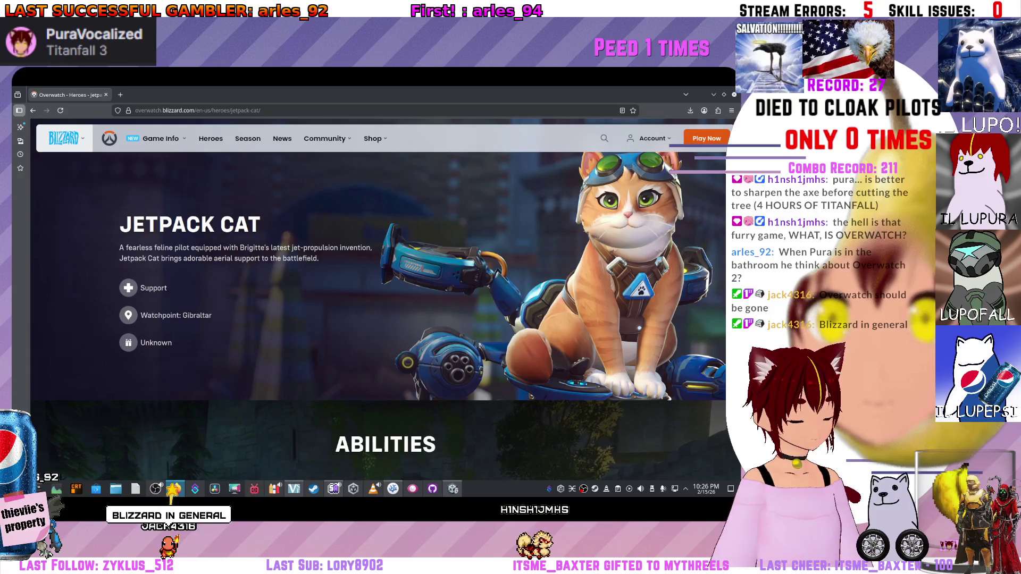
scroll(380, 303, down, 2)
scroll(379, 304, up, 2)
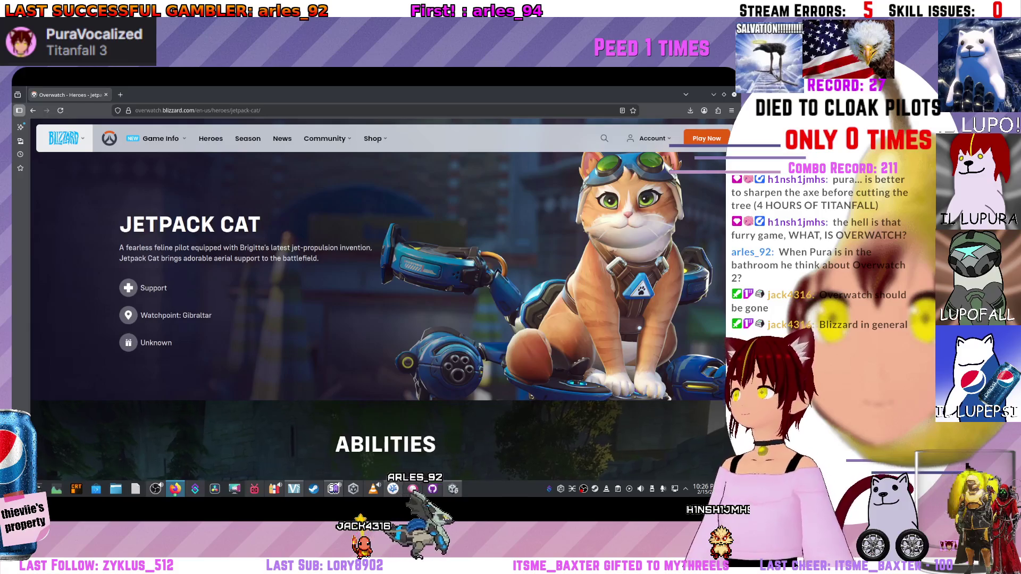
scroll(378, 311, down, 5)
scroll(378, 311, down, 5)
scroll(378, 311, down, 3)
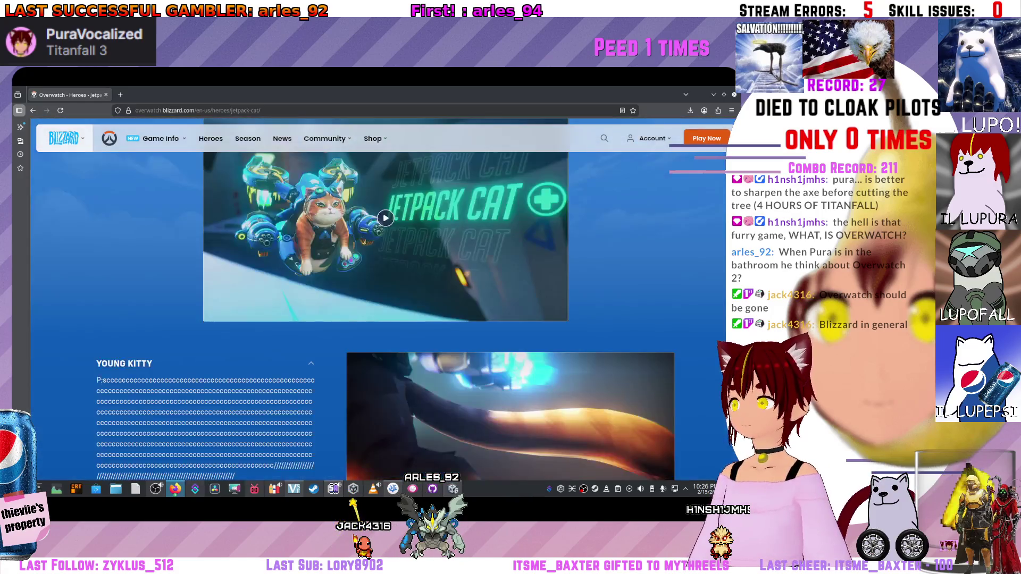
scroll(378, 312, down, 2)
scroll(378, 311, up, 2)
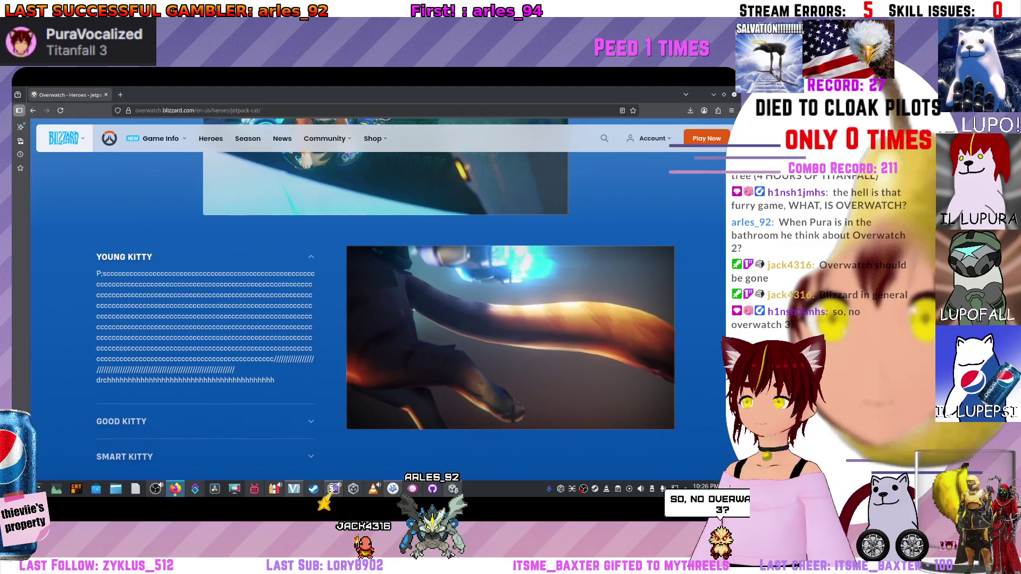
scroll(378, 312, down, 1)
drag(140, 265, 200, 287)
Expand the Good Kitty and Smart Kitty story accordions, ending with Good Kitty open.
click(200, 286)
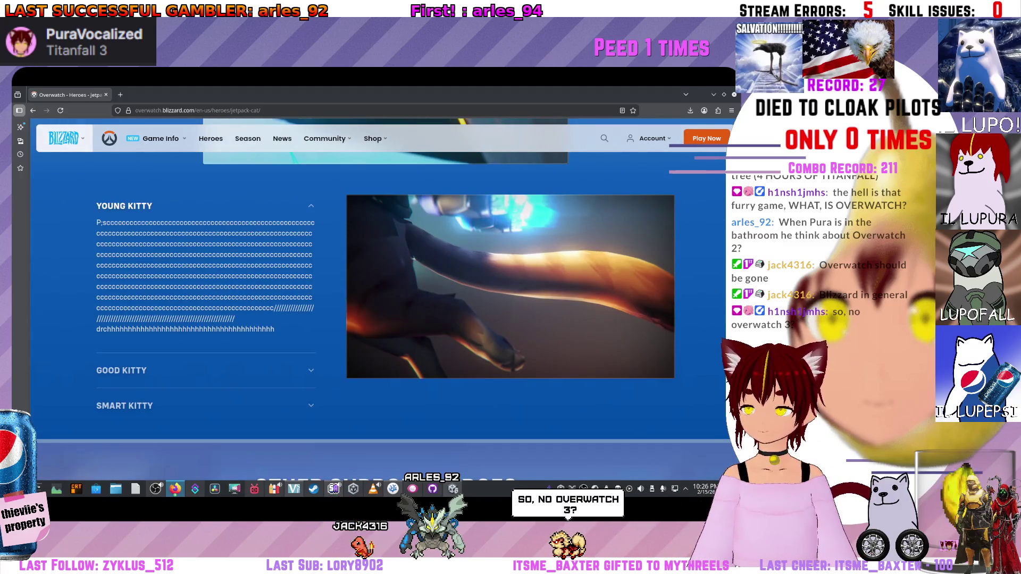
click(121, 370)
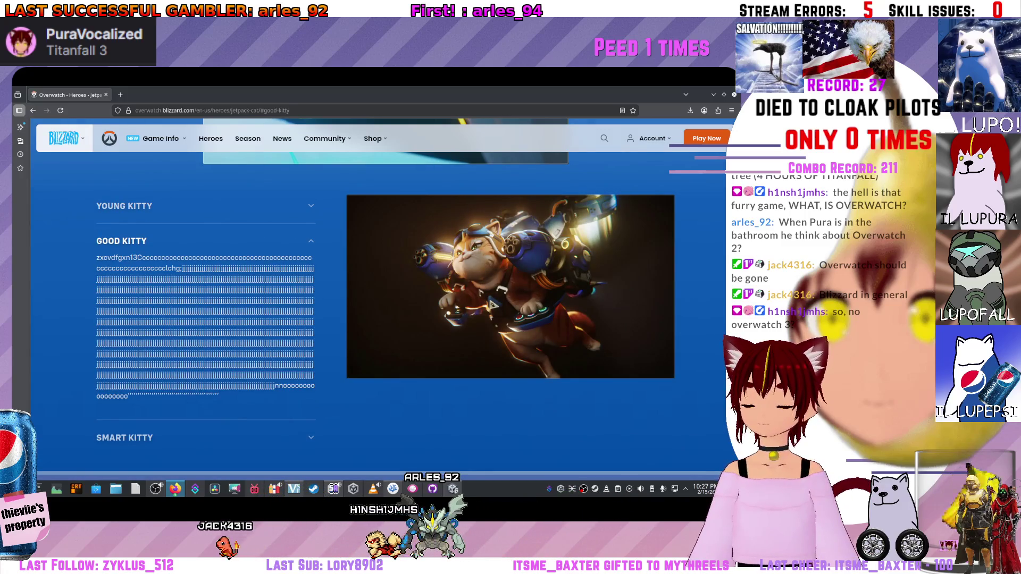
click(124, 438)
scroll(373, 320, up, 1)
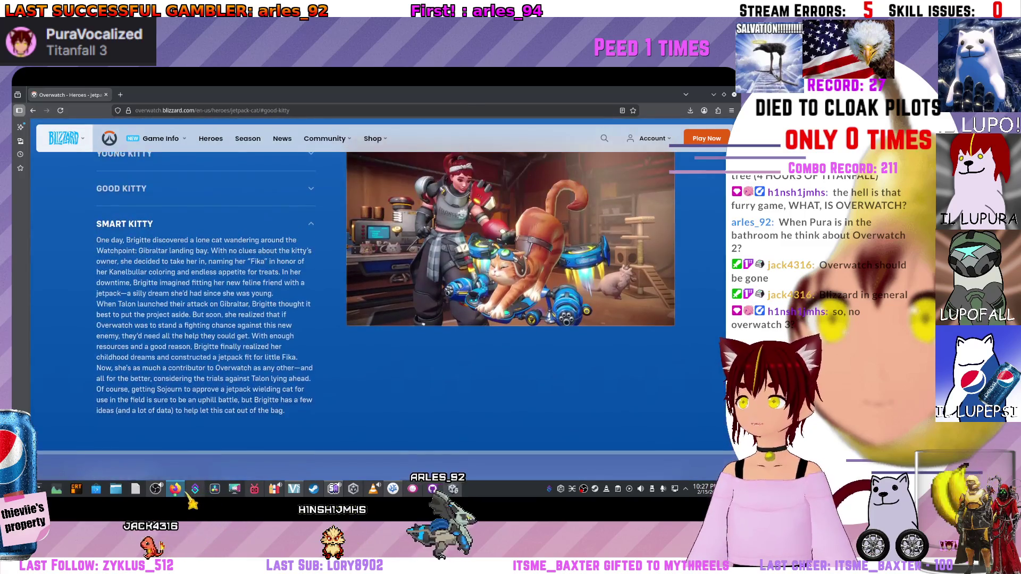
scroll(373, 320, up, 1)
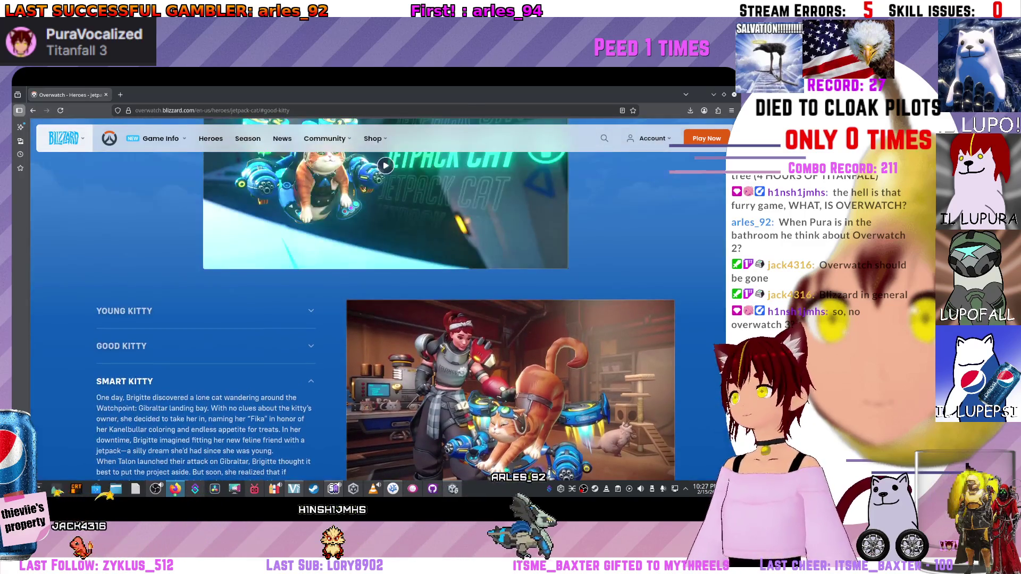
click(121, 282)
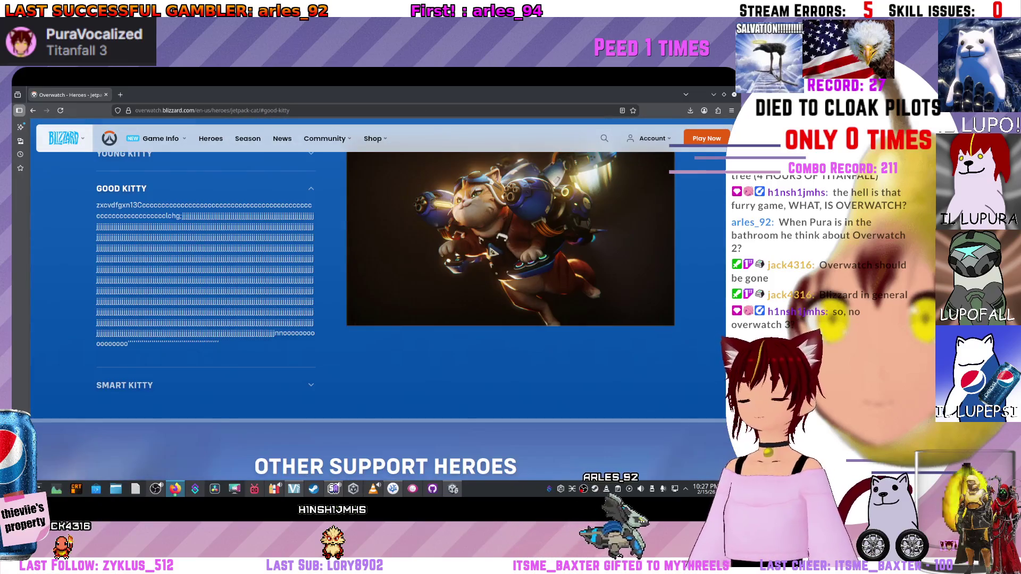
scroll(372, 320, up, 5)
scroll(372, 319, up, 5)
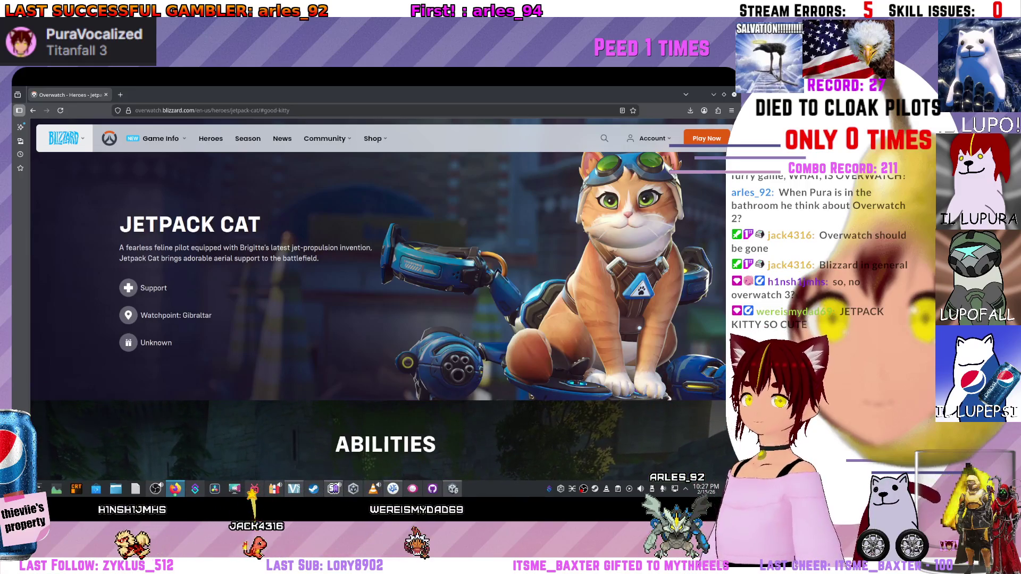
scroll(379, 303, down, 5)
scroll(379, 303, down, 5)
scroll(379, 303, down, 5)
scroll(379, 304, down, 2)
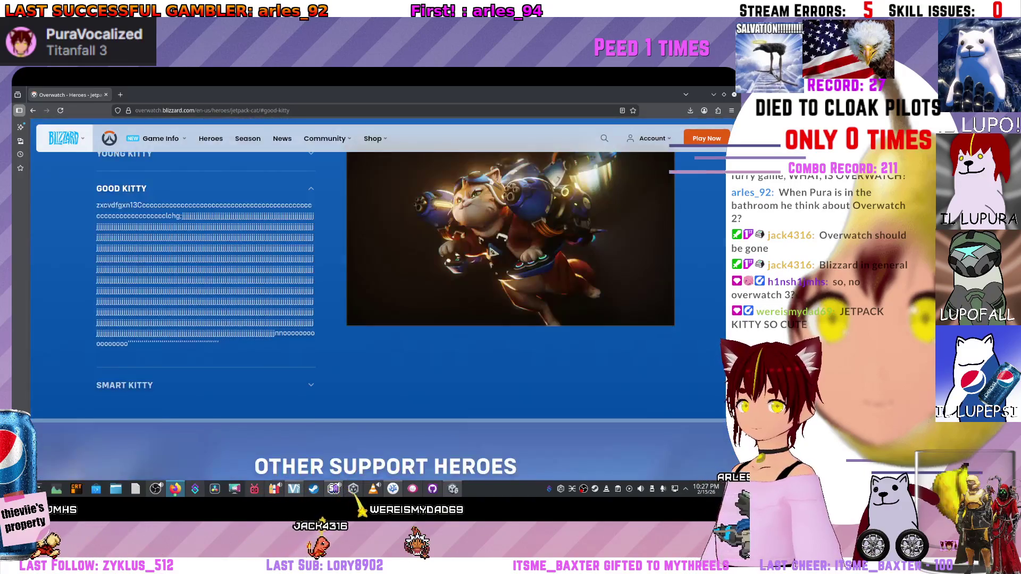
click(125, 383)
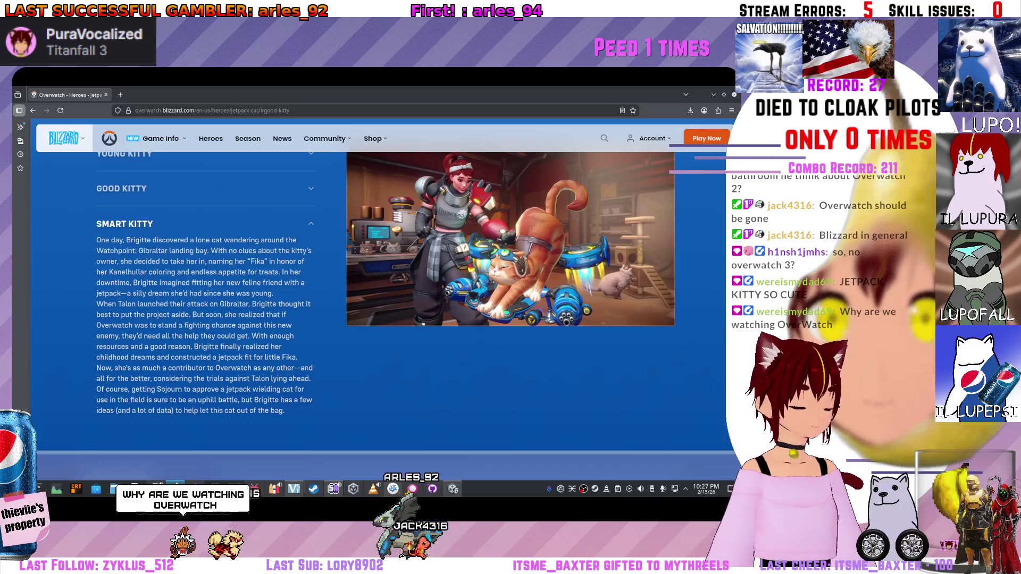
scroll(375, 279, down, 3)
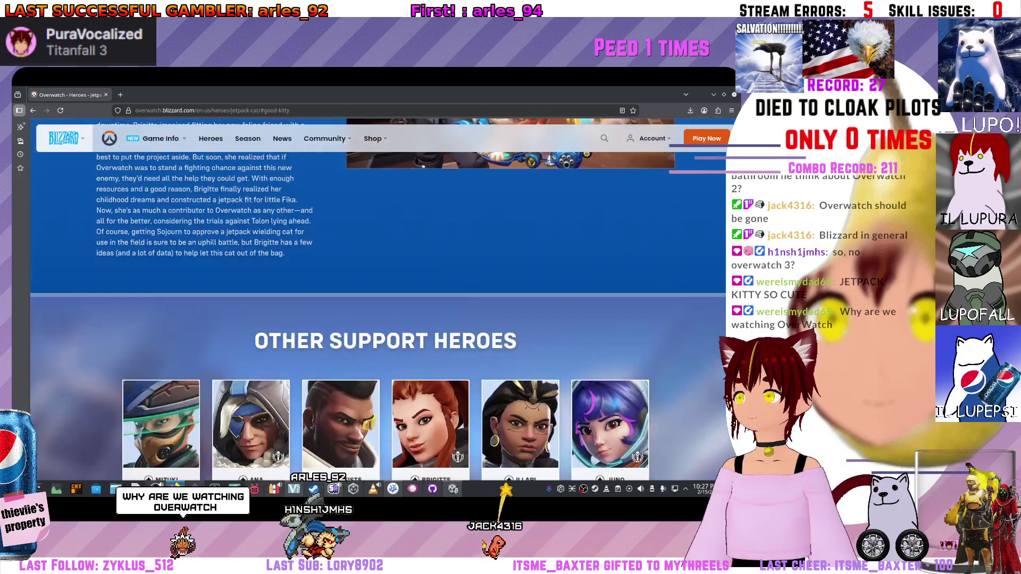
scroll(375, 279, up, 2)
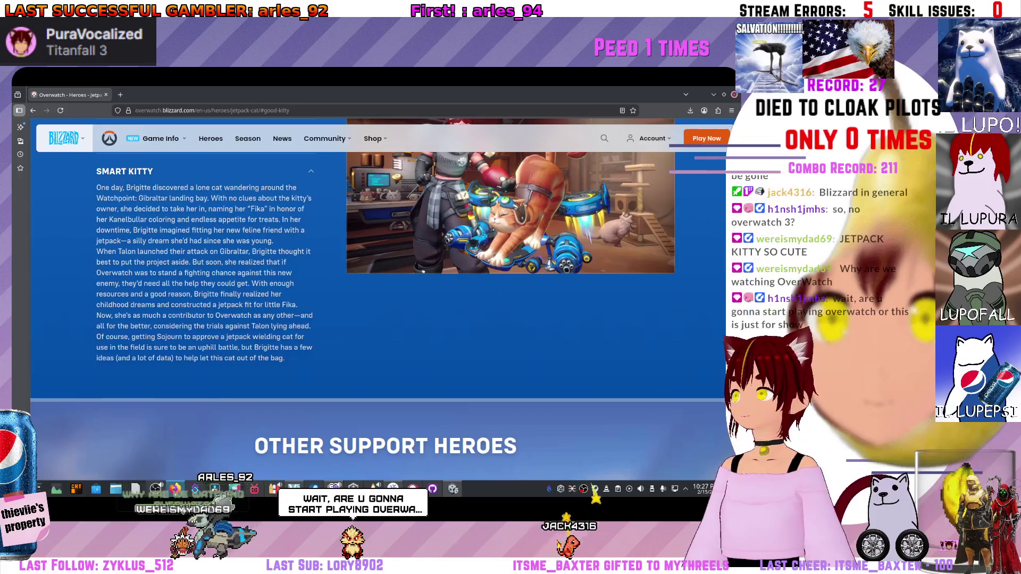
Return from Firefox to the StormScript code in VS Code.
key(alt+Tab)
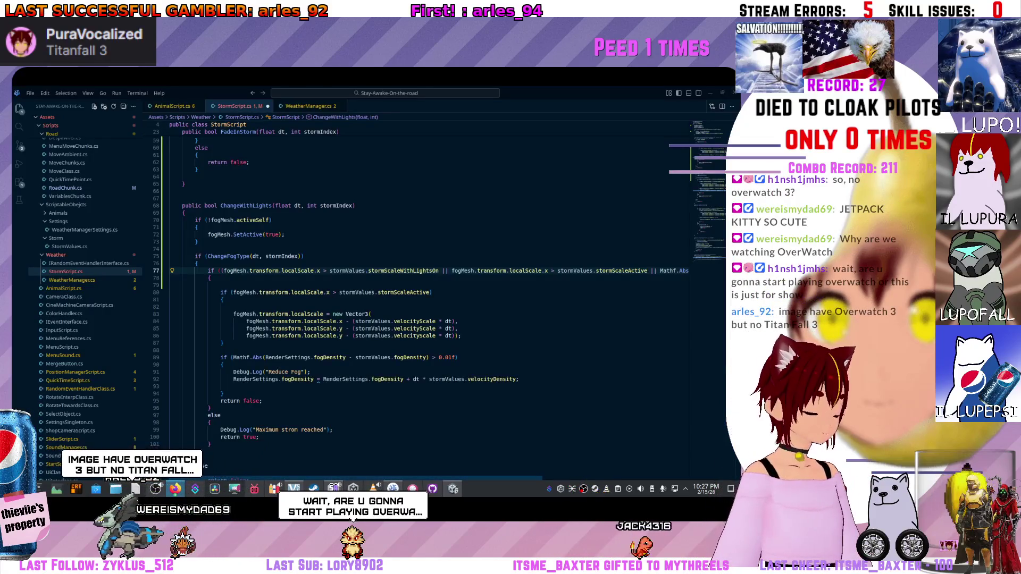
key(Up)
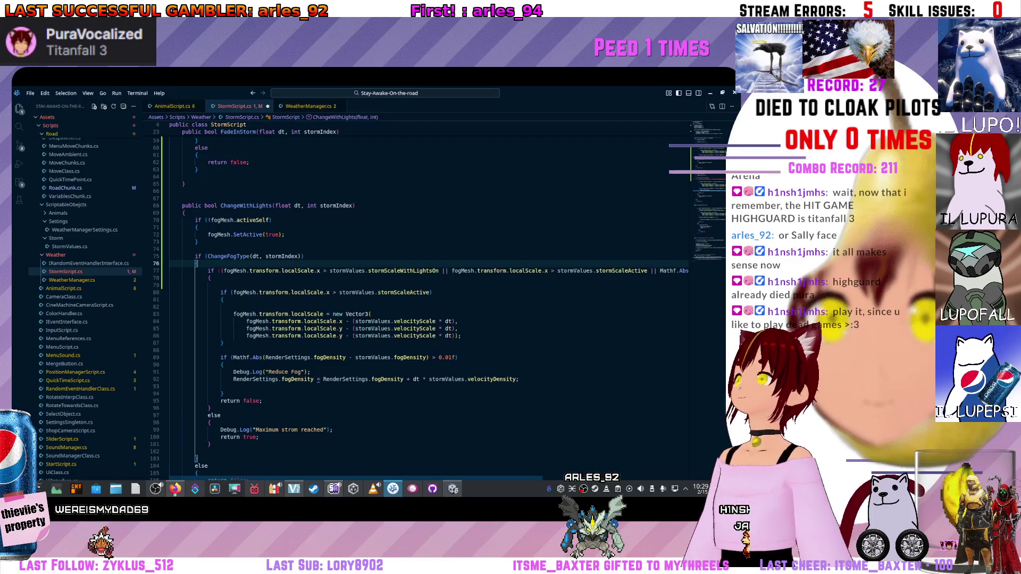
scroll(431, 303, up, 6)
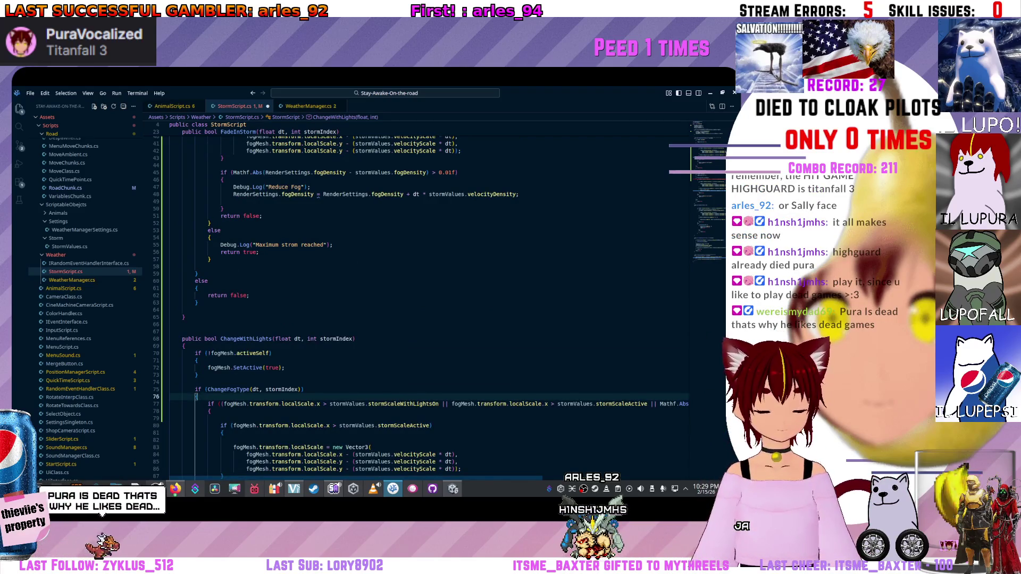
scroll(432, 303, up, 8)
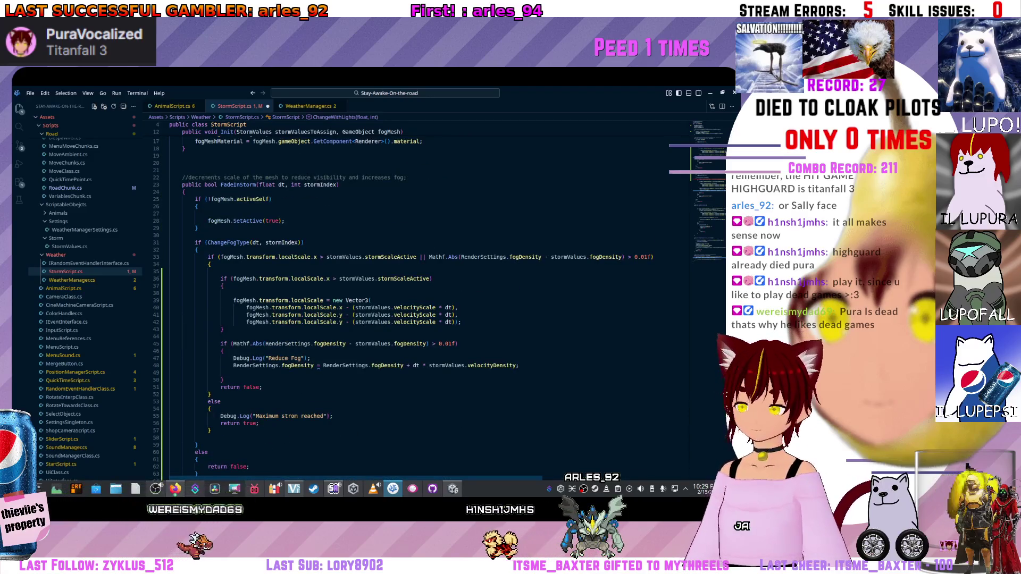
scroll(430, 304, down, 4)
scroll(431, 303, down, 4)
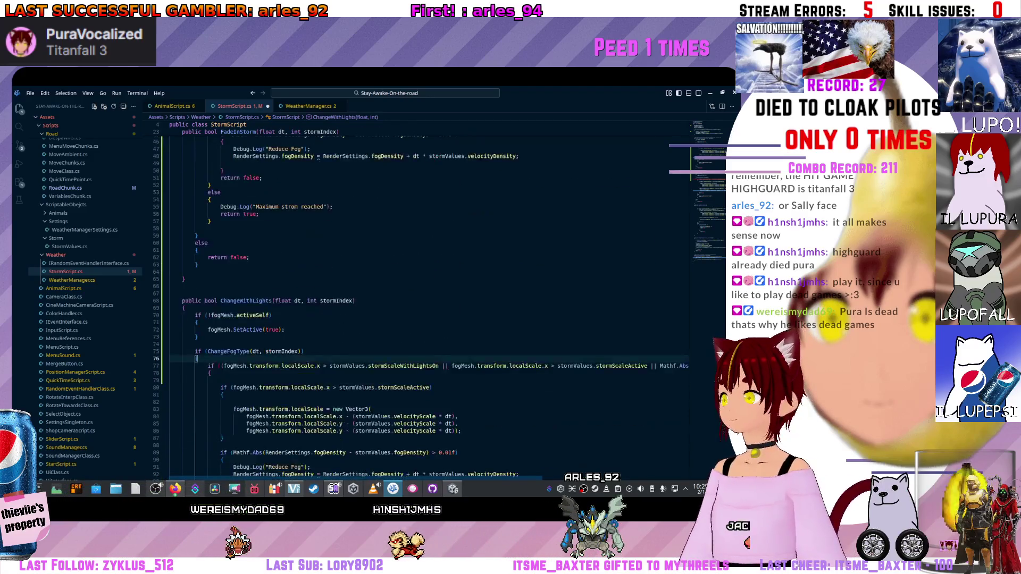
scroll(431, 303, down, 4)
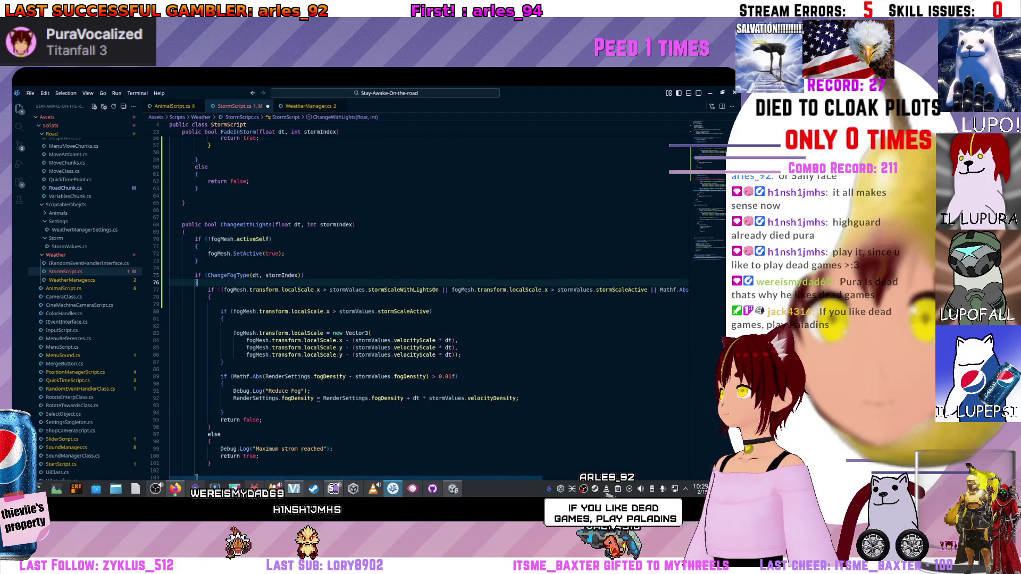
click(221, 290)
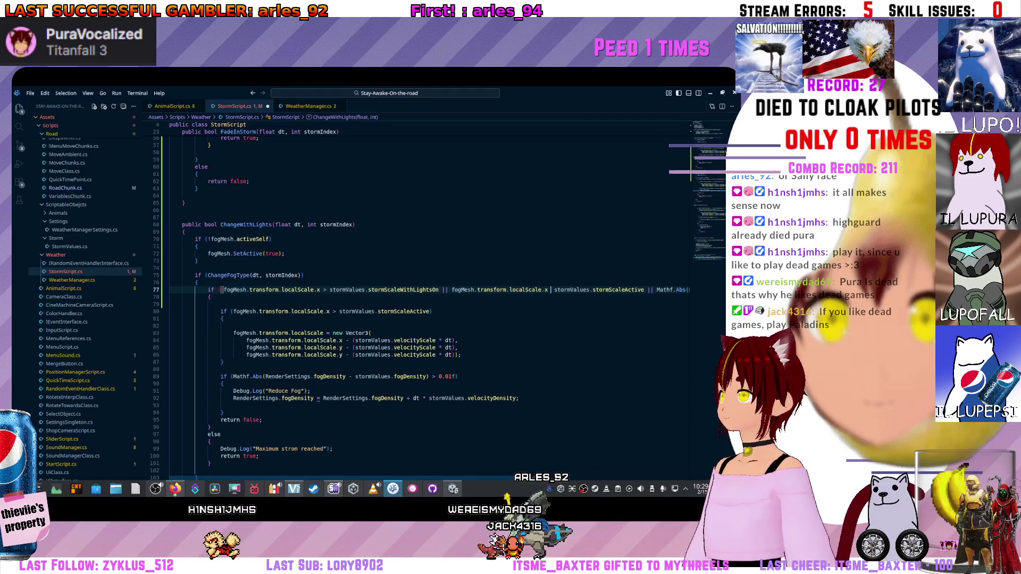
key(BackSpace)
text(<)
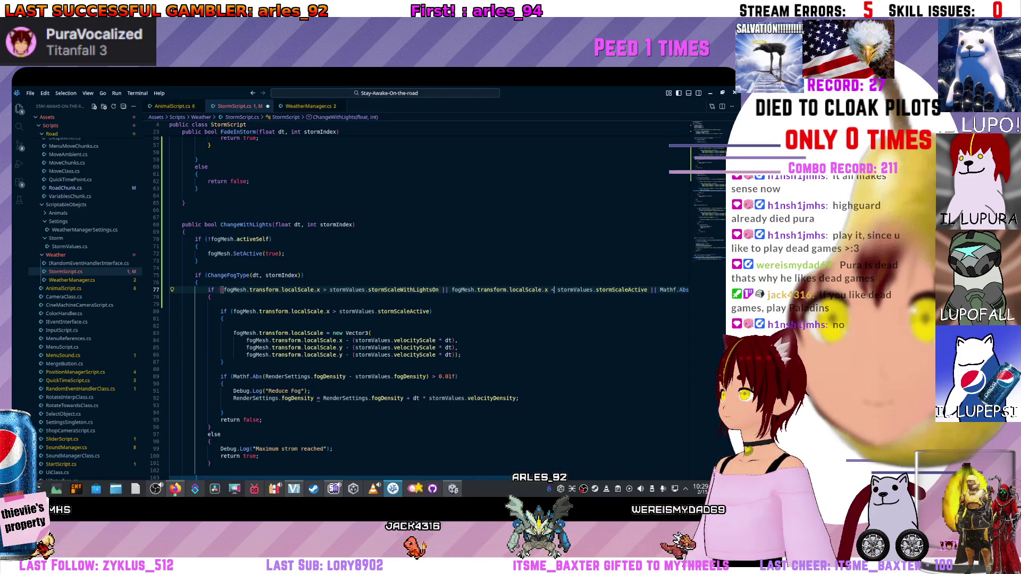
scroll(696, 318, right, 3)
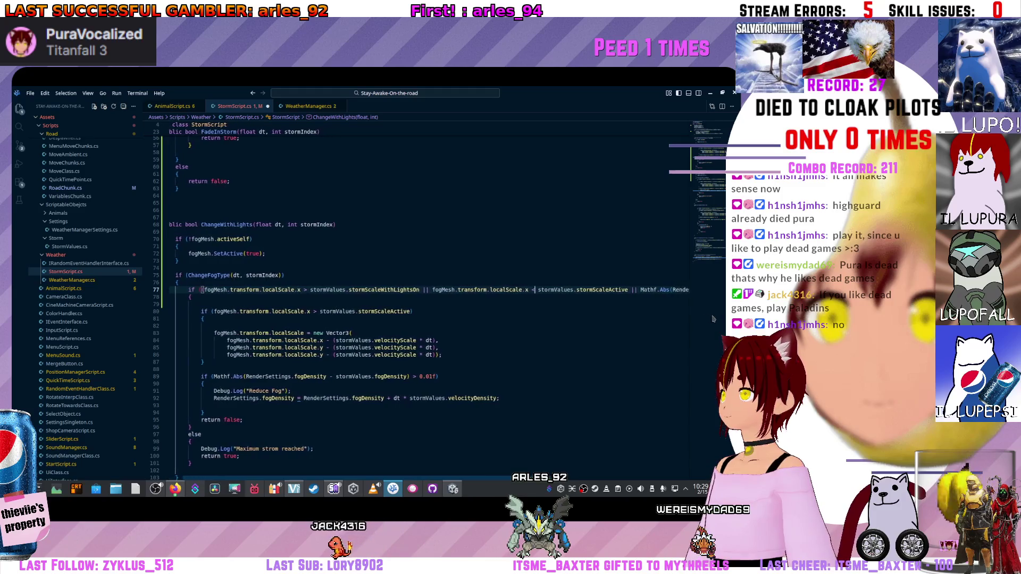
Review line 77's stormScaleActive comparison and bracket pairing, then leave for the browser.
click(607, 290)
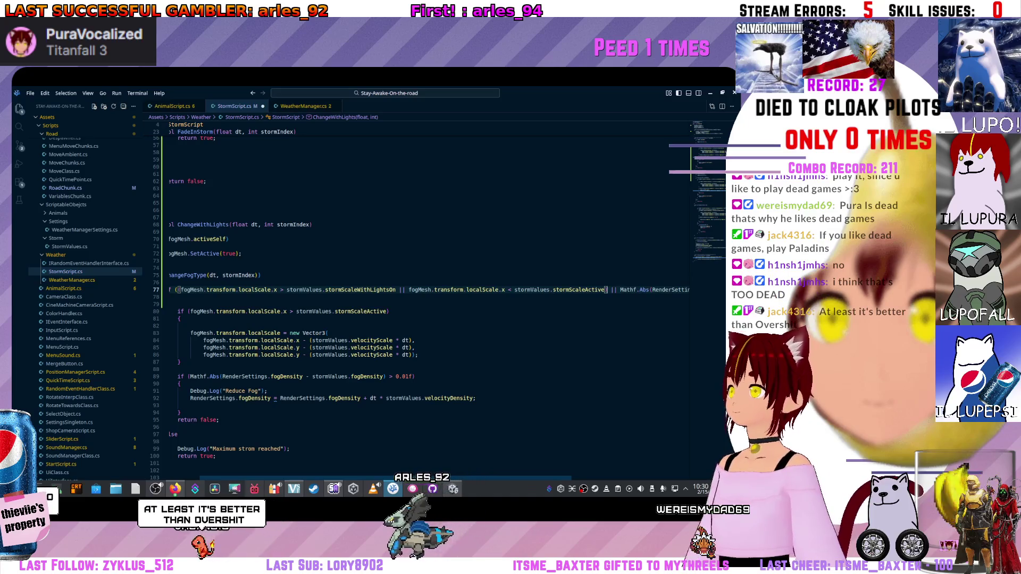
scroll(423, 303, left, 2)
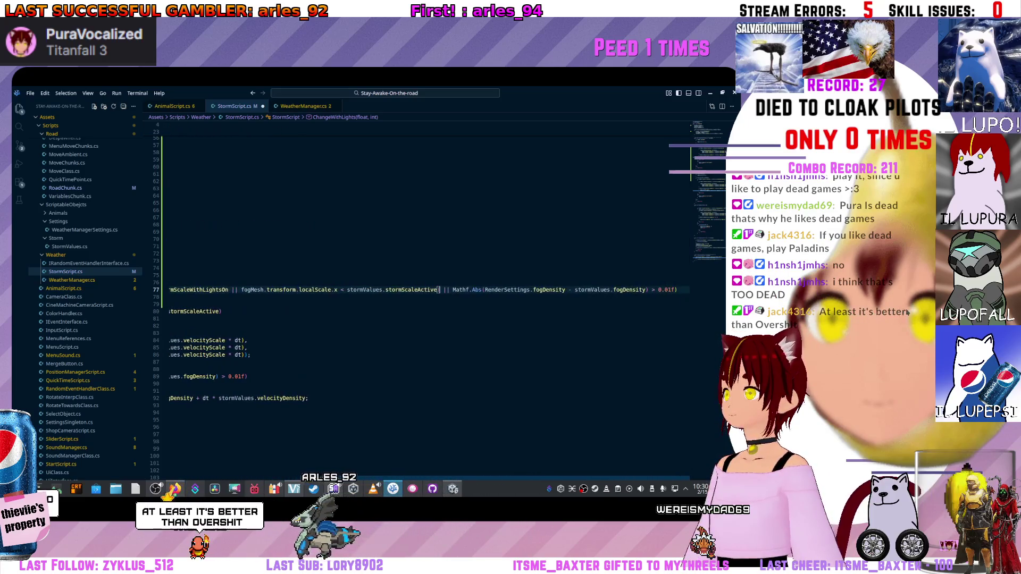
scroll(423, 303, left, 1)
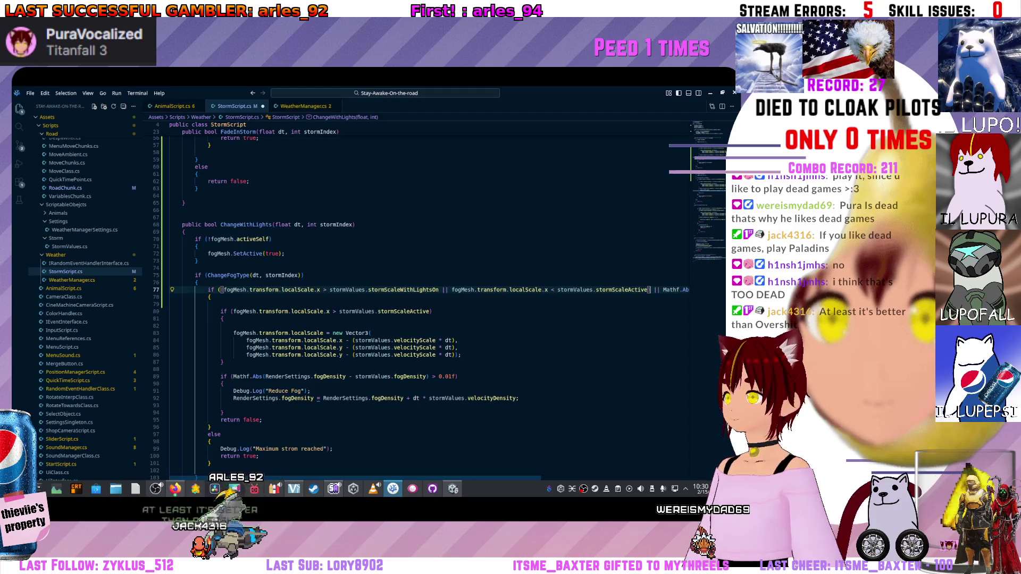
key(Down)
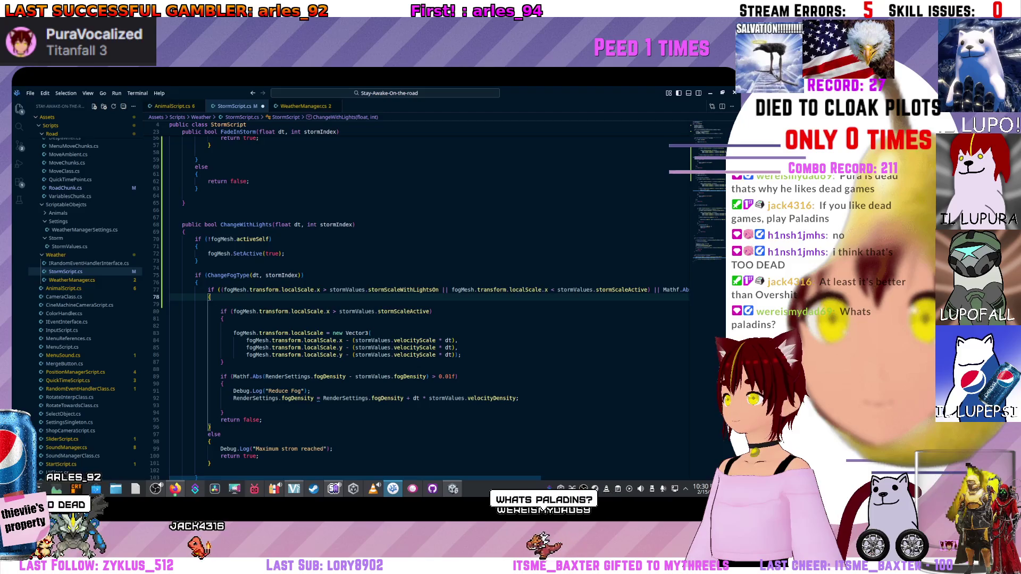
click(221, 289)
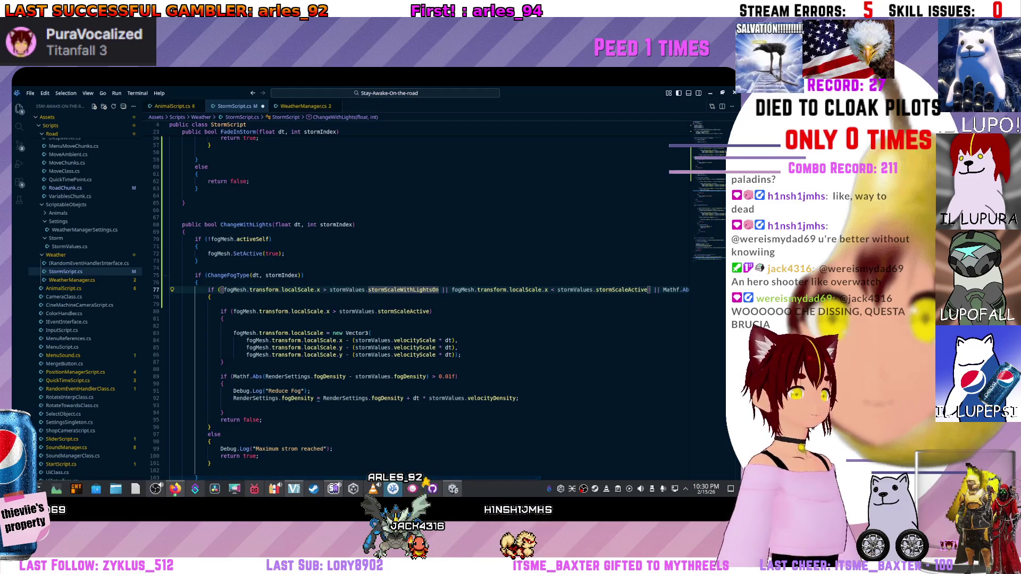
key(alt+Tab)
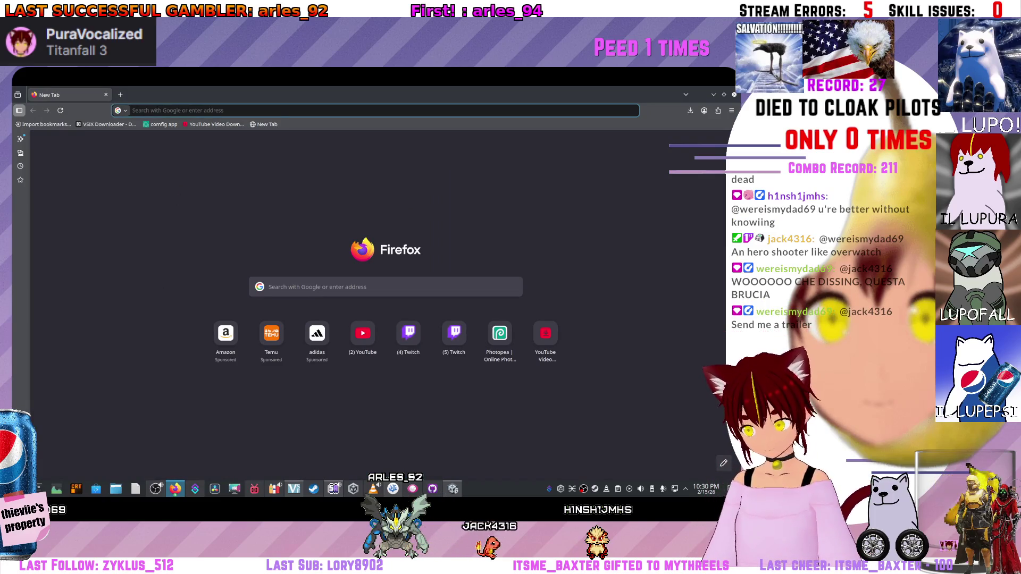
Return to StormScript.cs and place the cursor on line 77's comparison.
key(alt+Tab)
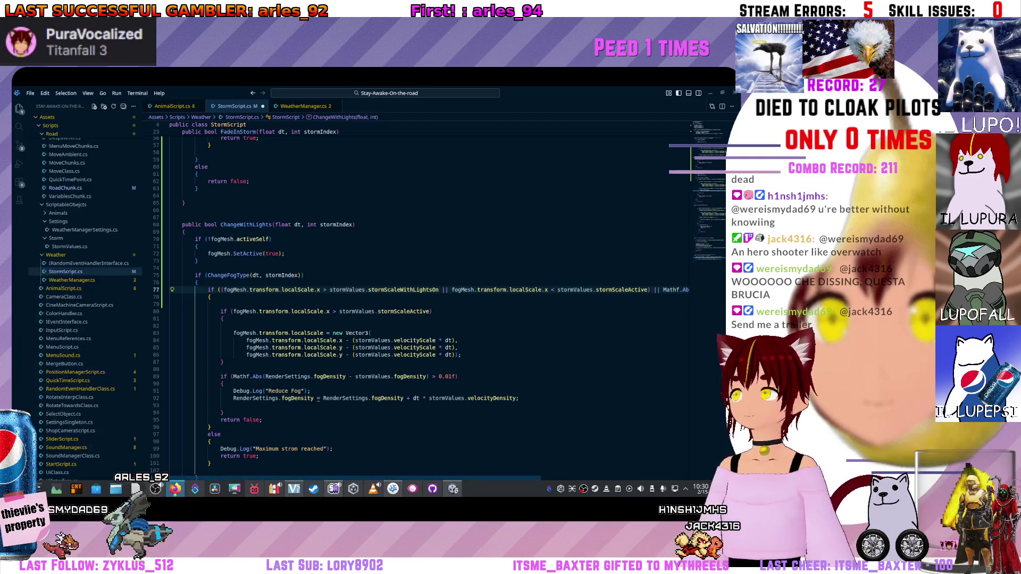
click(346, 290)
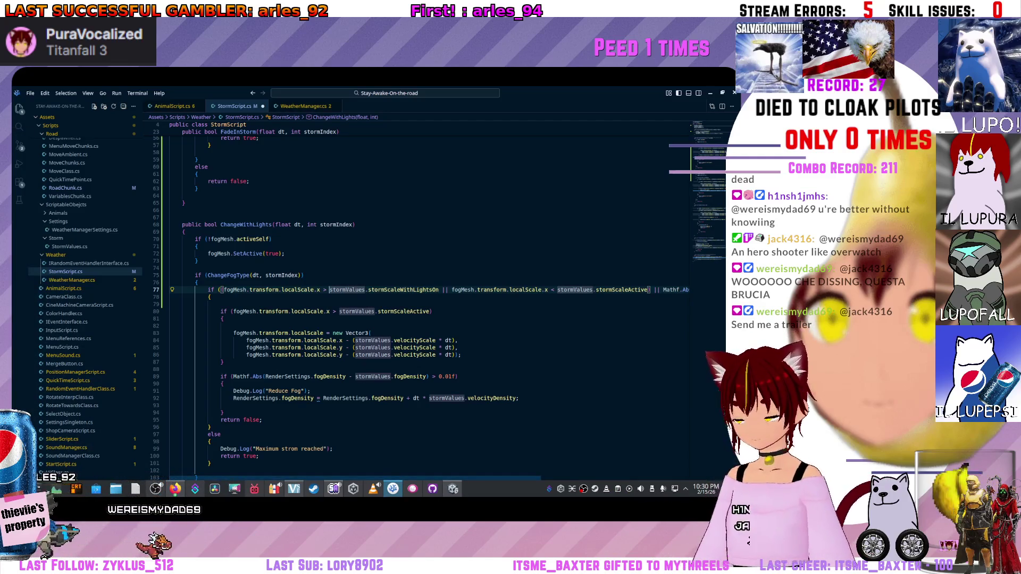
Turn line 77's scale comparison into a Mathf.Abs difference check and wrap the remaining clauses onto line 78.
key(BackSpace)
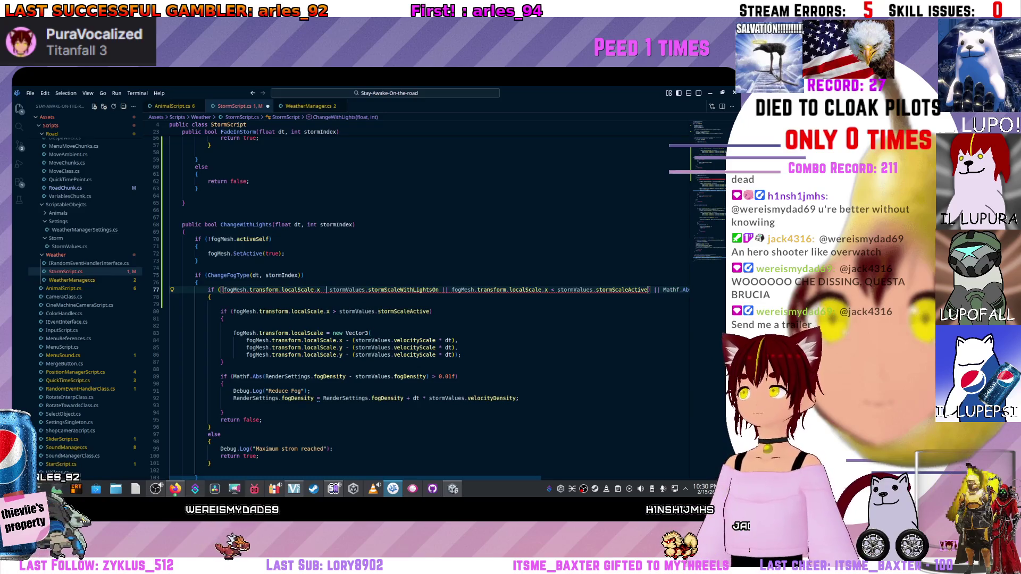
click(236, 290)
text(()
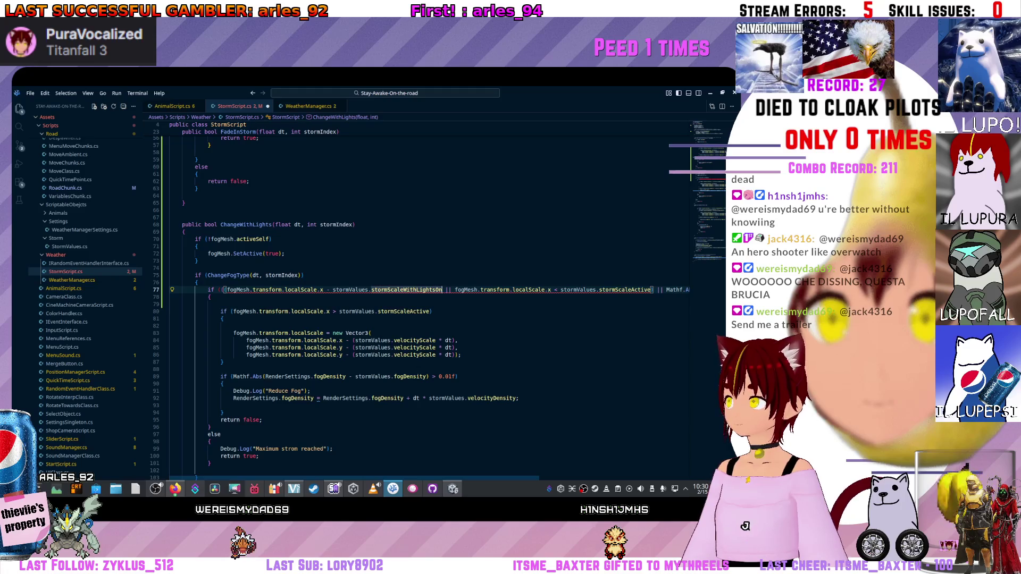
text())
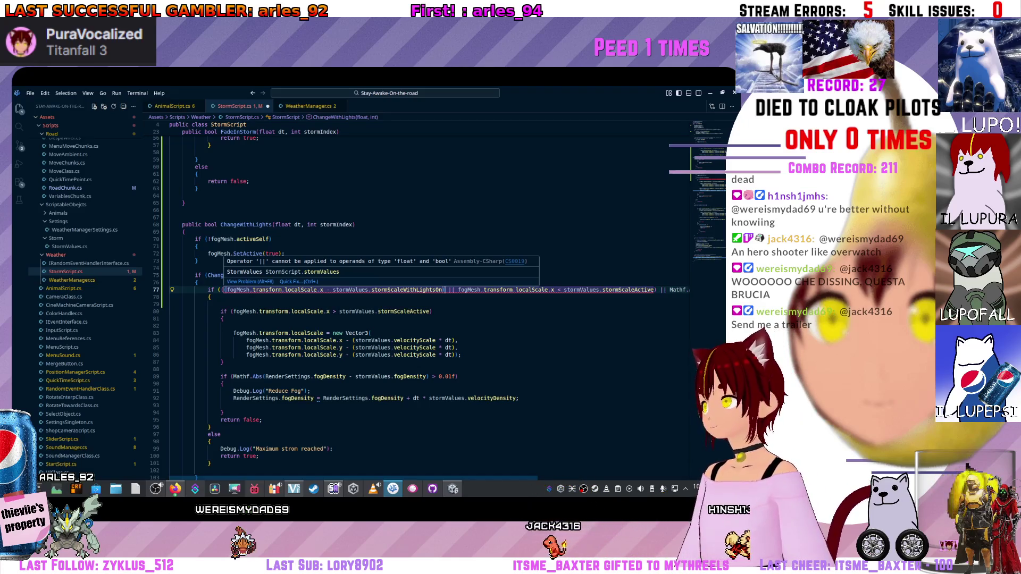
text(>)
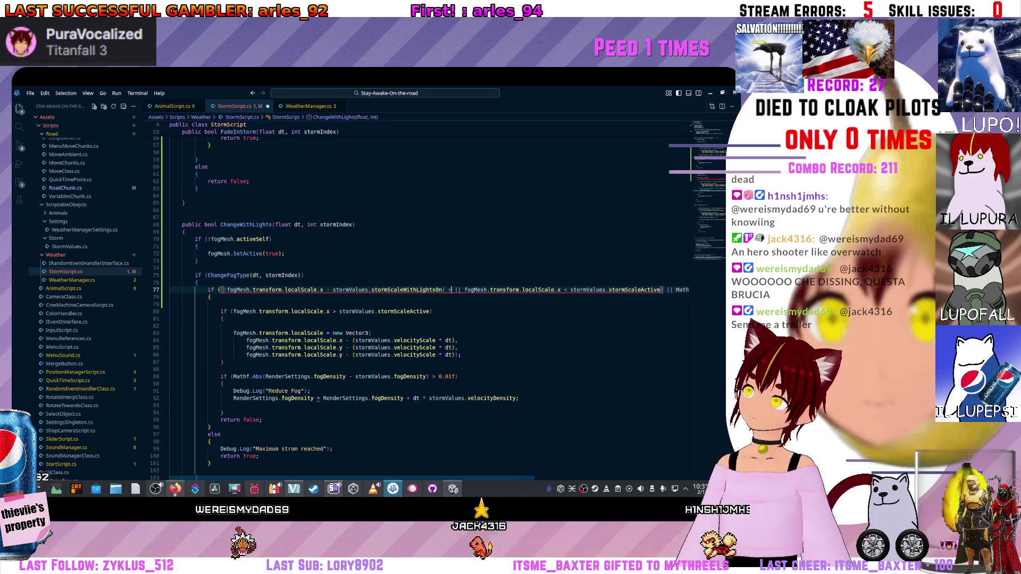
key(ctrl+space)
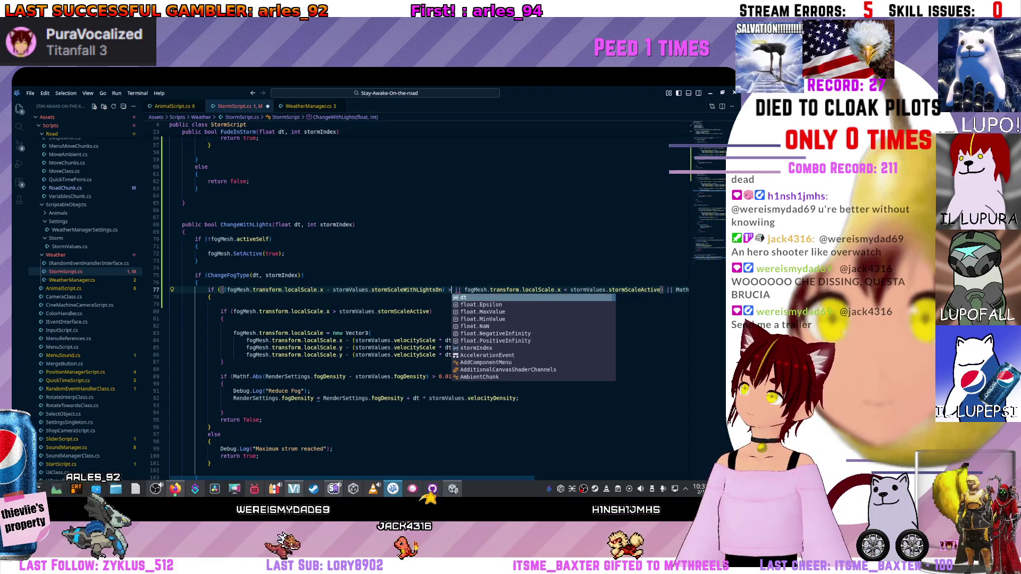
text(=)
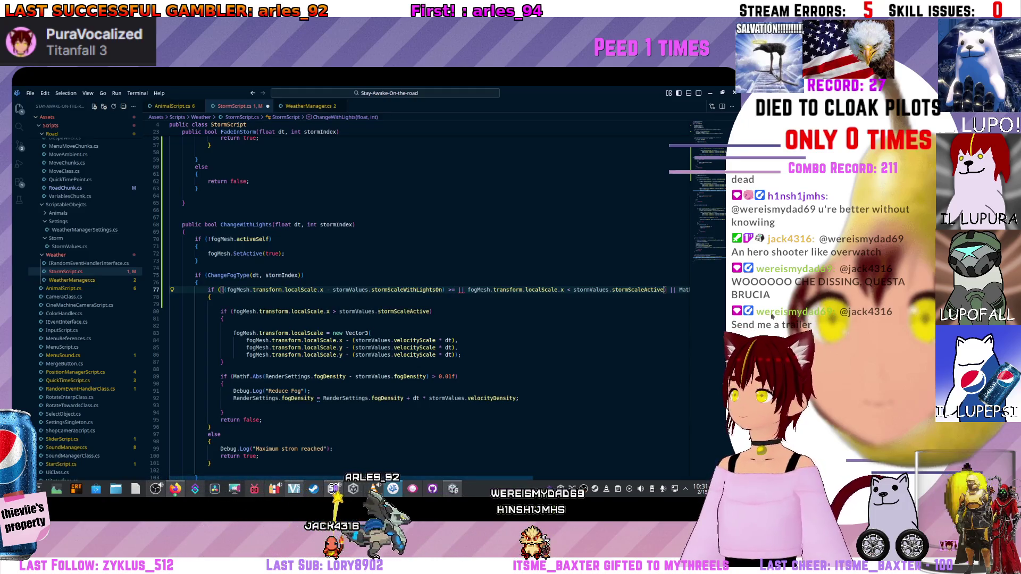
scroll(429, 303, right, 5)
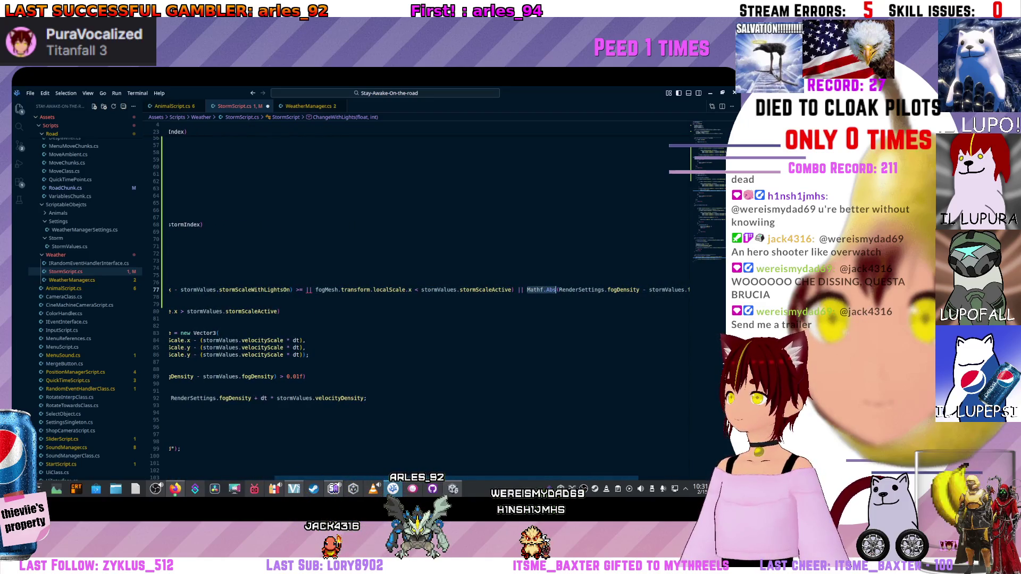
scroll(429, 303, left, 5)
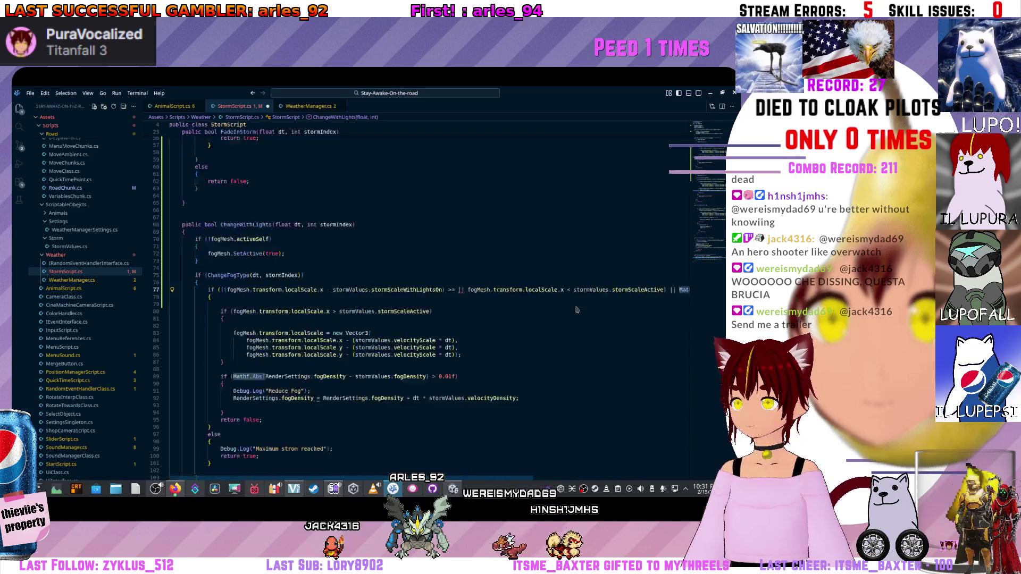
text(Mathf.Abs)
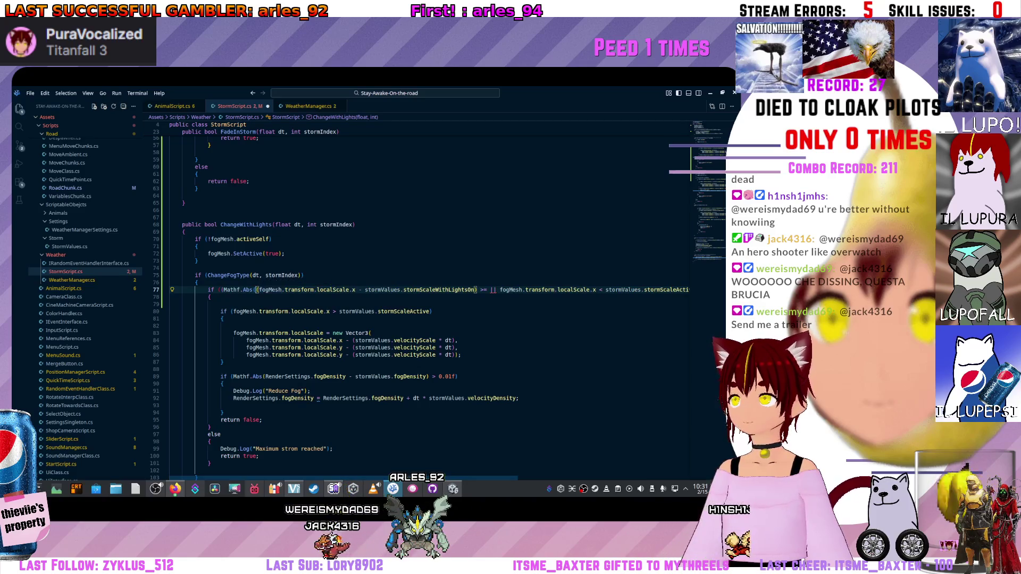
text())
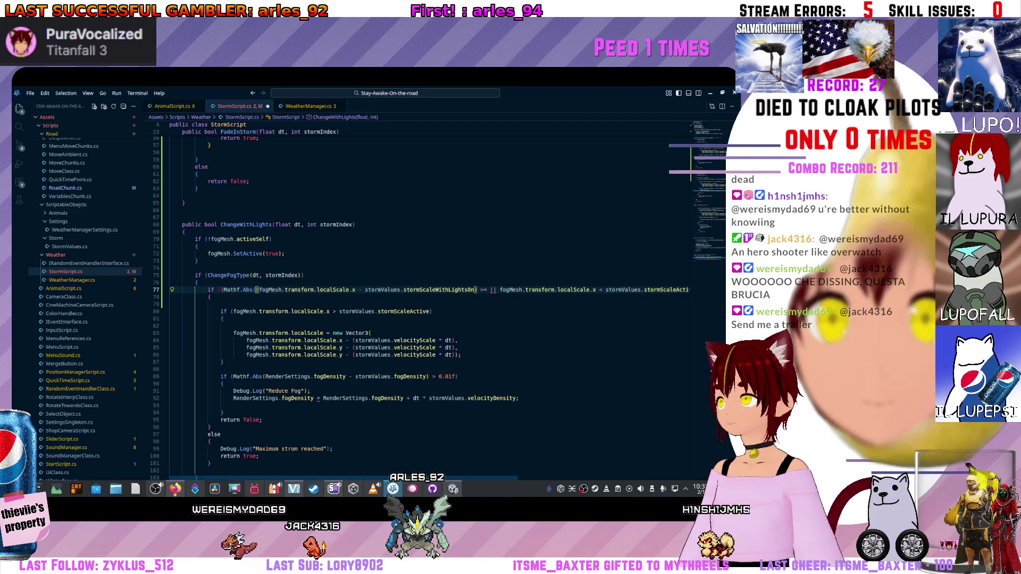
key(Return)
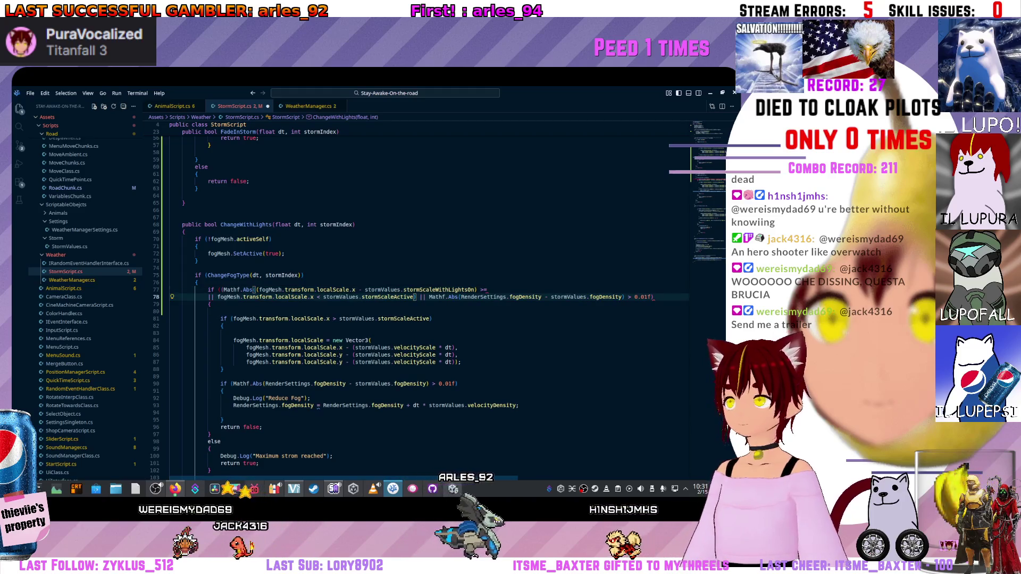
click(653, 298)
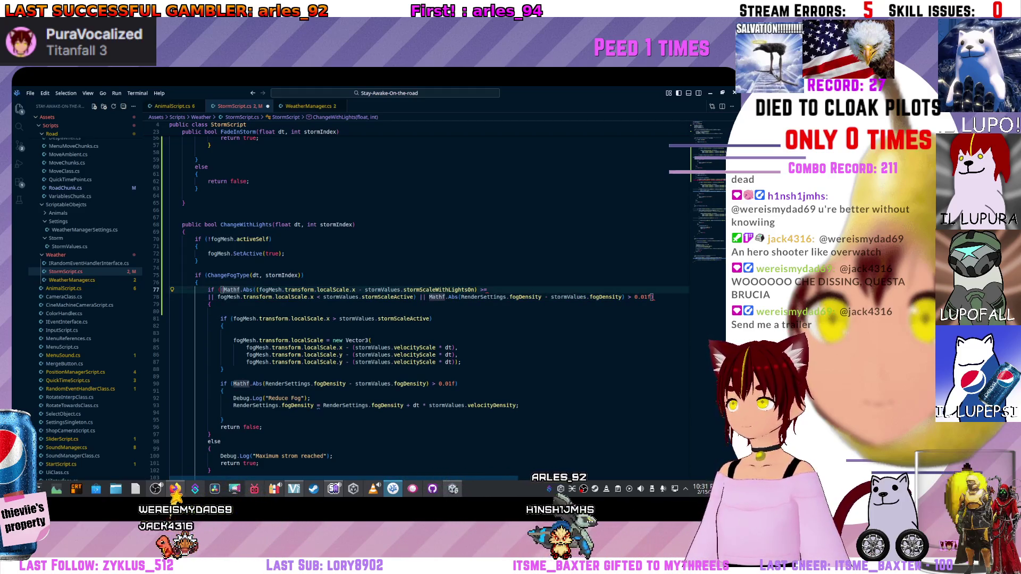
click(222, 290)
text(()
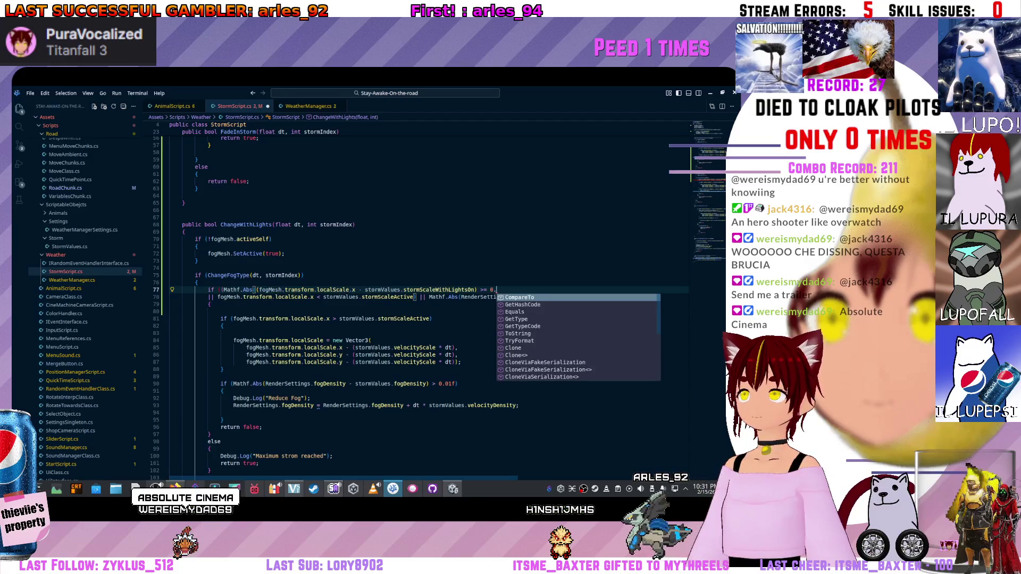
text(0)
text(1)
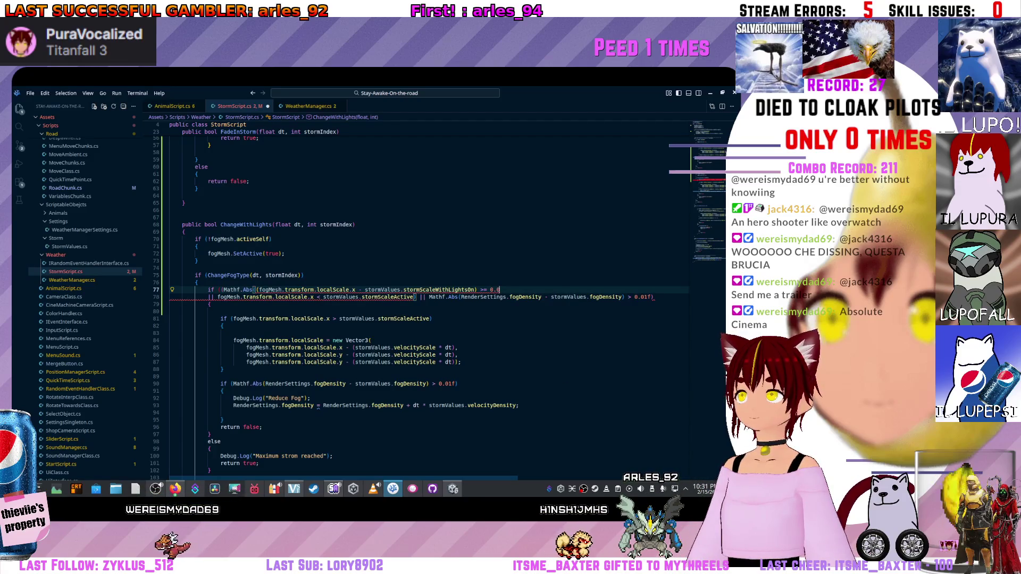
text(f)
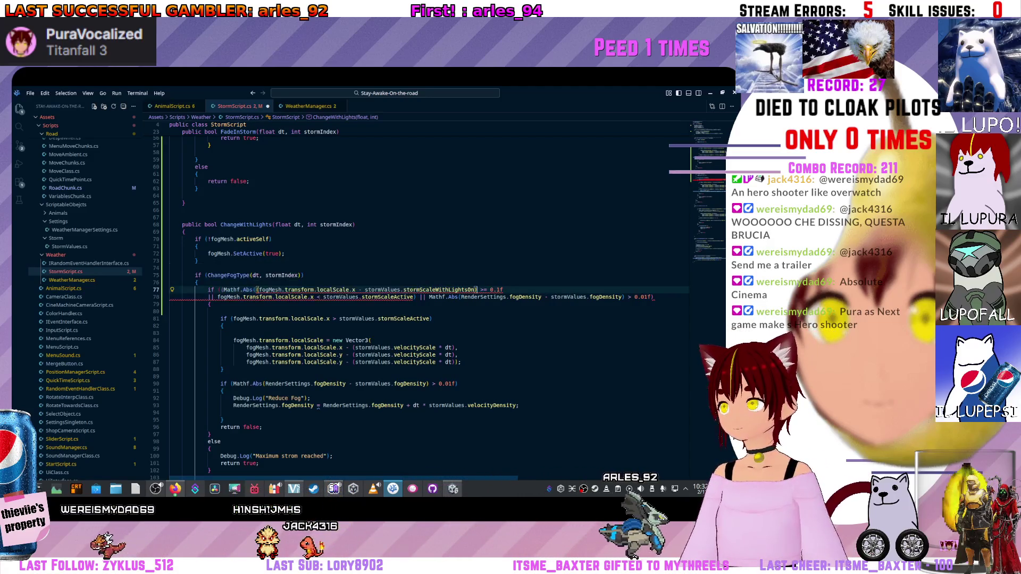
Rejoin and re-split the condition so the fogMesh clause starts line 78, checking Mathf.Abs occurrences.
key(BackSpace)
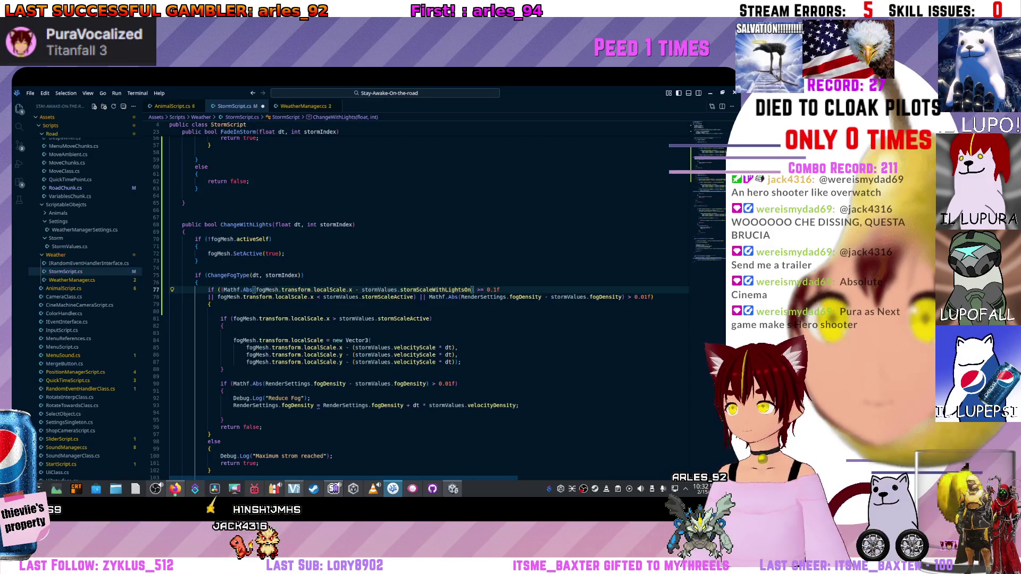
key(Down)
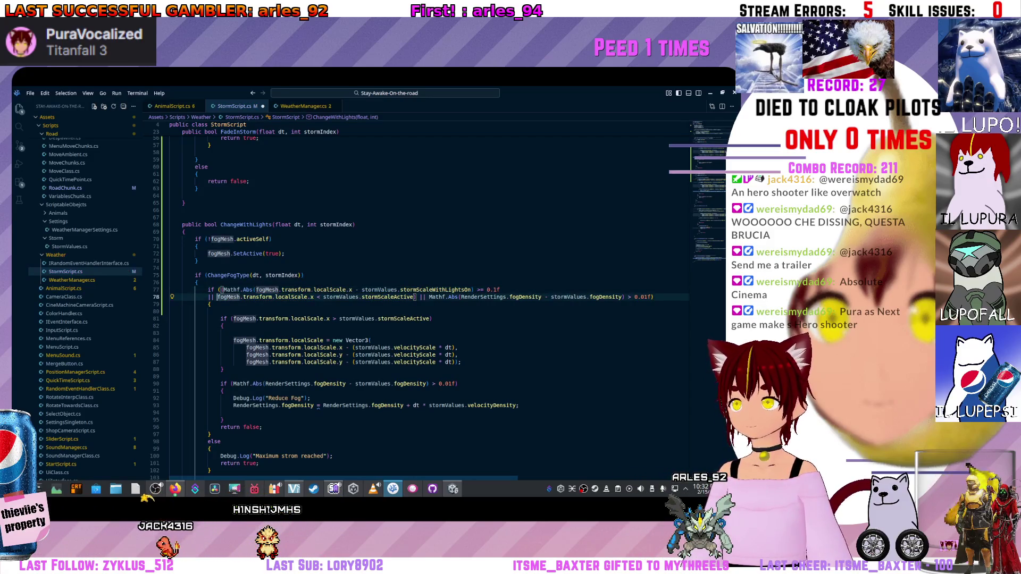
key(BackSpace)
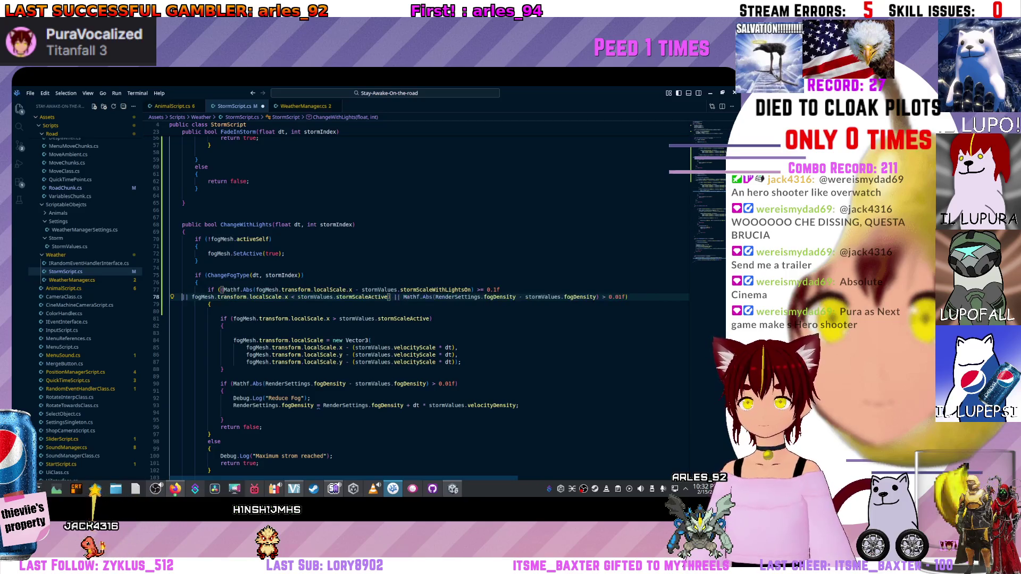
key(BackSpace)
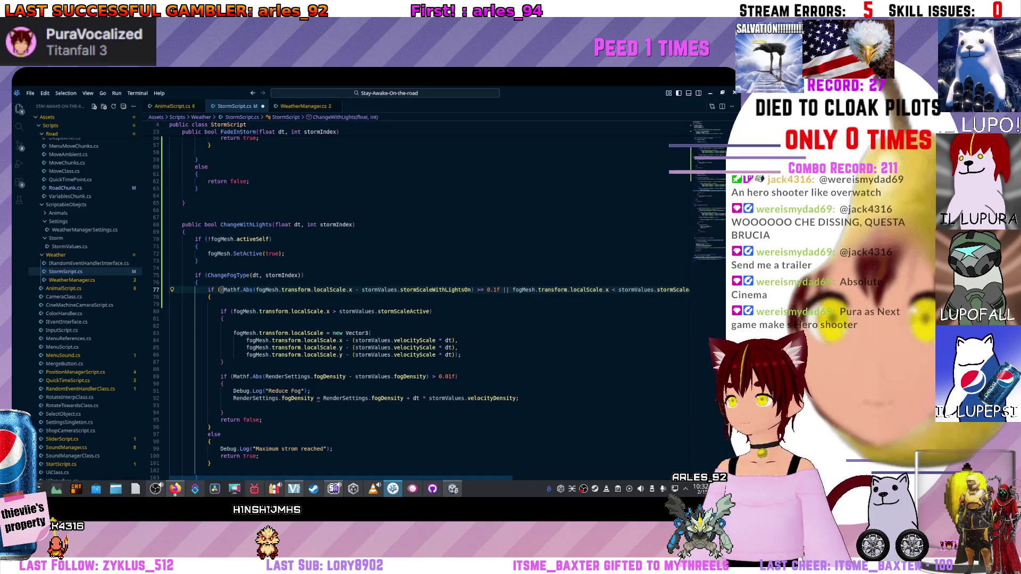
key(Return)
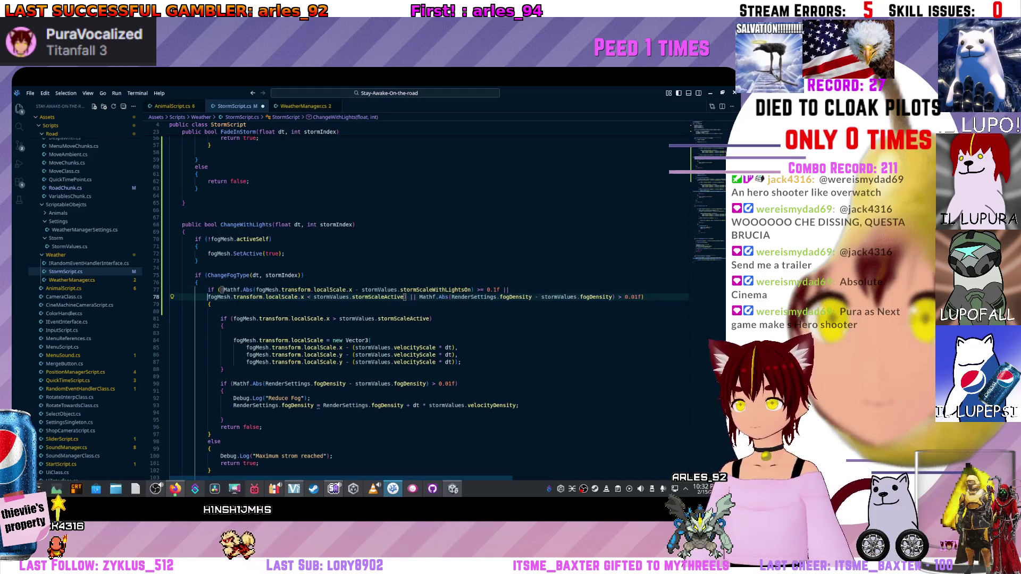
click(220, 290)
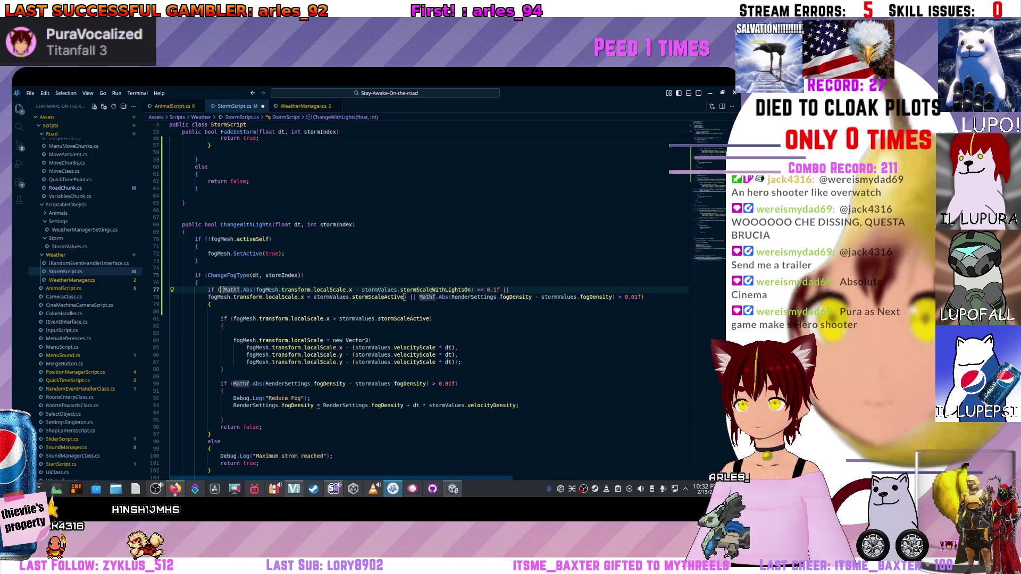
drag(221, 290, 254, 290)
key(ctrl+d)
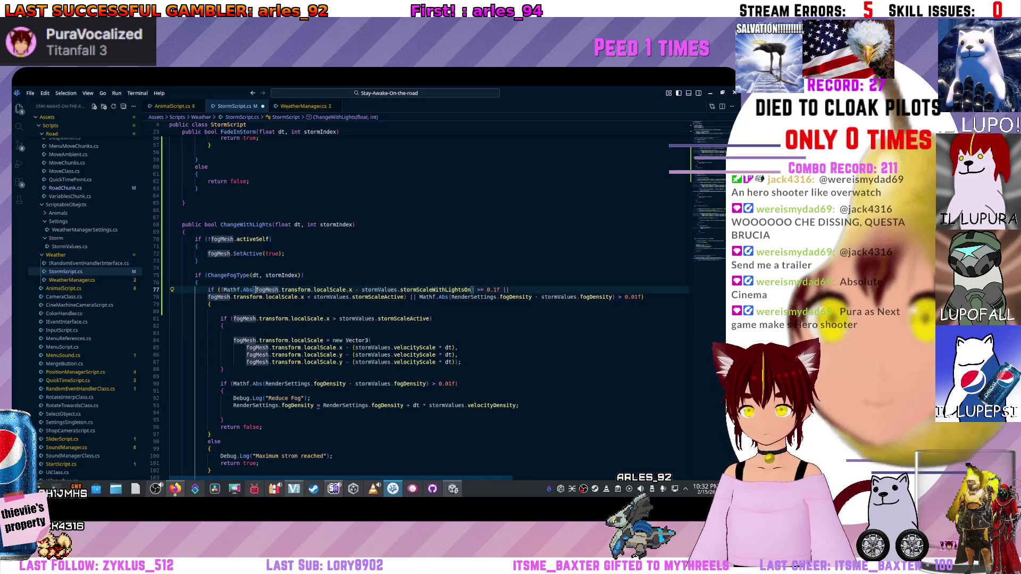
key(Escape)
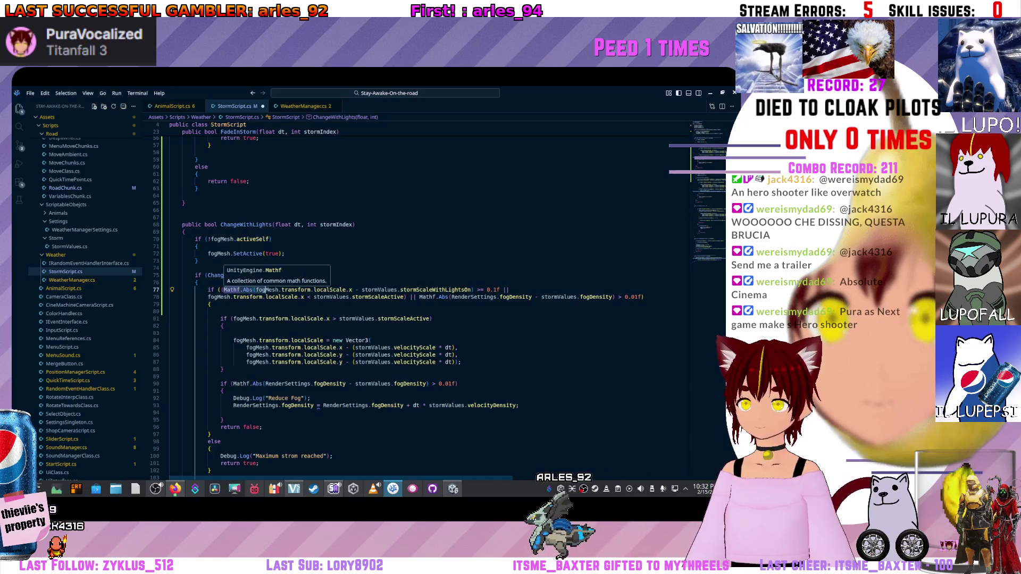
key(ctrl+d)
key(Escape)
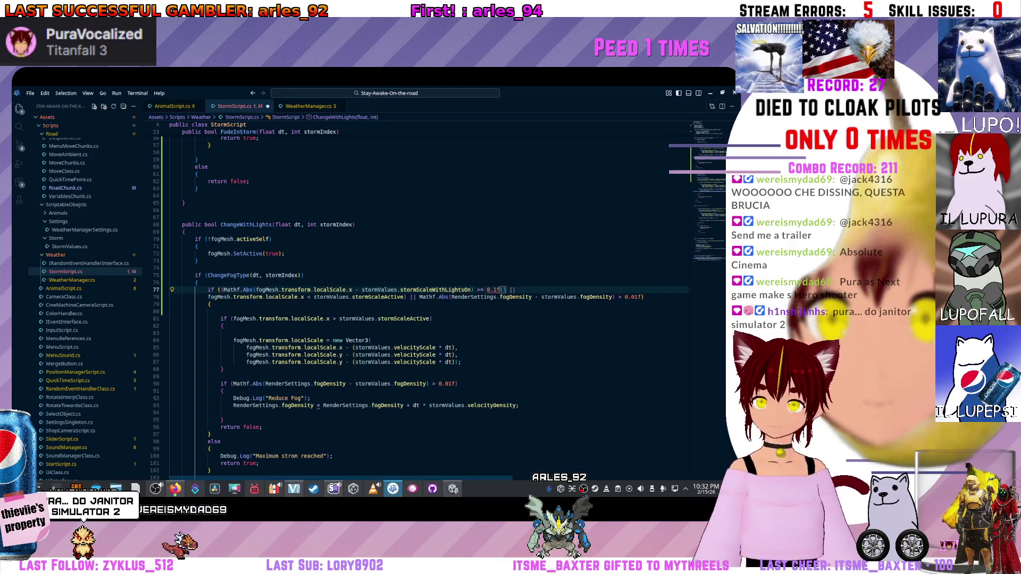
Wrap line 78's clause in Mathf.Abs with the >= 0.1f threshold and move the fog-density clause to its own line.
key(BackSpace)
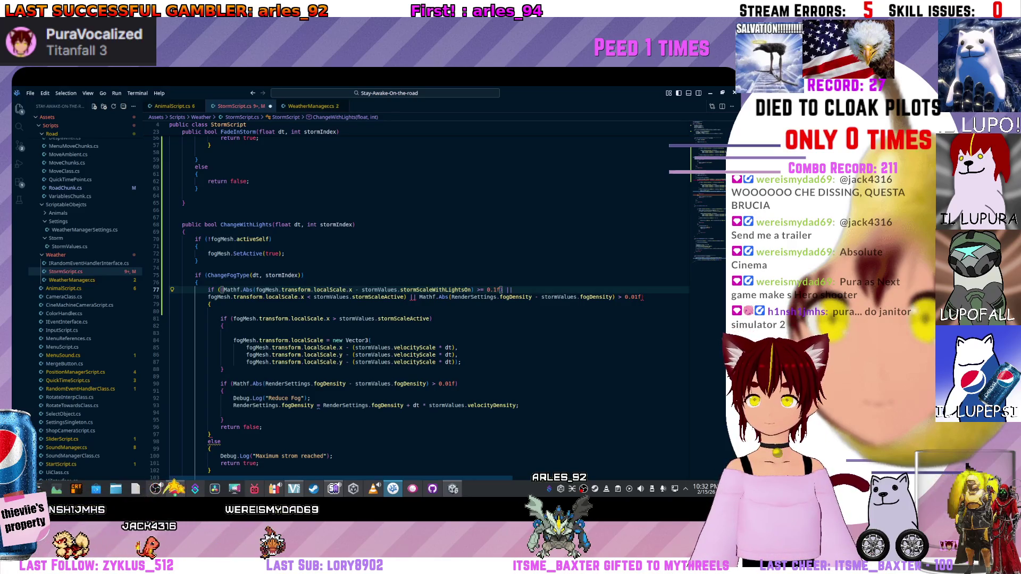
text())
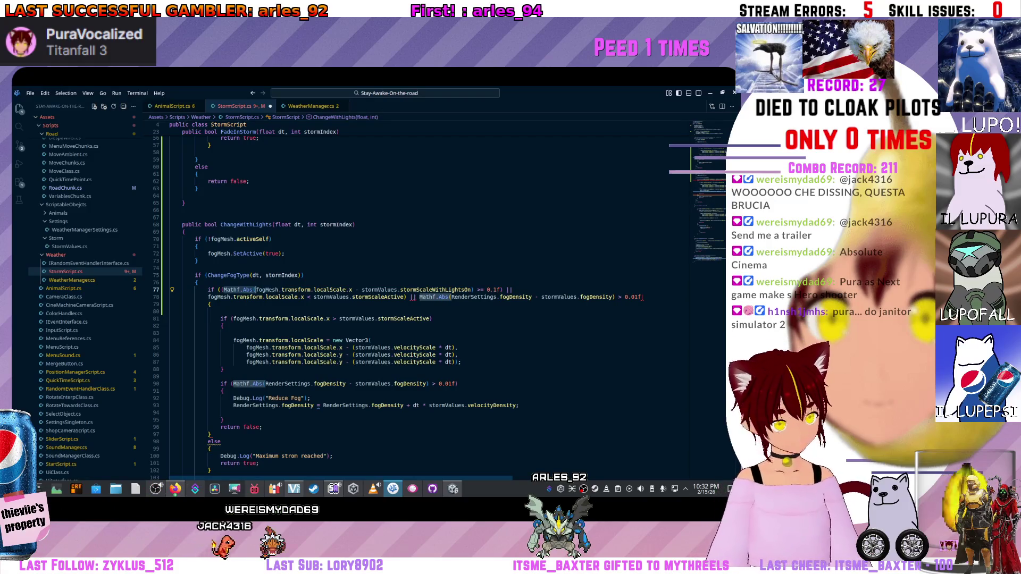
text(Mathf.Abs()
text())
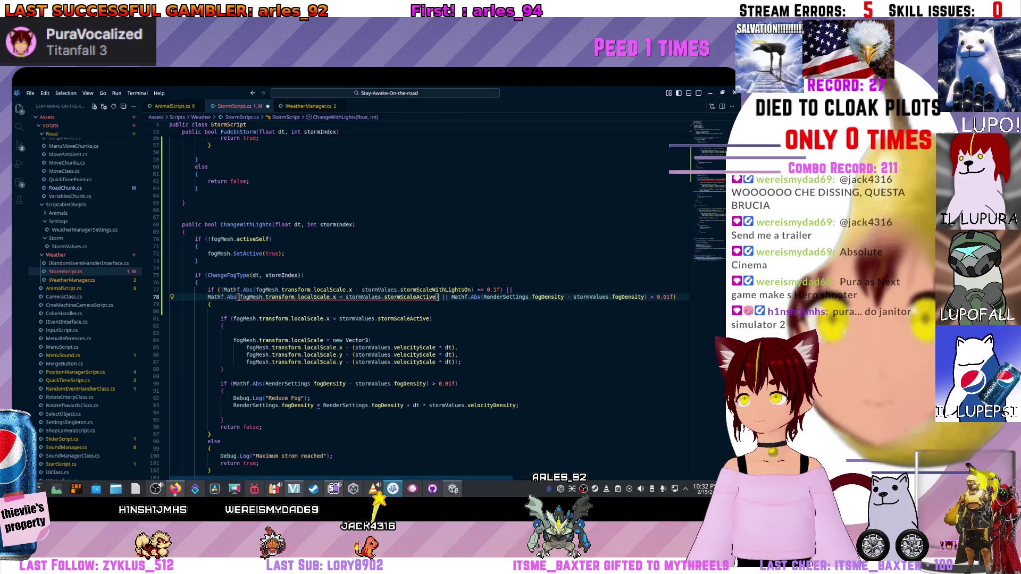
click(474, 290)
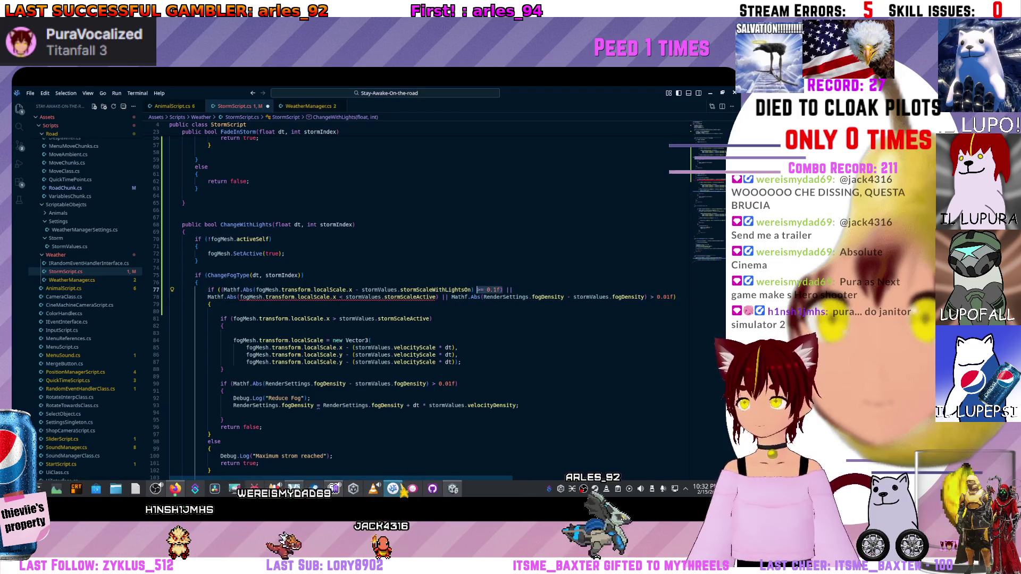
click(440, 298)
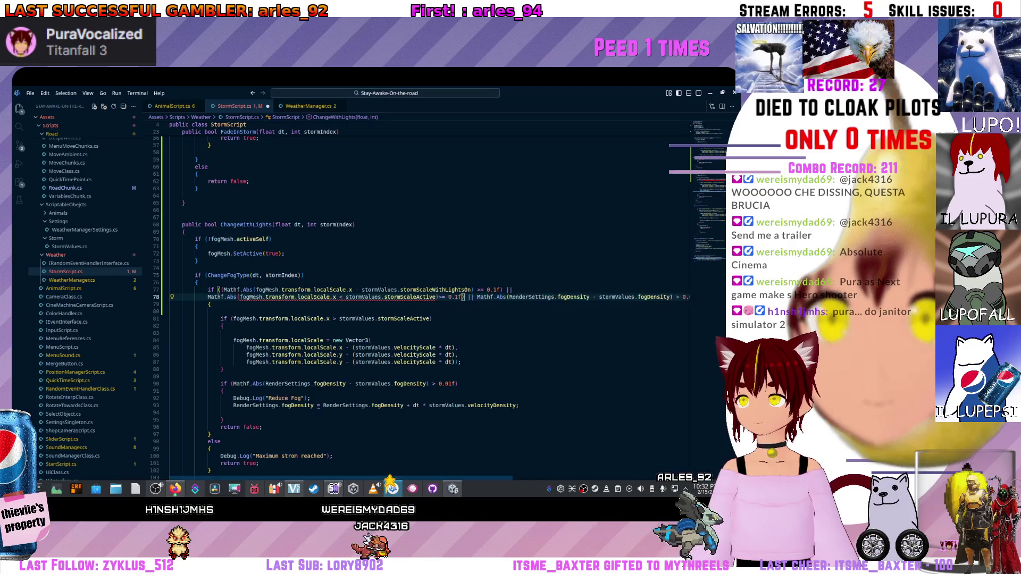
key(ctrl+v)
mouse_move(485, 297)
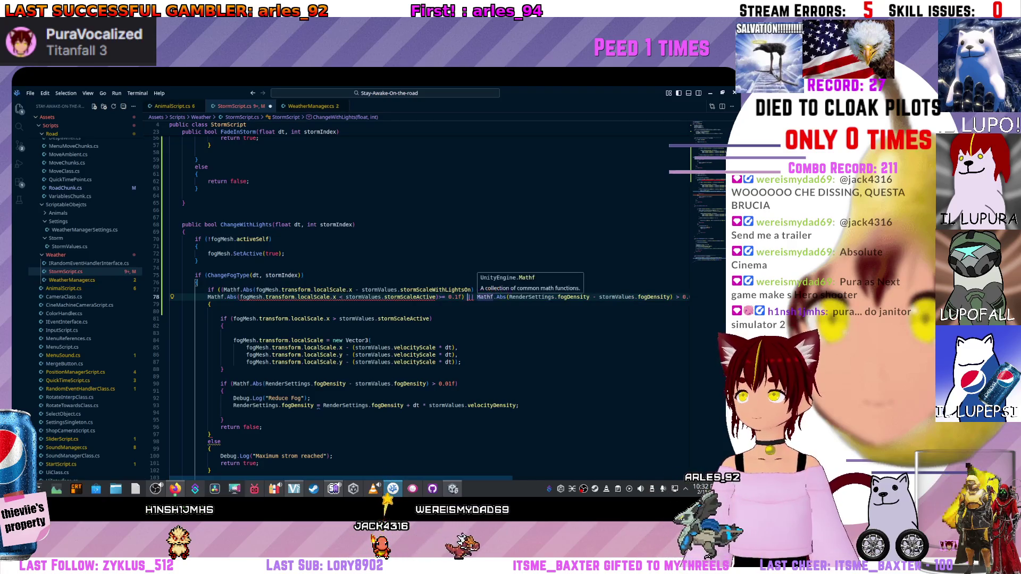
click(473, 297)
key(Delete)
key(Return)
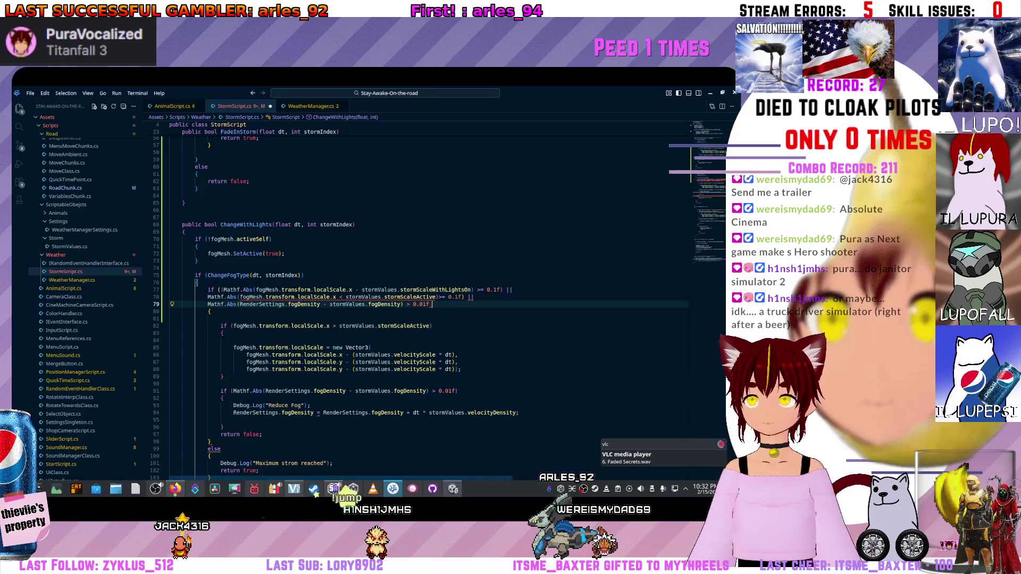
Add grouping parentheses around the condition, fix the extra ')' after stormScaleActive, and select line 78.
click(215, 297)
text(()
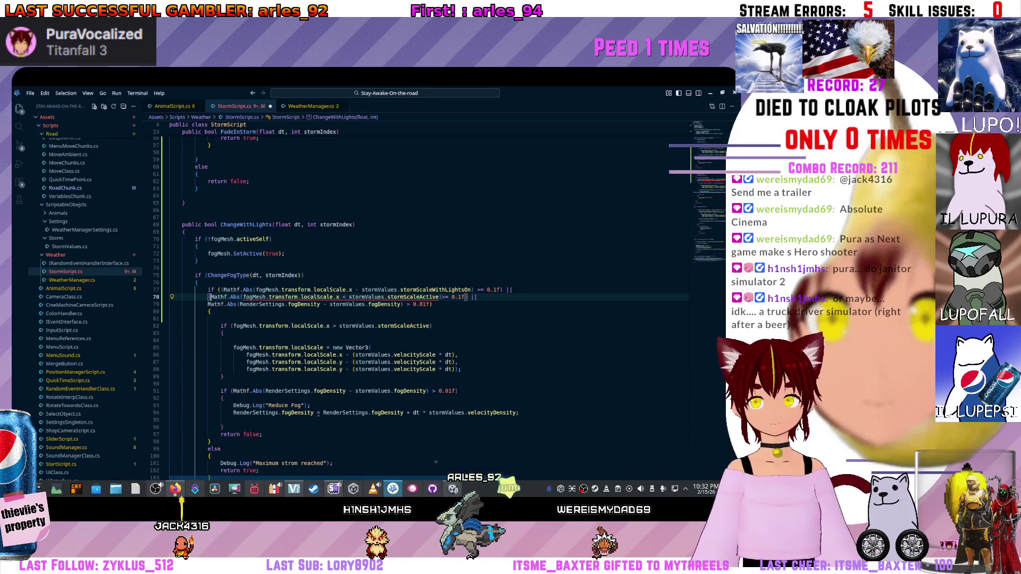
text(()
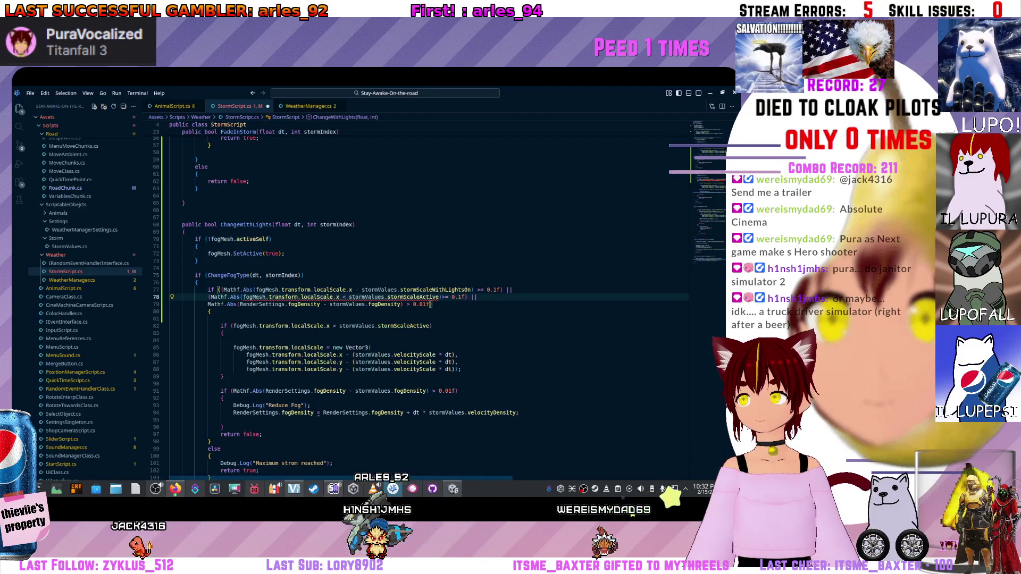
click(444, 297)
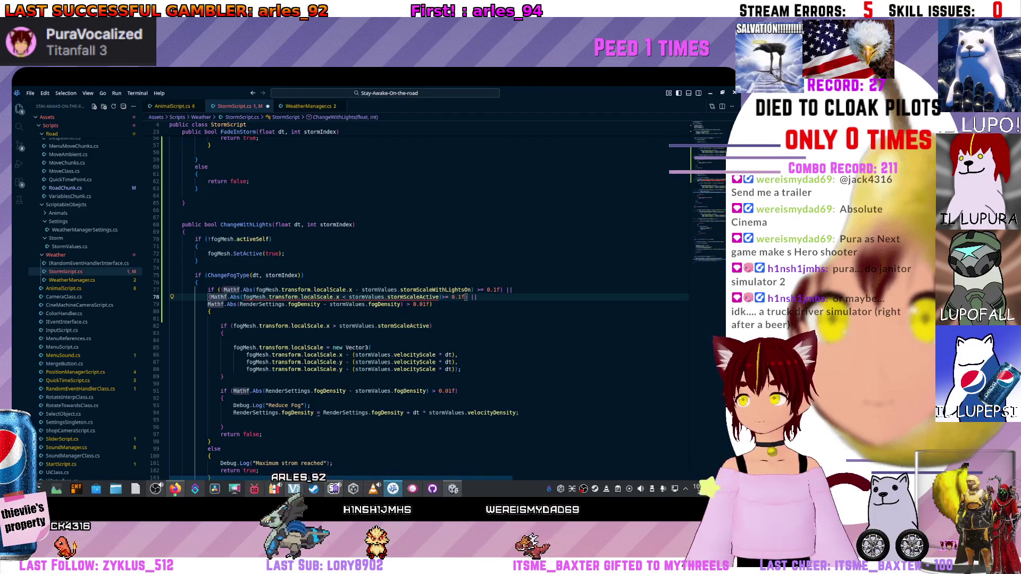
text())
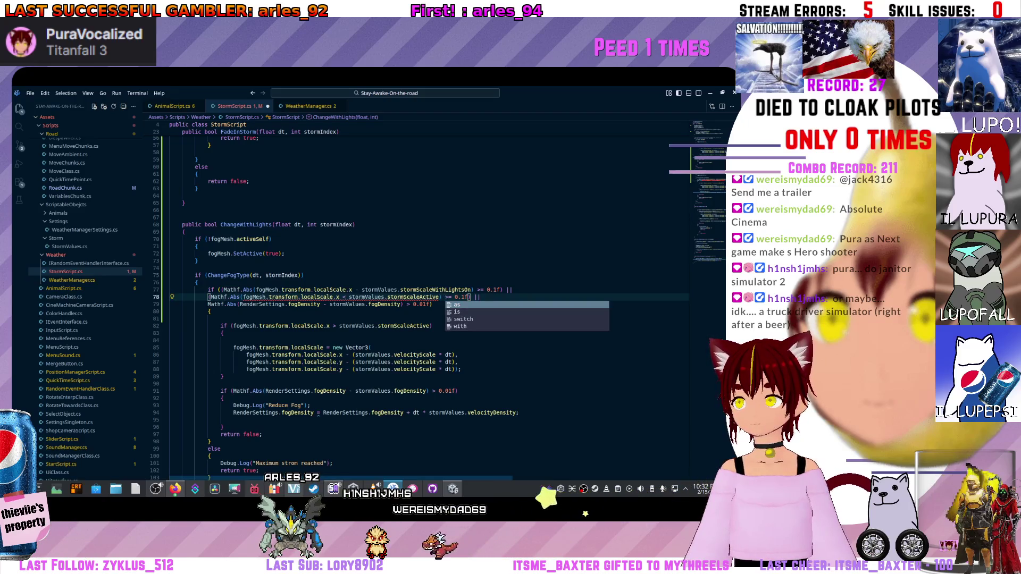
click(344, 297)
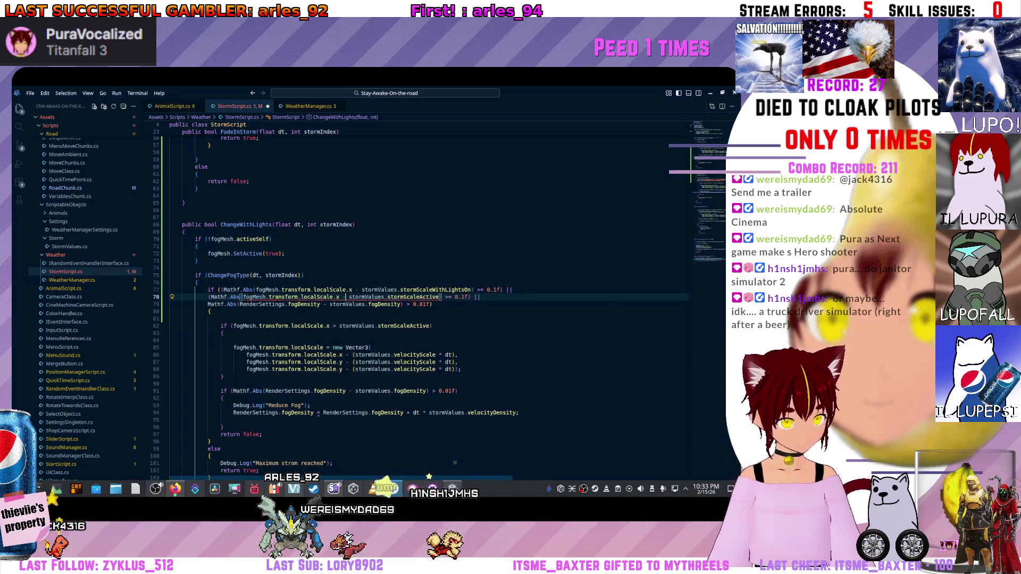
click(447, 297)
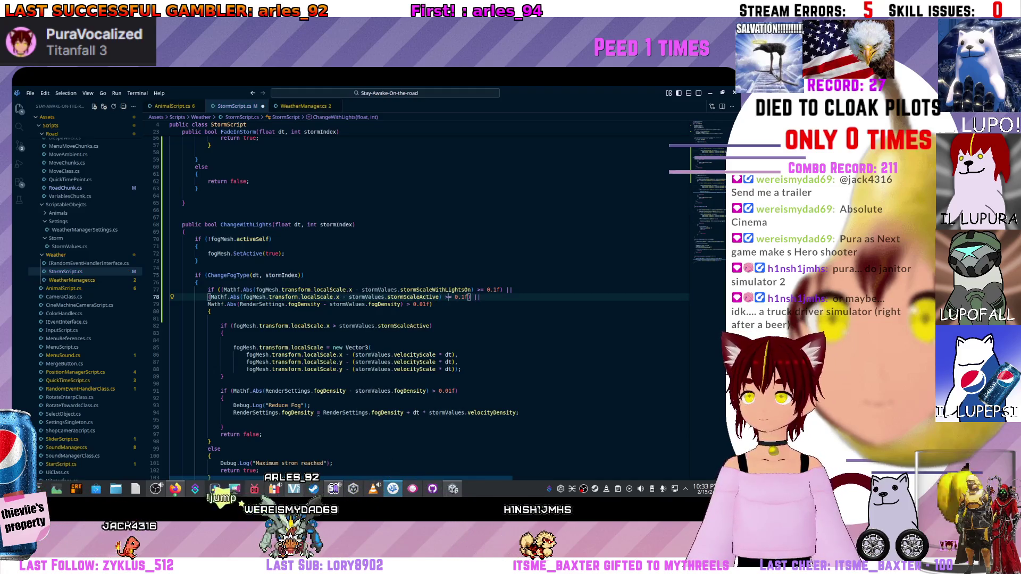
key(BackSpace)
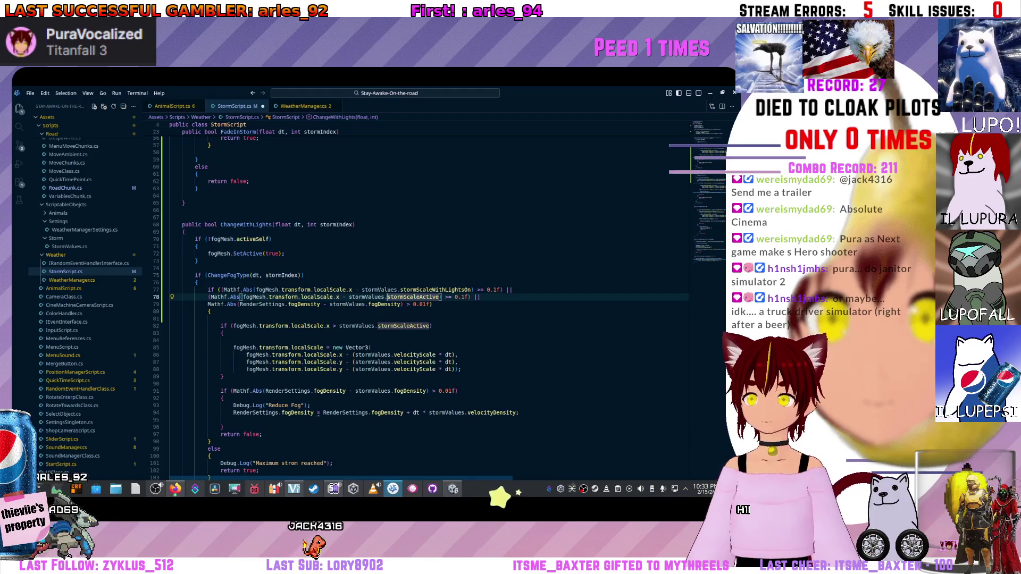
triple_click(227, 298)
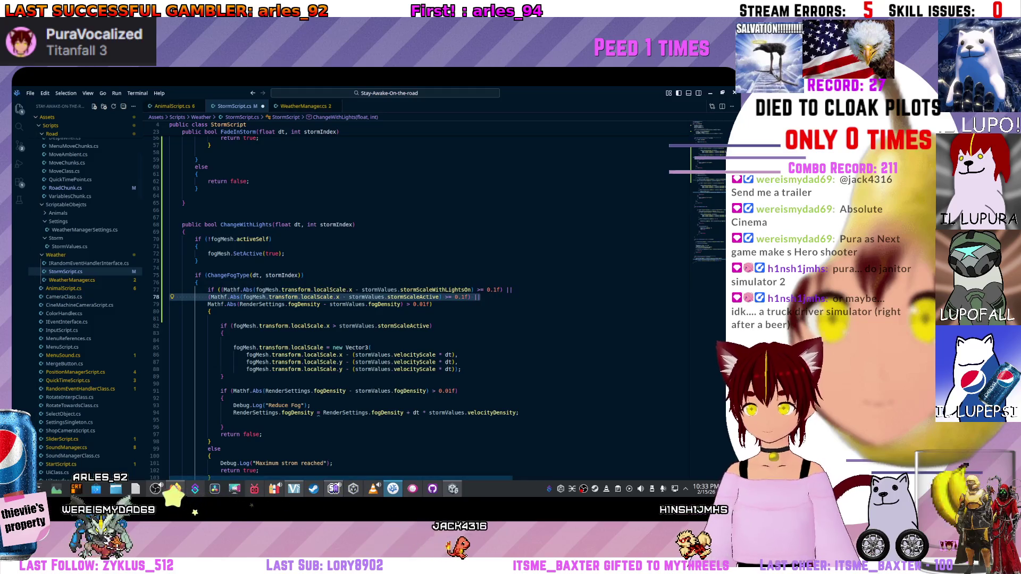
Delete the stormScaleActive clause line and keep the fog-density check on its own second line.
key(BackSpace)
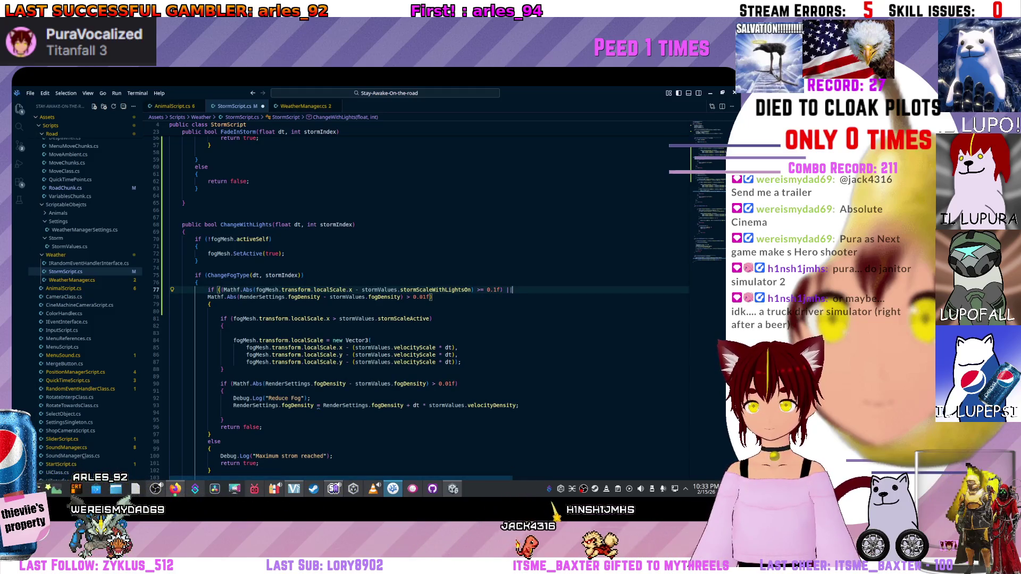
key(Right)
key(BackSpace)
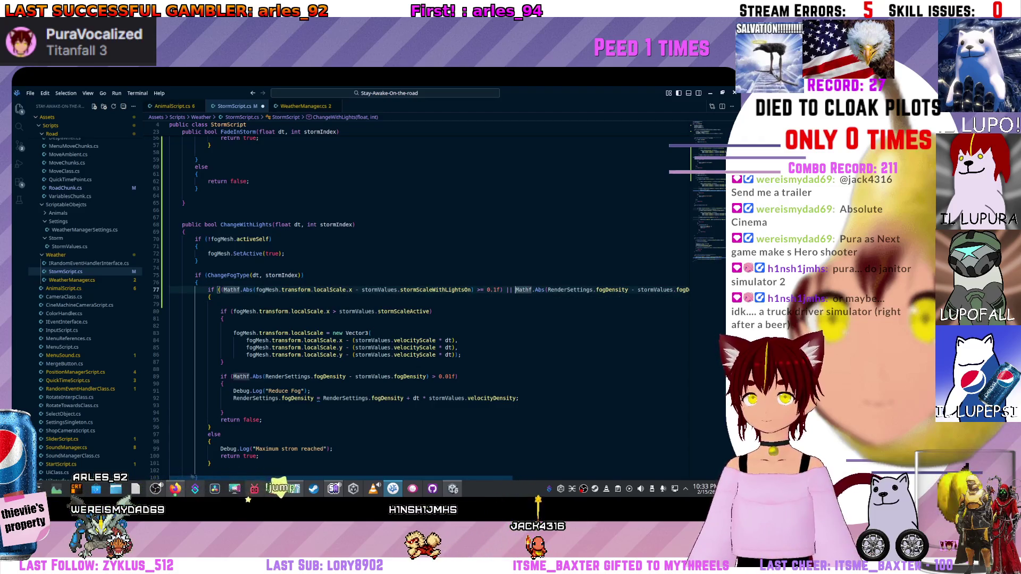
key(Return)
key(Down)
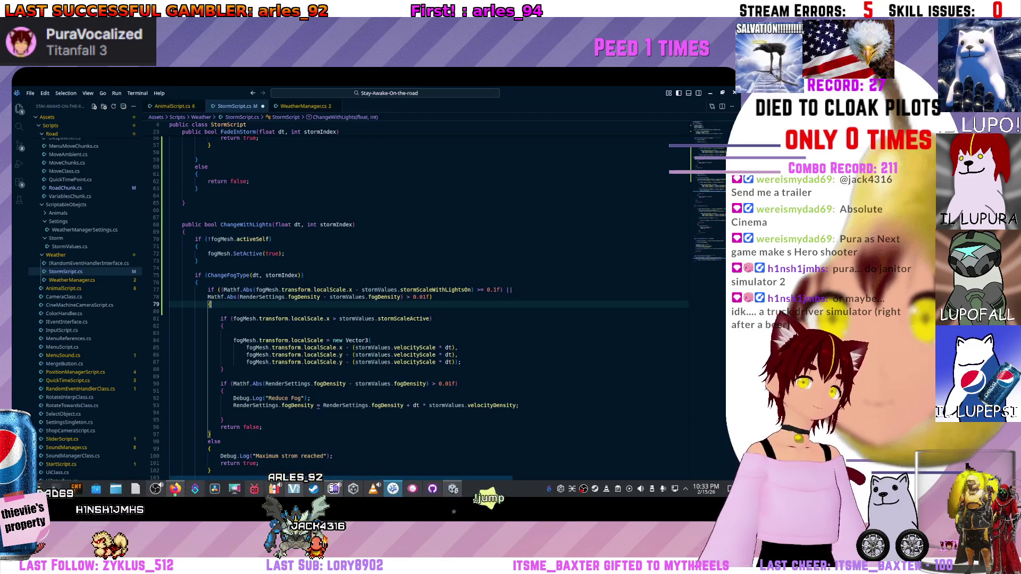
scroll(430, 304, down, 1)
drag(289, 277, 299, 279)
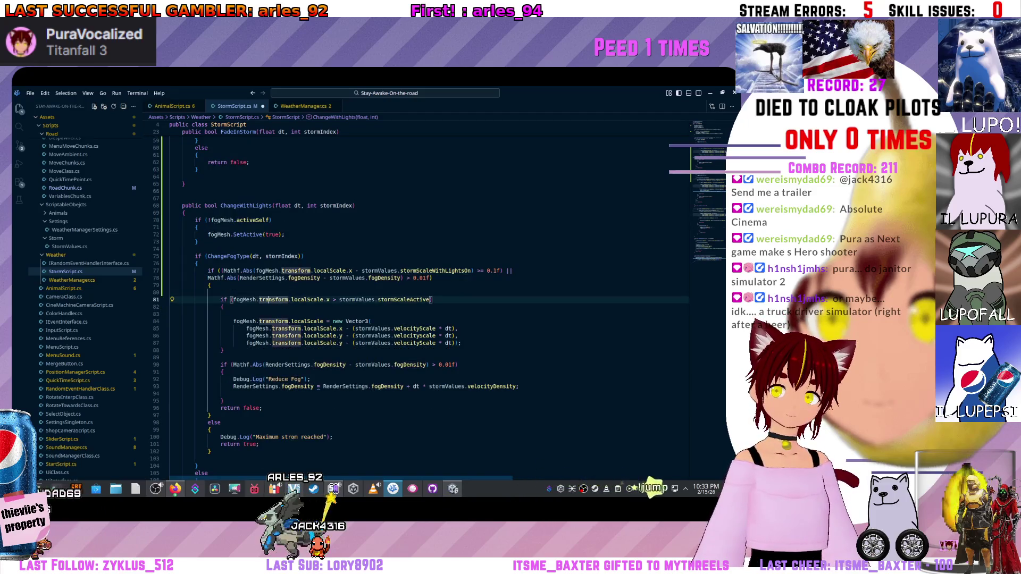
Replace stormScaleActive in the inner scale check with the copied stormScaleWithLightsOn.
key(Down)
key(Down)
key(Down)
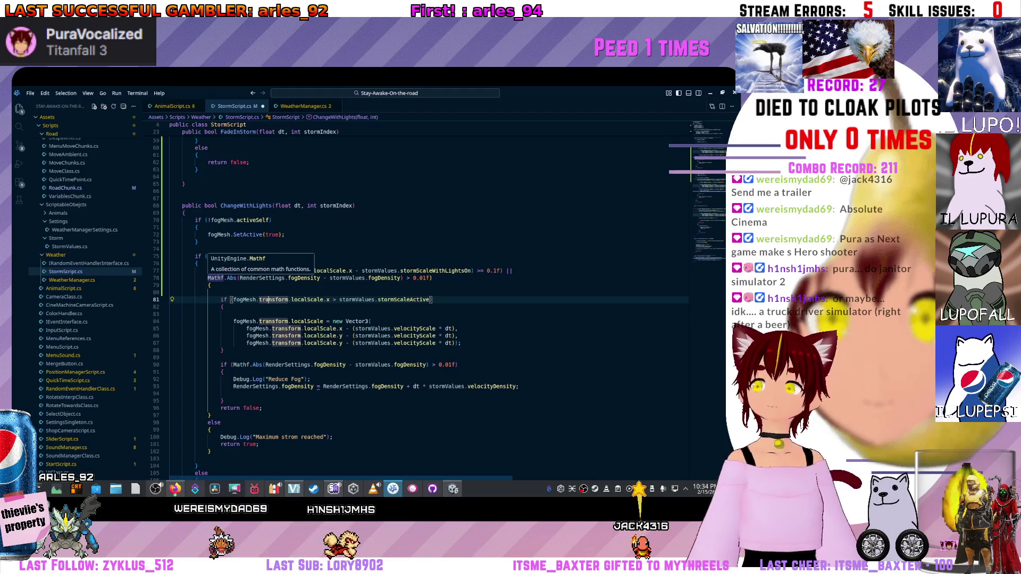
key(Up)
key(Up)
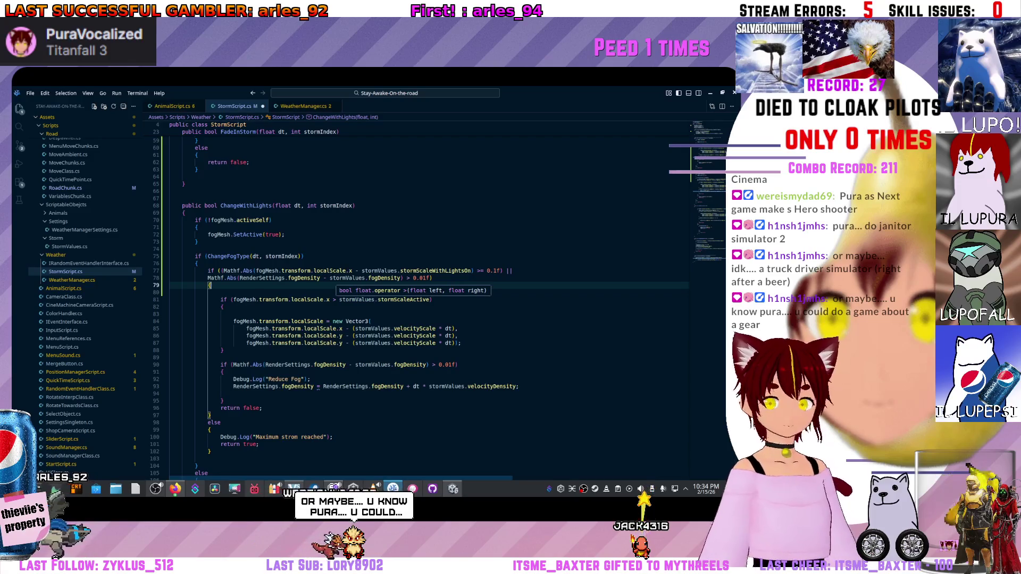
click(339, 299)
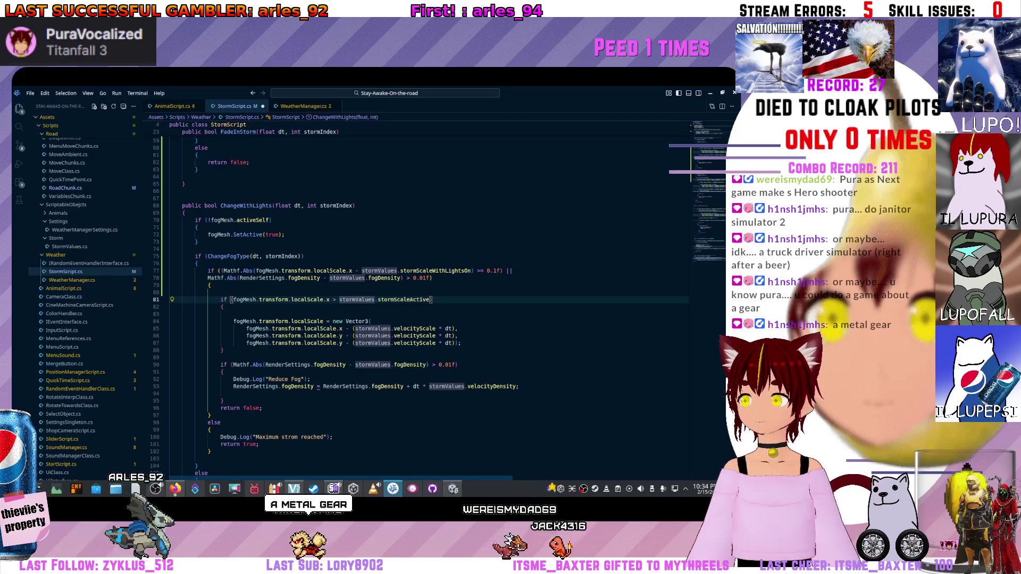
double_click(436, 270)
key(ctrl+c)
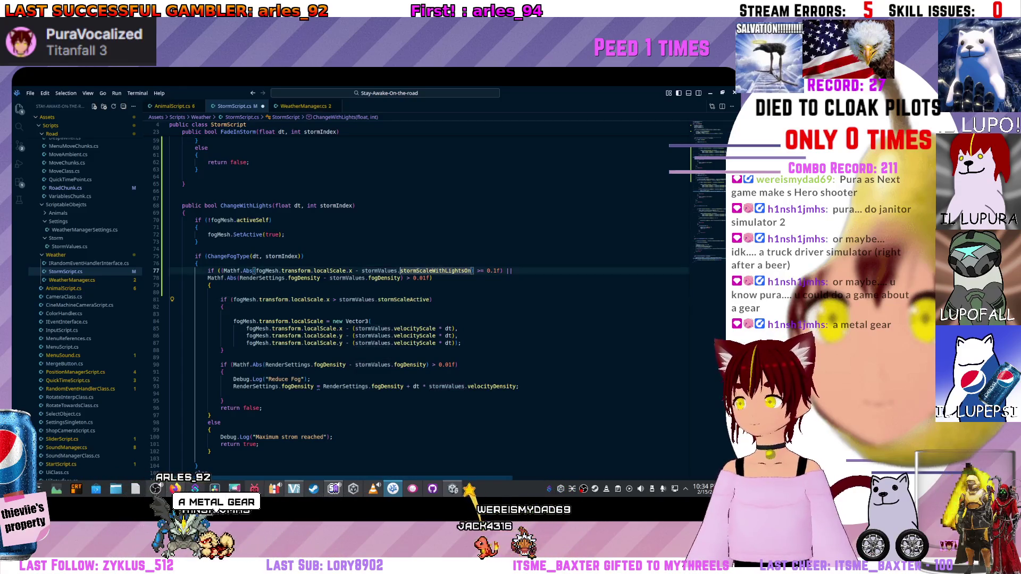
click(170, 292)
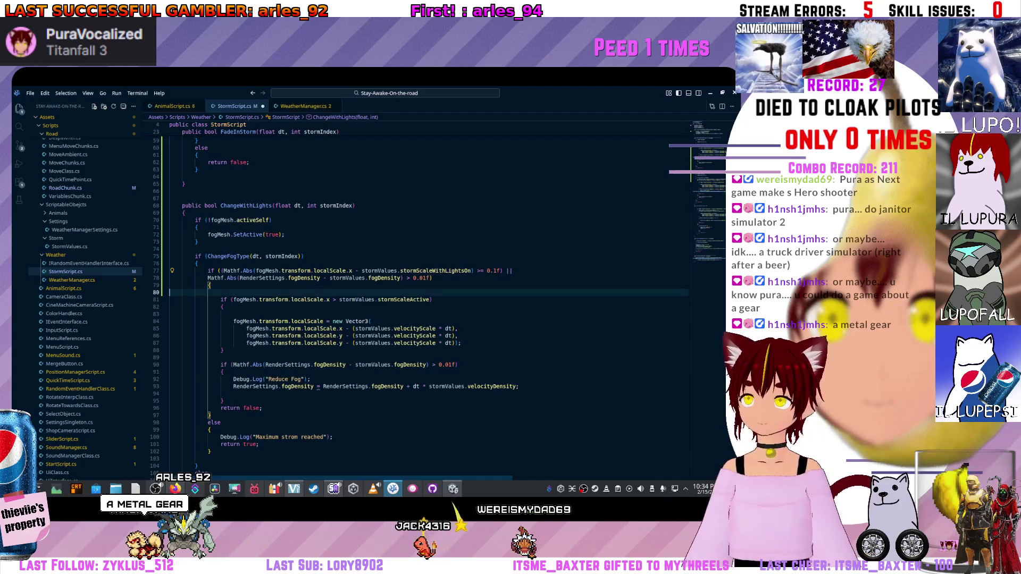
double_click(404, 300)
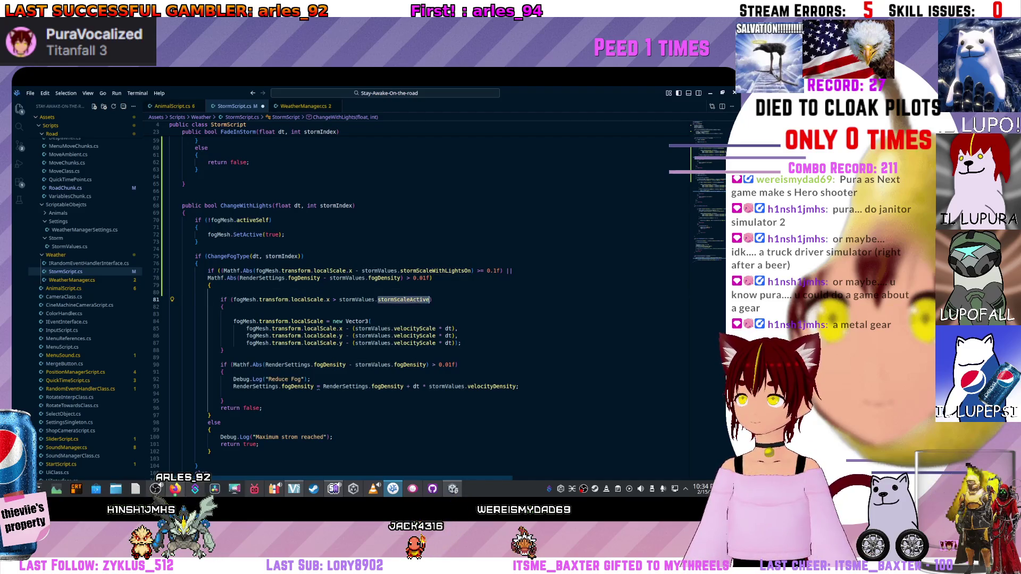
key(ctrl+v)
Remove the blank line inside the block and start a new line after its closing brace for an else.
click(170, 313)
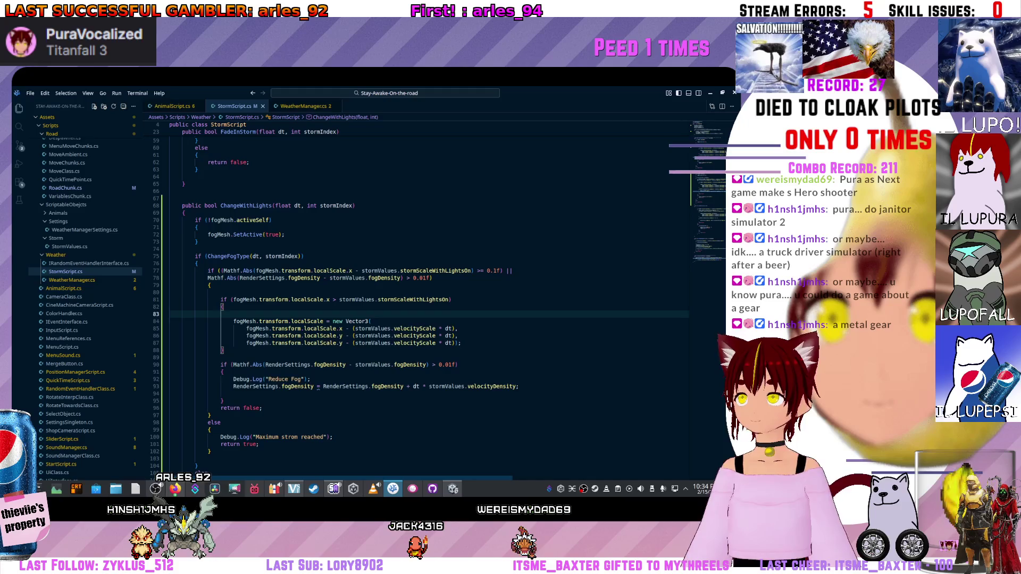
click(420, 329)
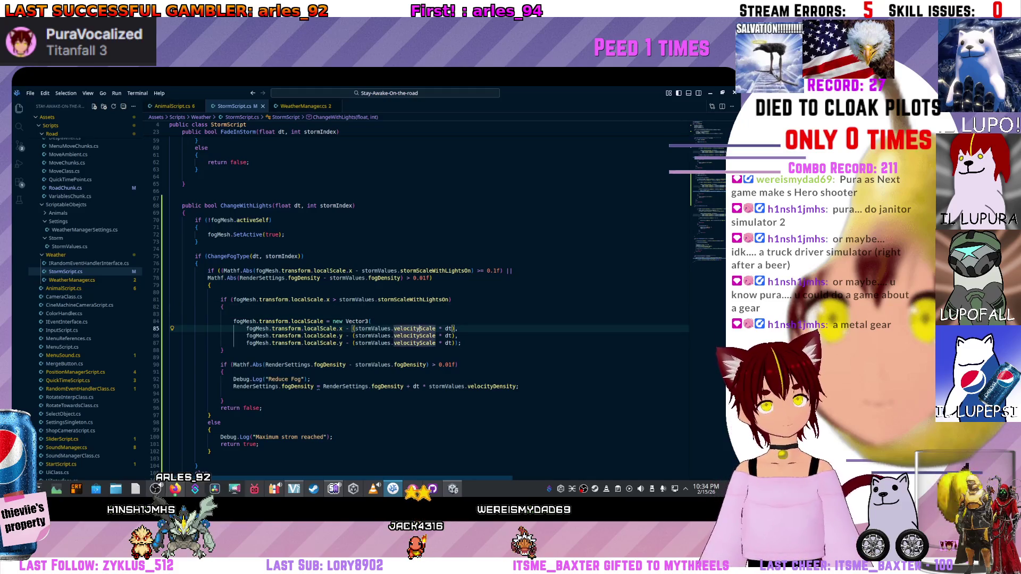
click(169, 314)
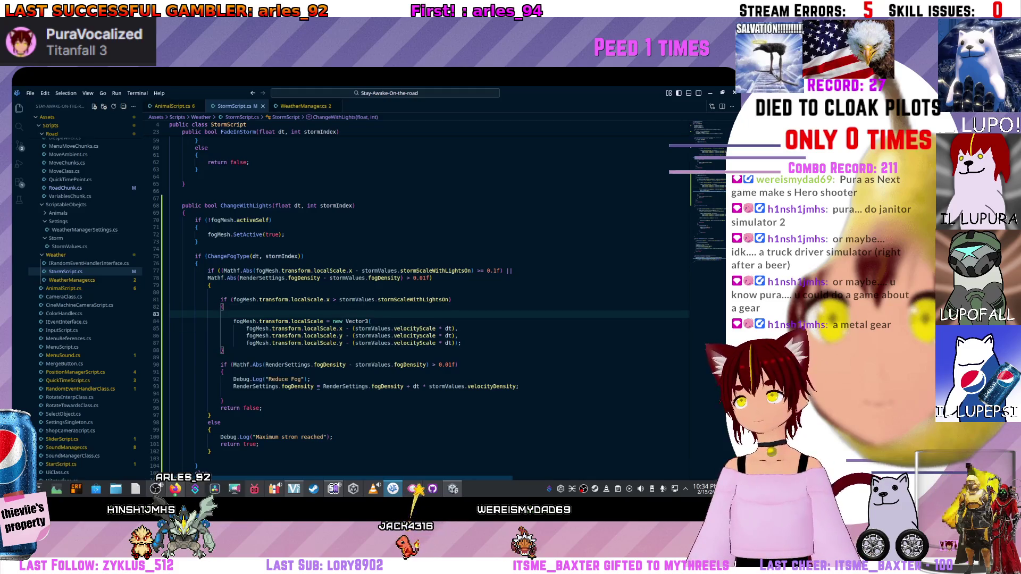
key(BackSpace)
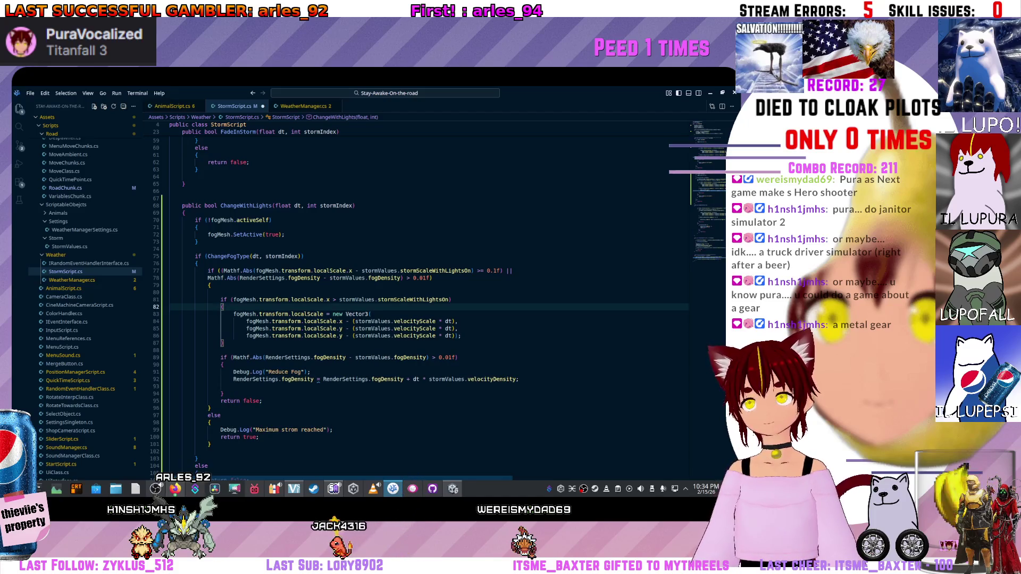
drag(225, 344, 171, 300)
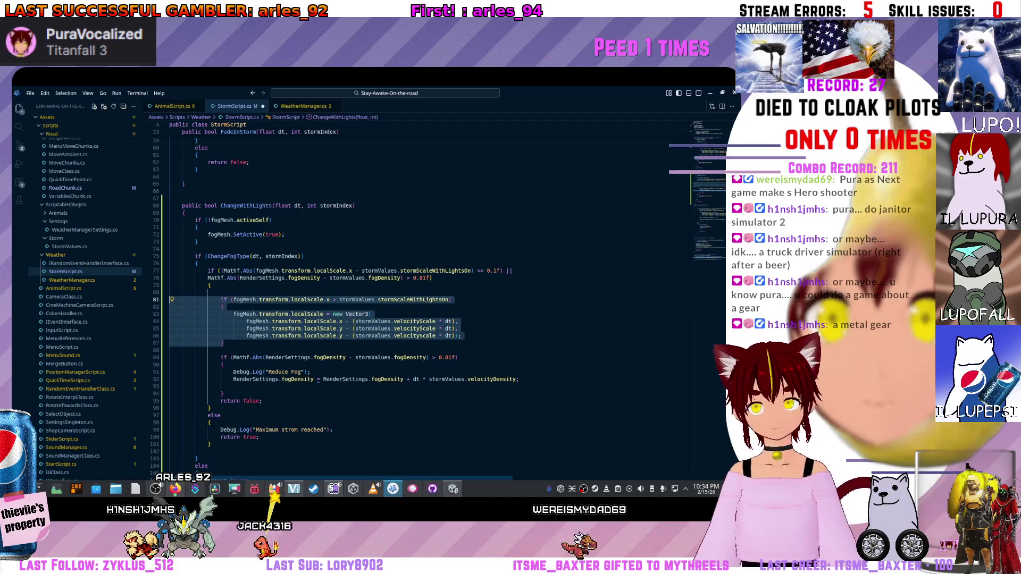
click(223, 343)
drag(224, 343, 171, 300)
click(224, 343)
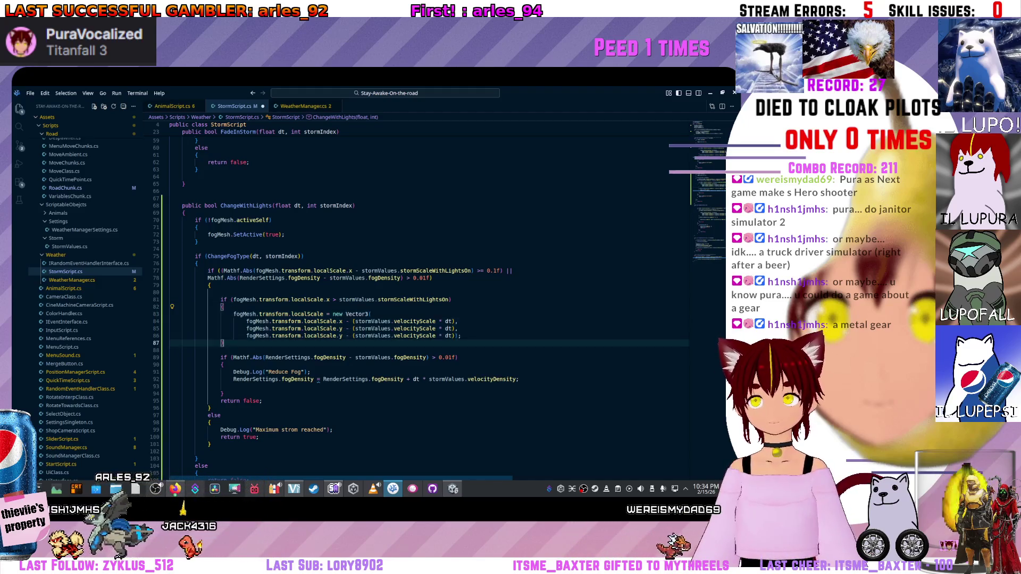
key(Return)
text(esle)
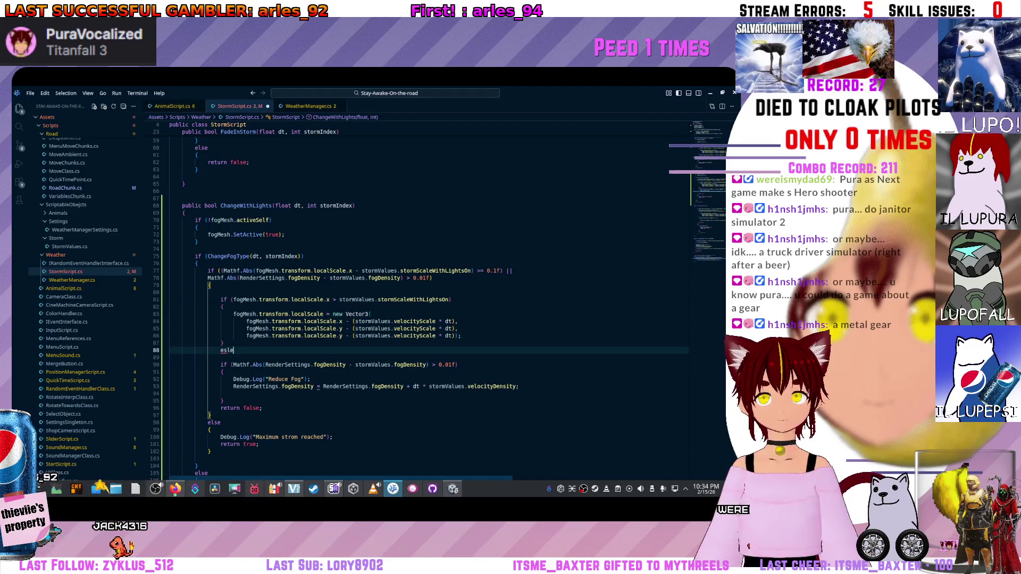
Finish the else braces in ChangeWithLights and grab the localScale lines from FadeOutStorm.
key(BackSpace)
key(BackSpace)
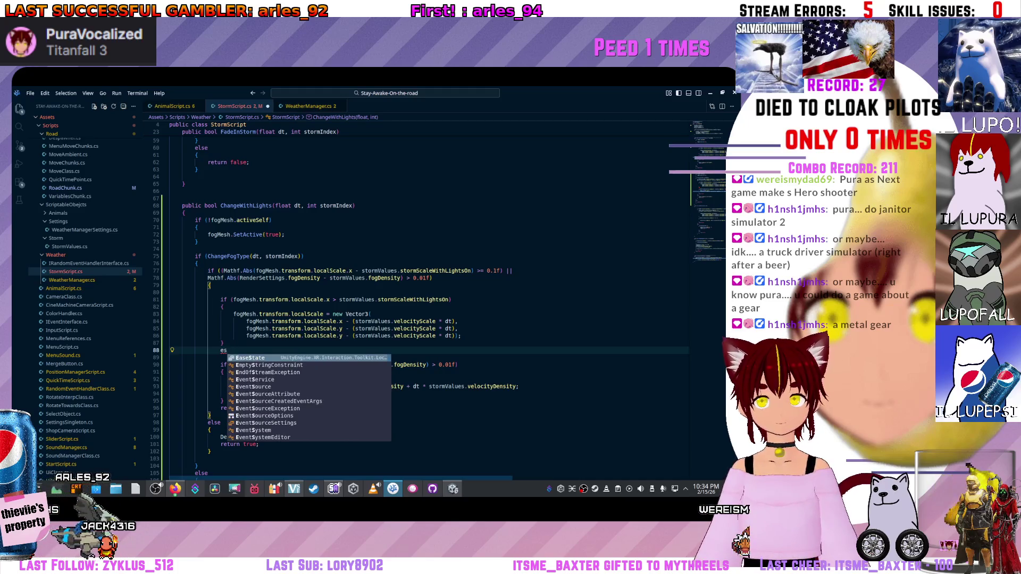
text(le{)
key(Return)
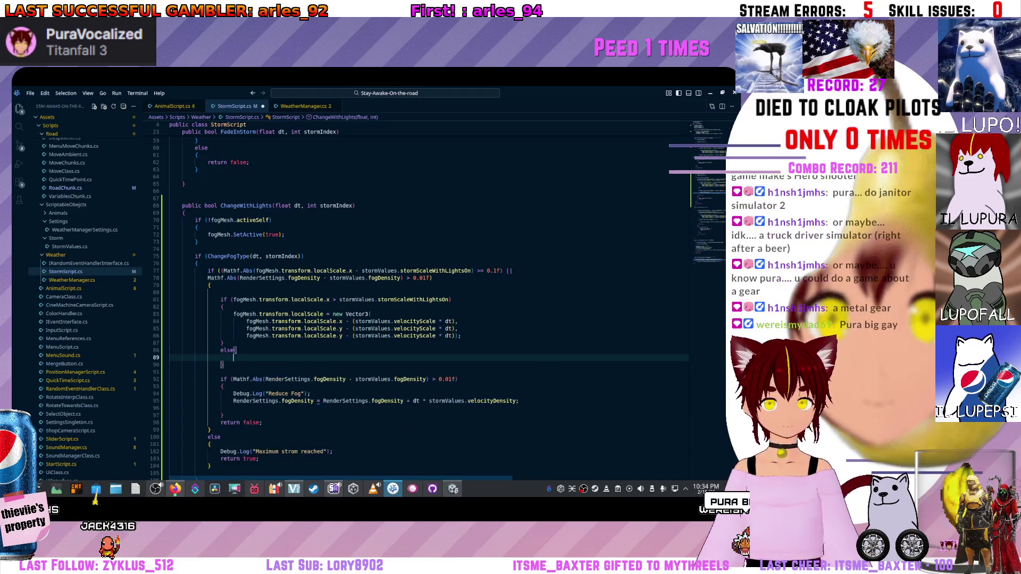
key(Up)
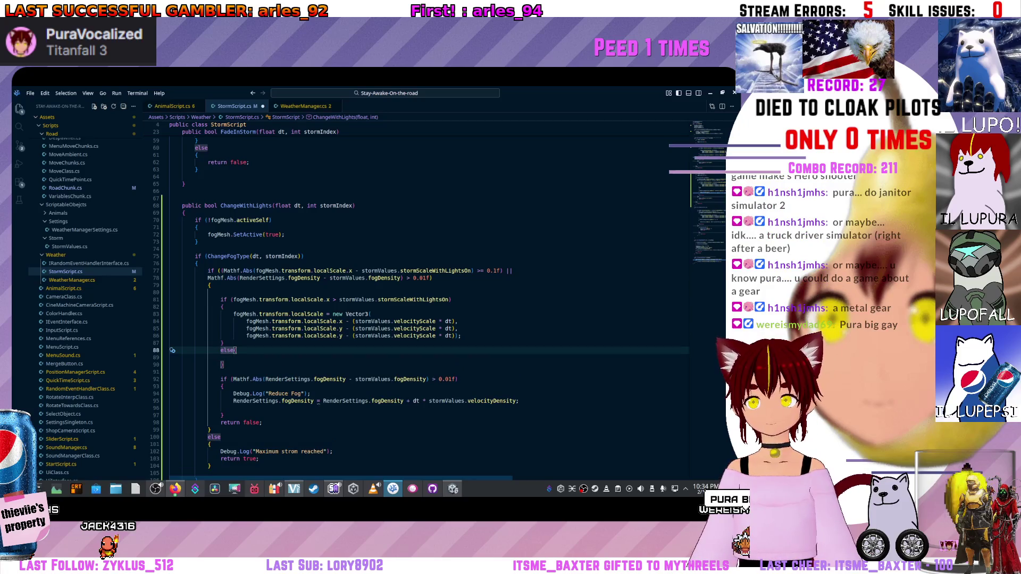
scroll(431, 303, down, 4)
scroll(431, 304, down, 4)
scroll(431, 303, down, 4)
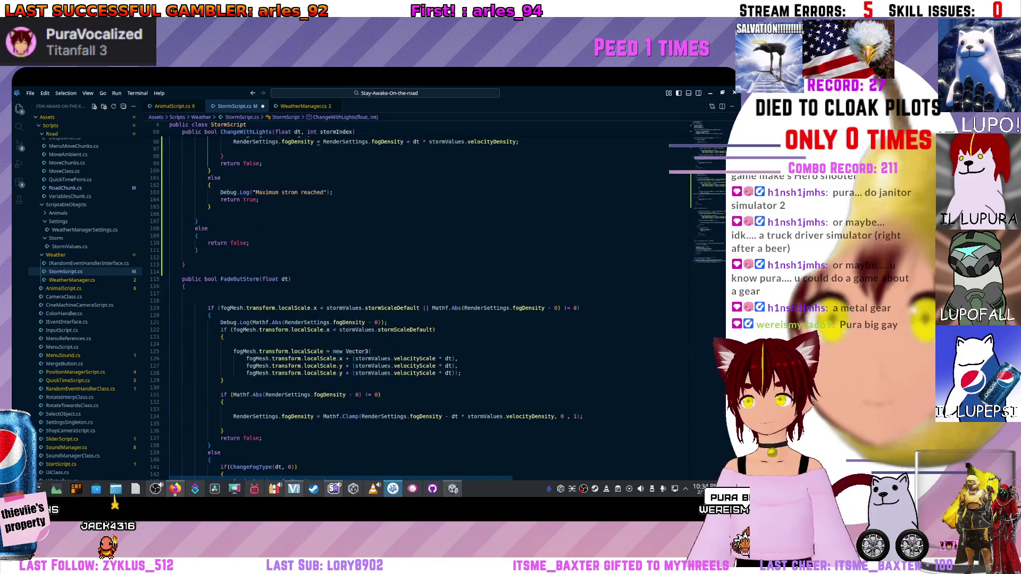
click(378, 365)
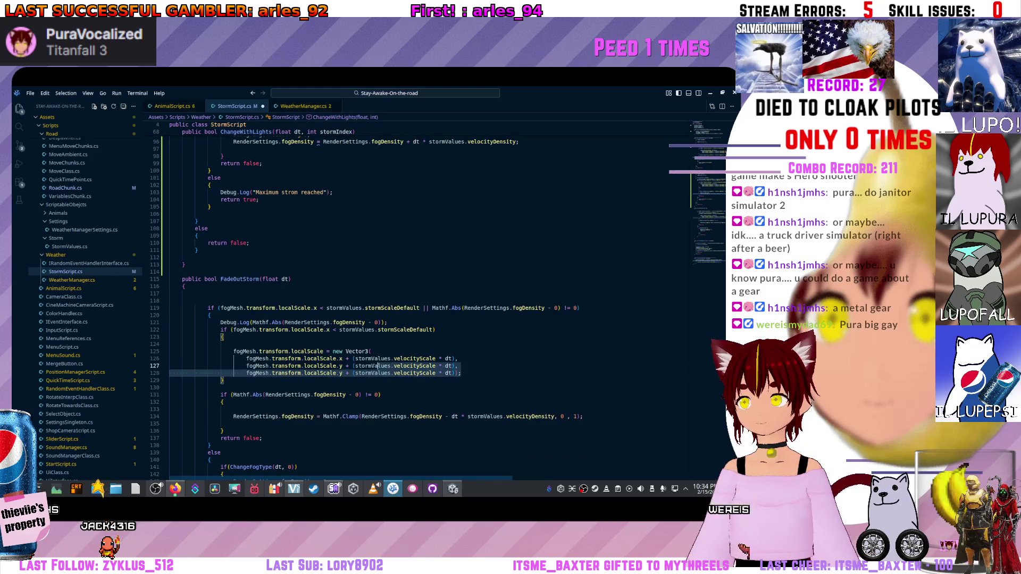
key(shift+Up)
key(shift+Up)
key(ctrl+c)
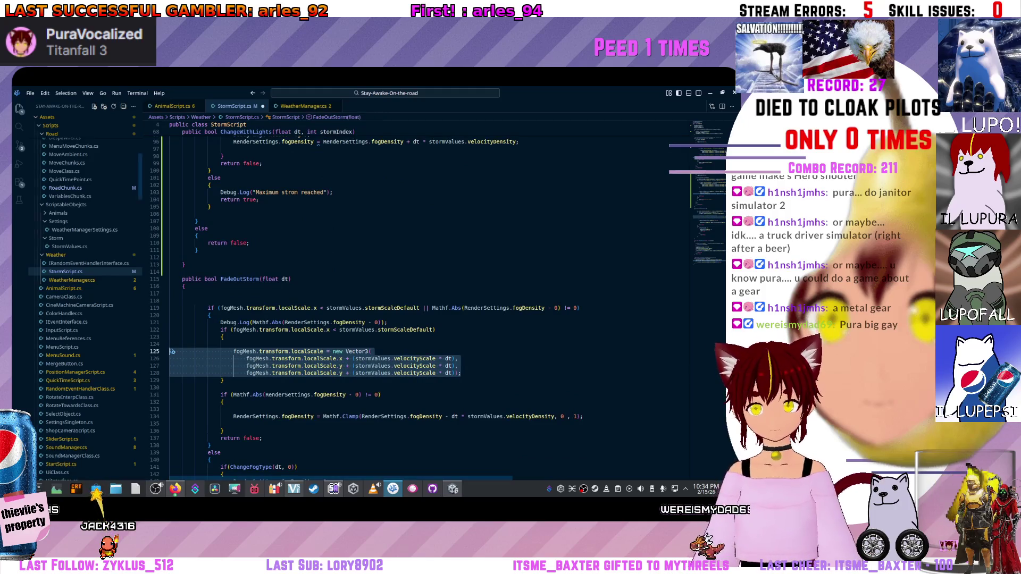
scroll(431, 303, up, 5)
scroll(430, 303, up, 4)
Paste the four fogMesh localScale lines into the else branch and fix their indentation.
click(223, 314)
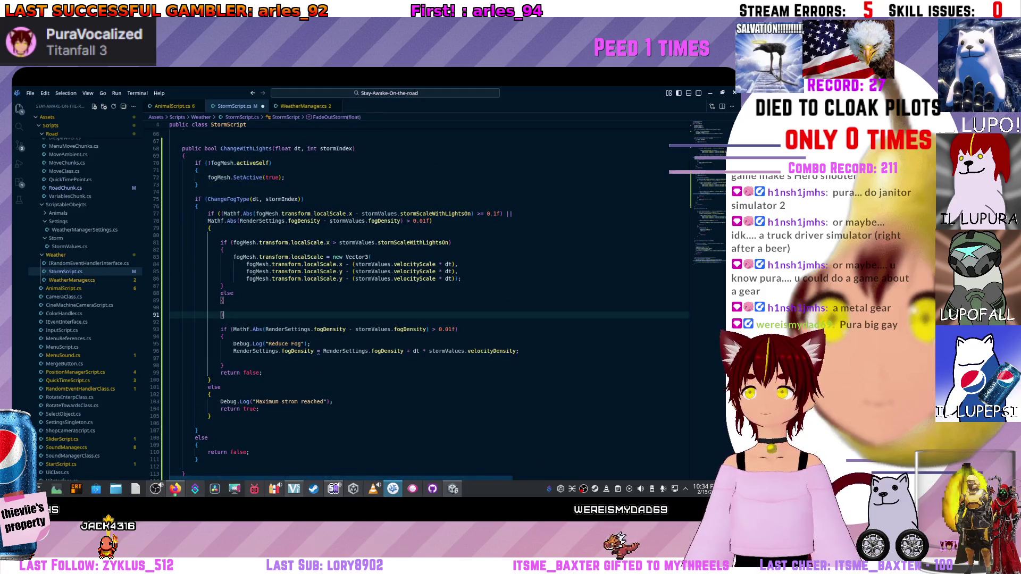
key(Up)
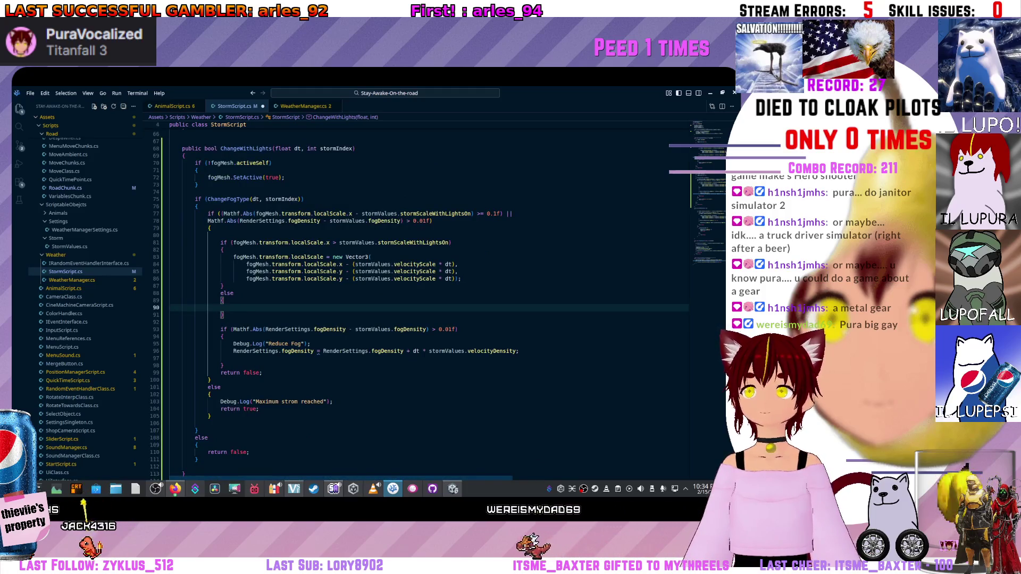
key(ctrl+v)
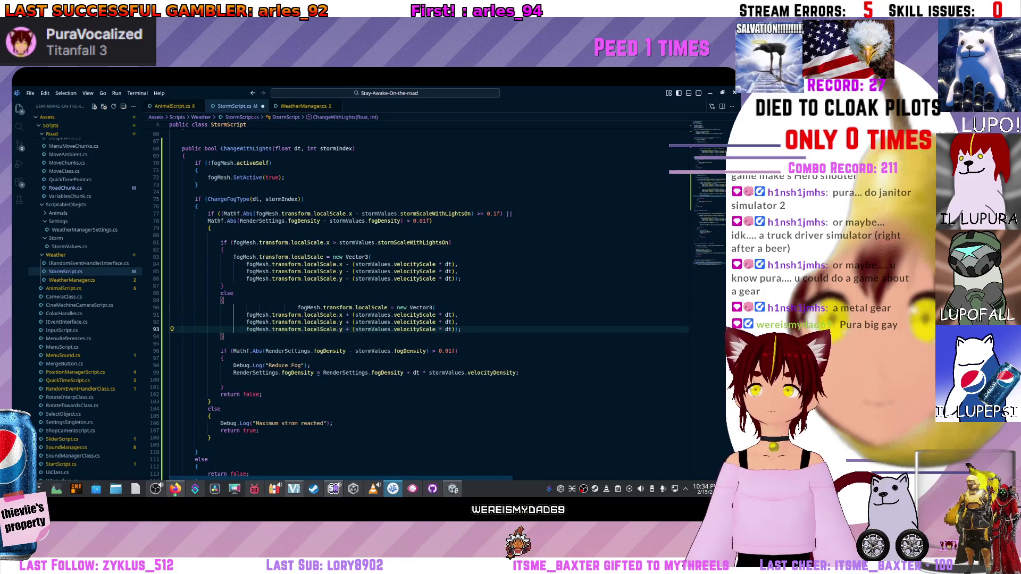
key(Up)
key(Up)
key(Up)
key(Home)
key(BackSpace)
key(BackSpace)
key(BackSpace)
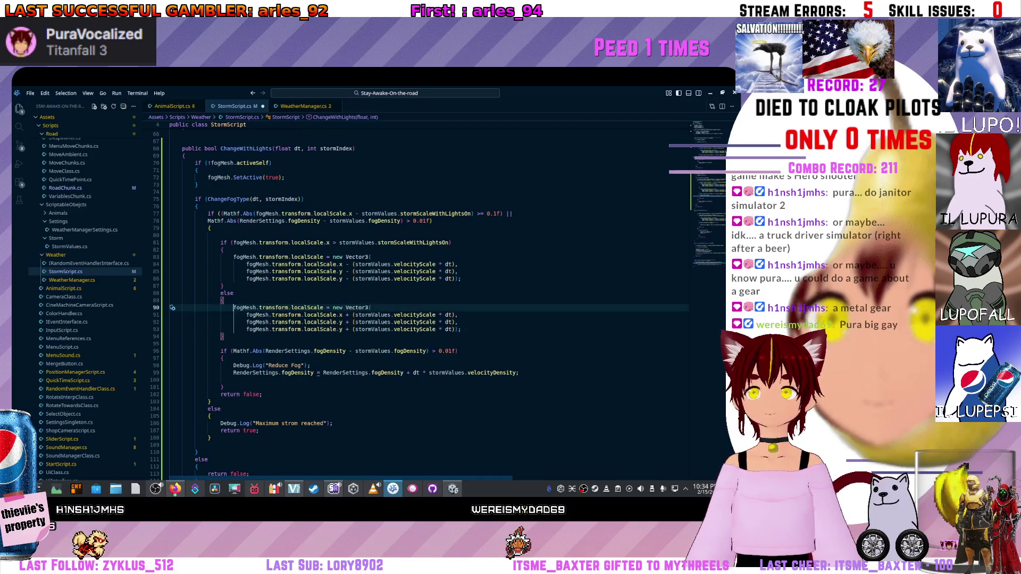
key(ctrl+a)
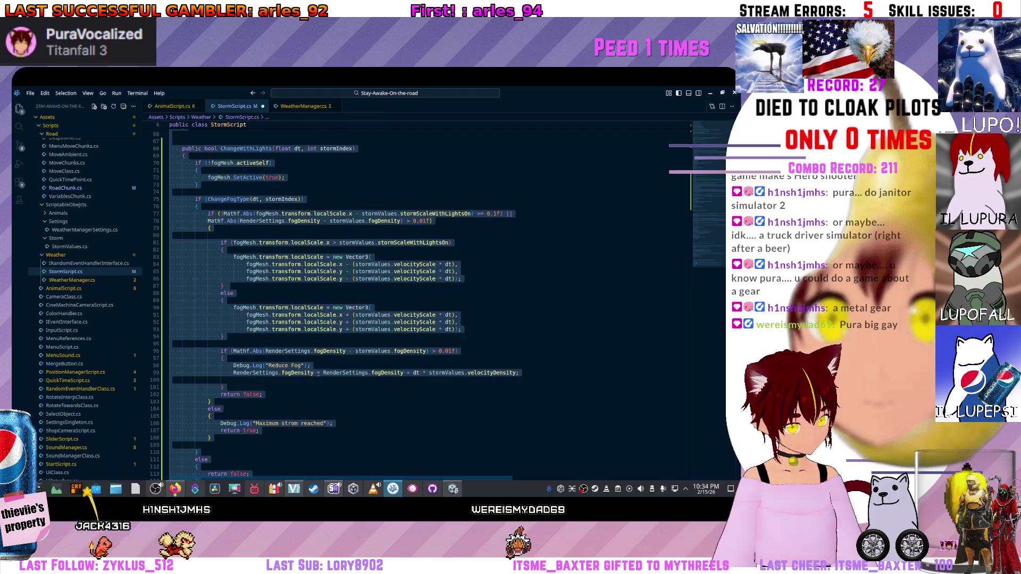
scroll(431, 303, down, 15)
scroll(430, 303, up, 6)
scroll(431, 303, up, 6)
scroll(431, 304, up, 6)
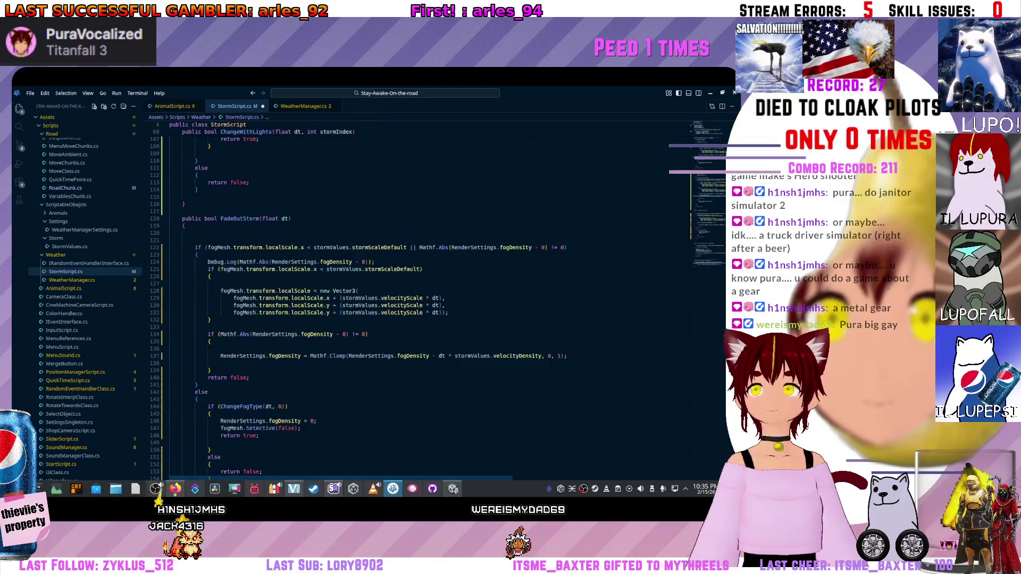
click(324, 305)
scroll(430, 304, up, 3)
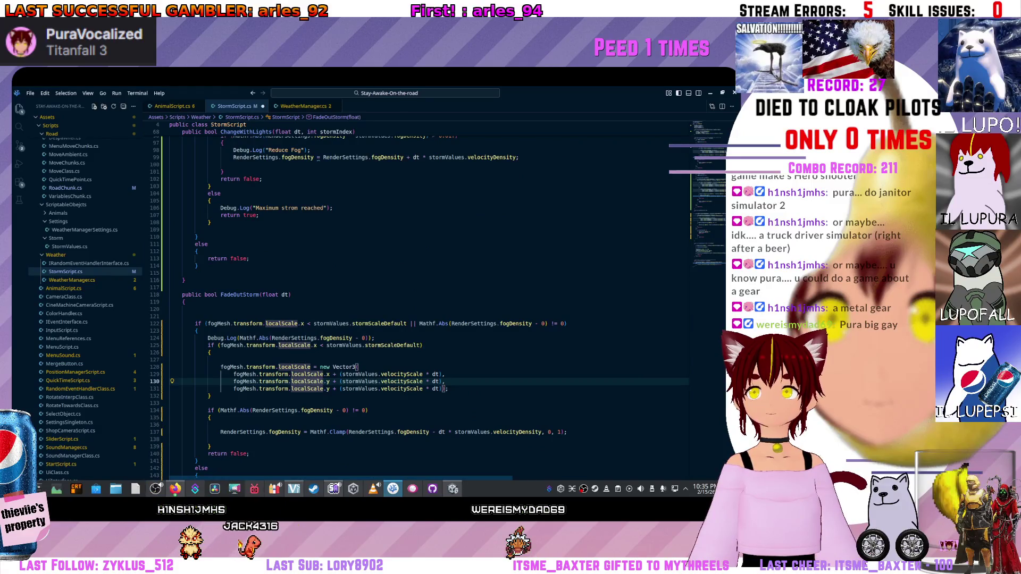
scroll(430, 304, up, 4)
scroll(432, 303, up, 4)
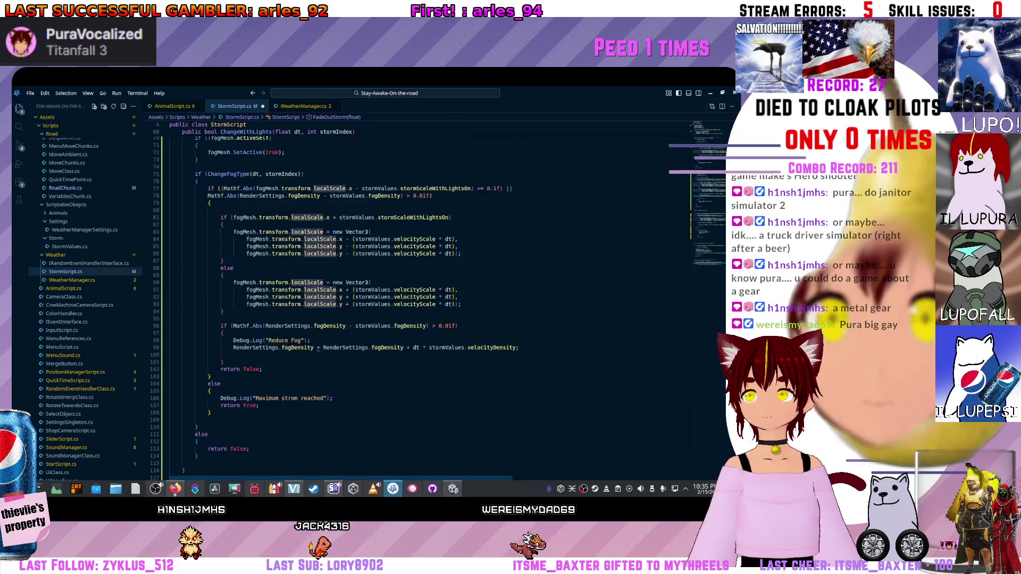
scroll(431, 303, up, 4)
click(271, 358)
scroll(272, 359, down, 3)
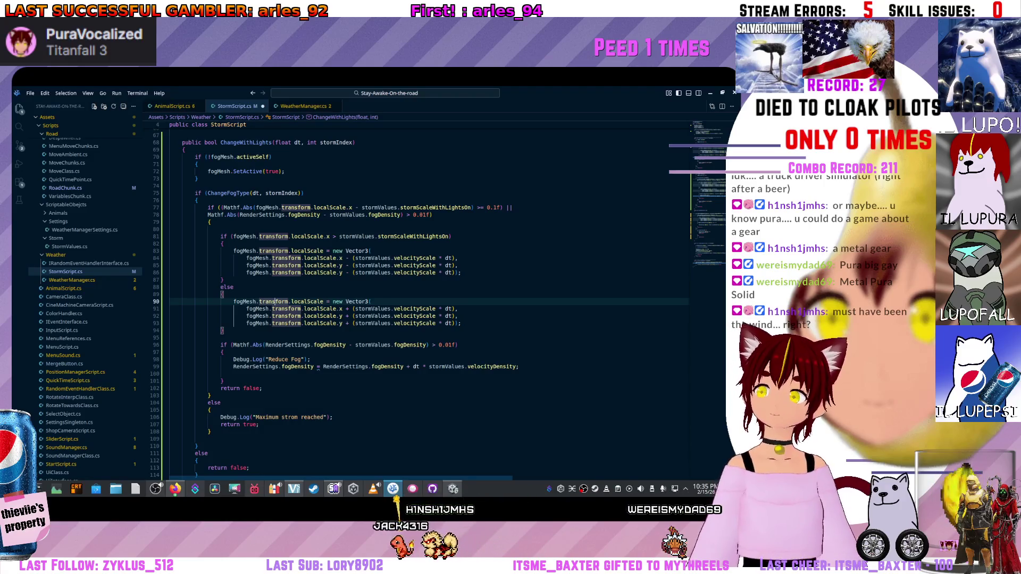
Change the scale tolerance on line 77 from 0.1f to 1f.
key(Up)
key(Up)
key(Up)
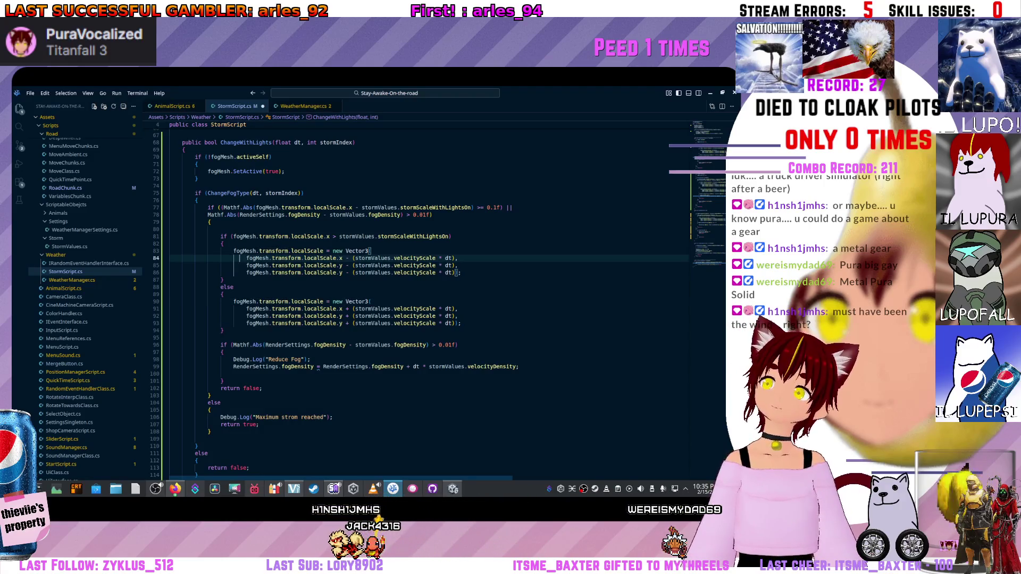
double_click(493, 208)
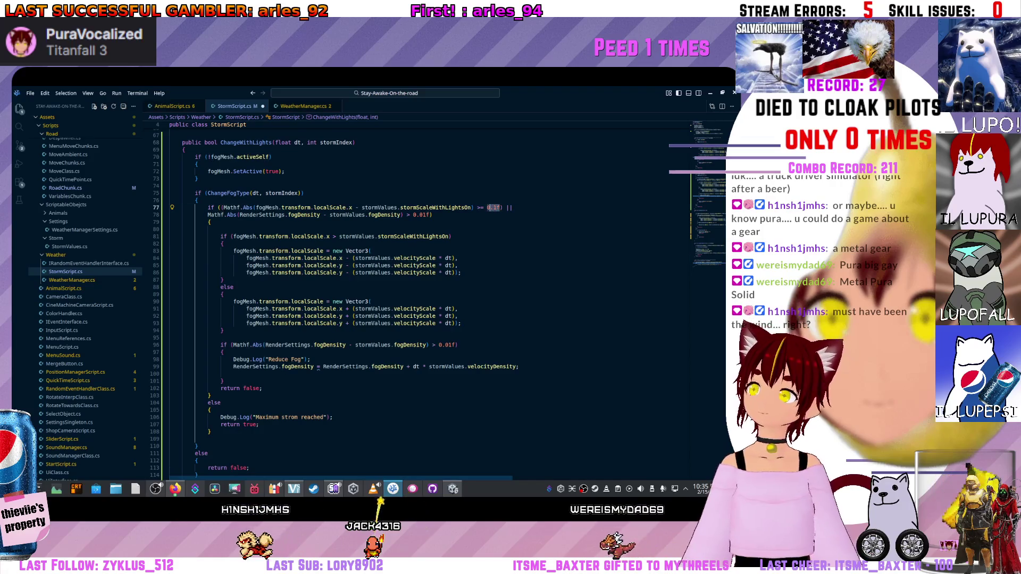
key(Right)
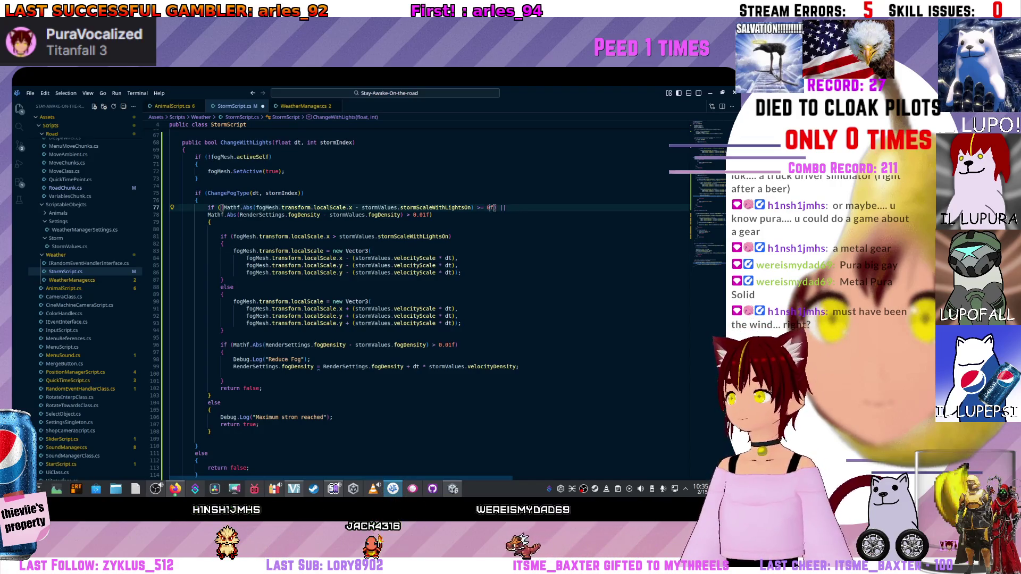
key(Up)
key(Up)
key(Up)
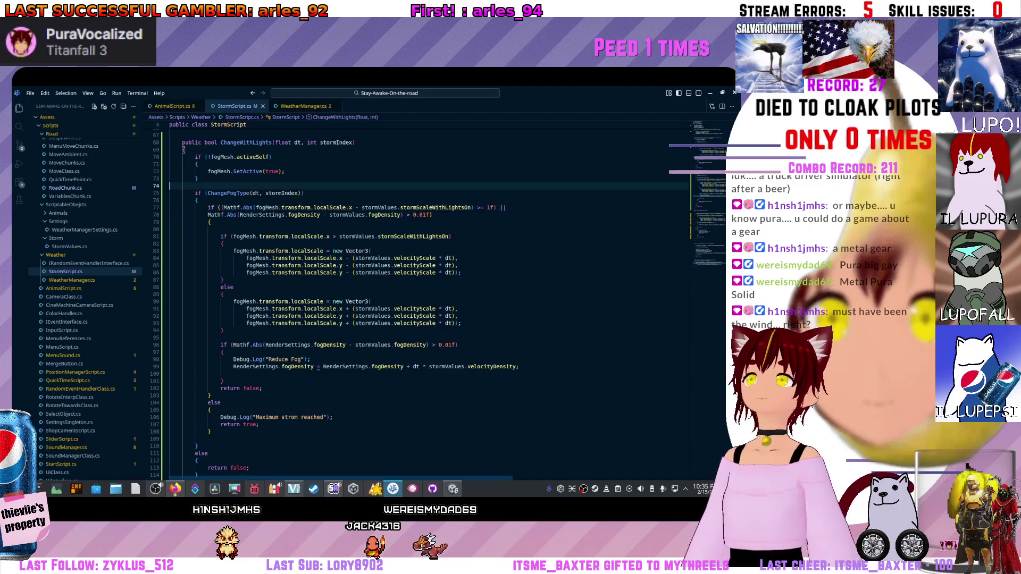
scroll(420, 304, down, 1)
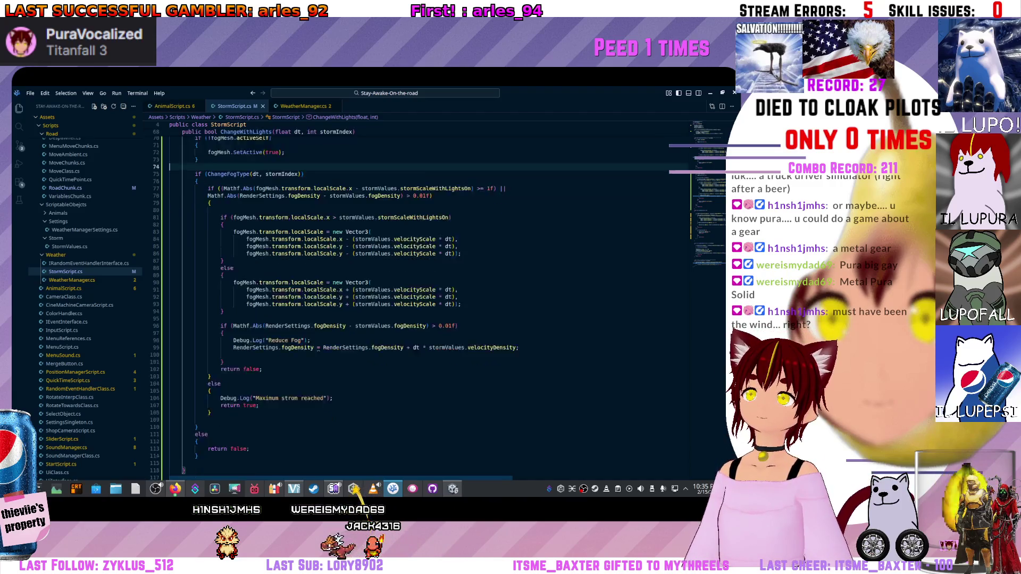
scroll(419, 304, down, 2)
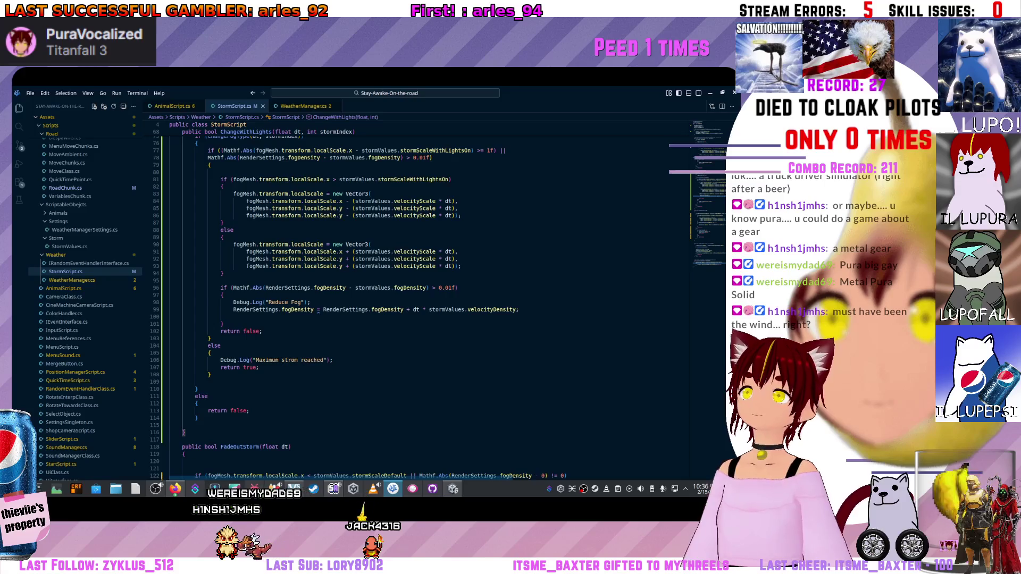
scroll(420, 304, down, 1)
scroll(420, 303, down, 3)
scroll(419, 304, up, 2)
scroll(420, 303, up, 2)
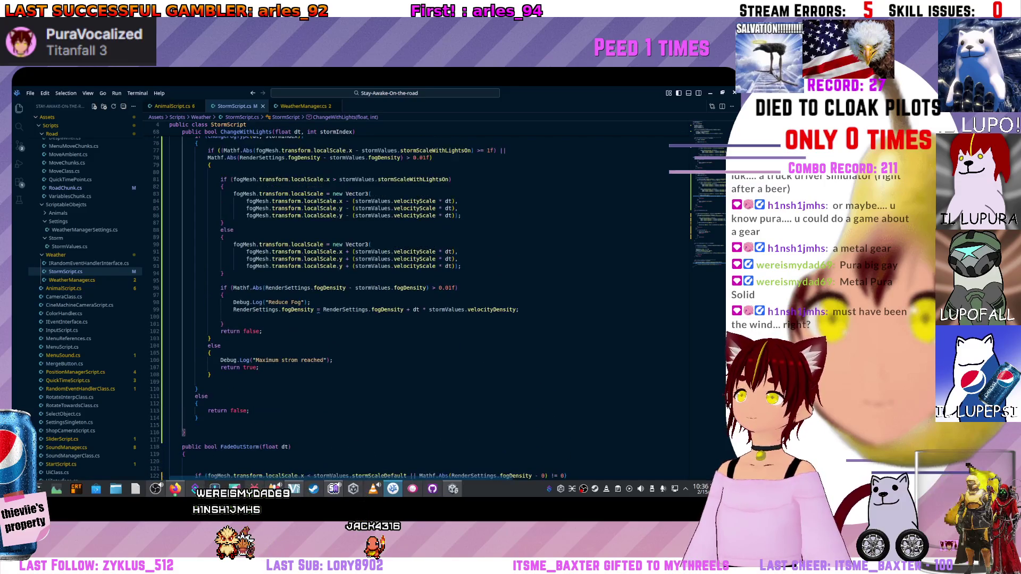
scroll(357, 237, up, 3)
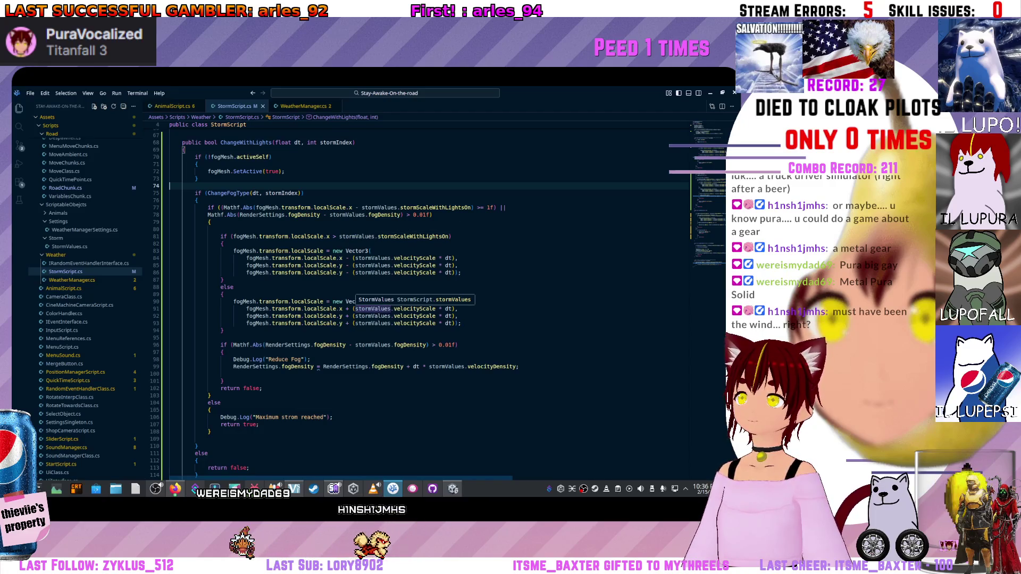
scroll(375, 308, down, 2)
scroll(376, 309, up, 2)
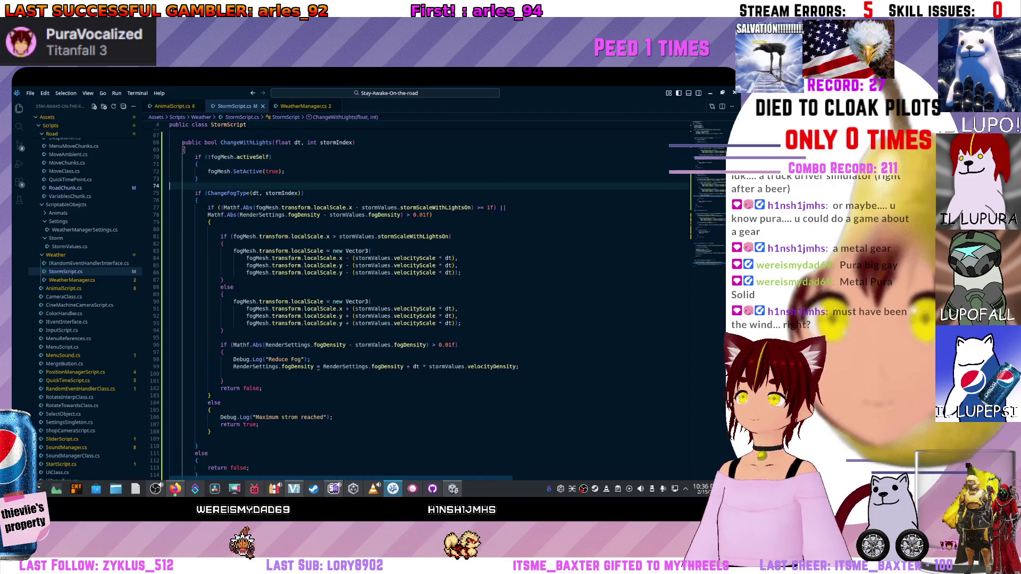
Switch to WeatherManager.cs and start a new line before the FadeInStorm check in Update.
key(ctrl+Tab)
scroll(335, 327, up, 2)
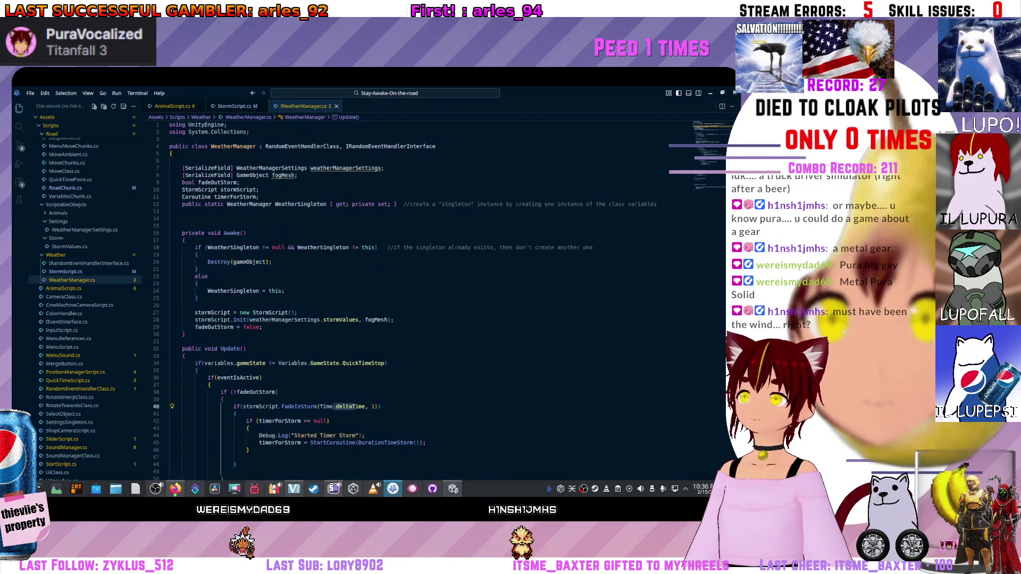
scroll(357, 293, up, 2)
scroll(356, 292, up, 2)
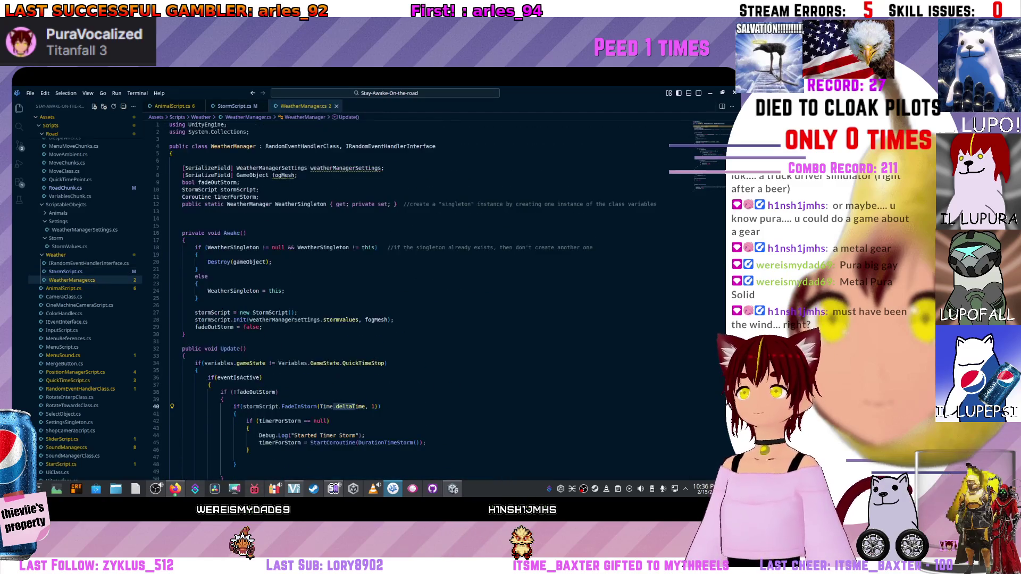
scroll(356, 293, up, 2)
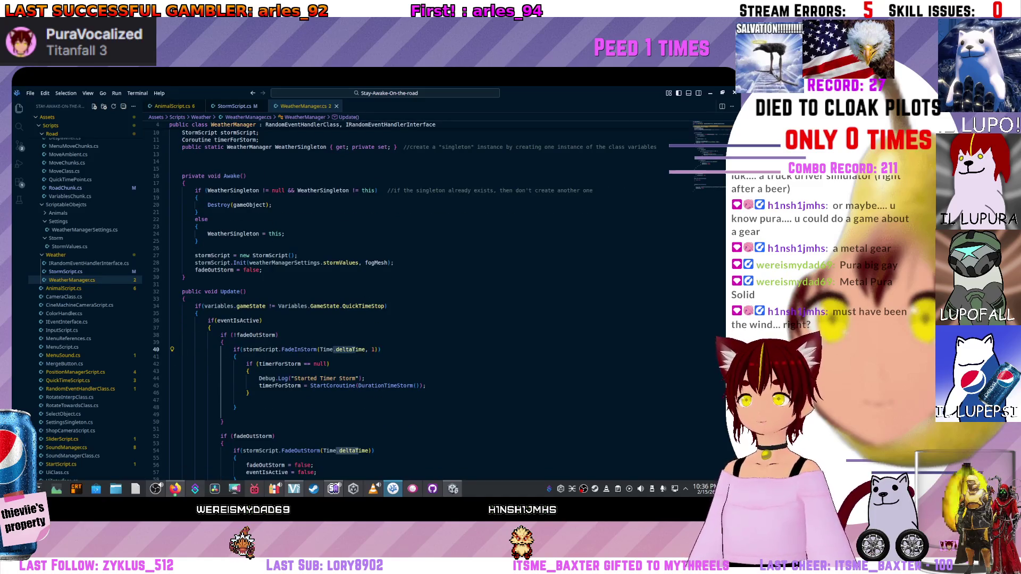
scroll(355, 350, down, 1)
click(222, 323)
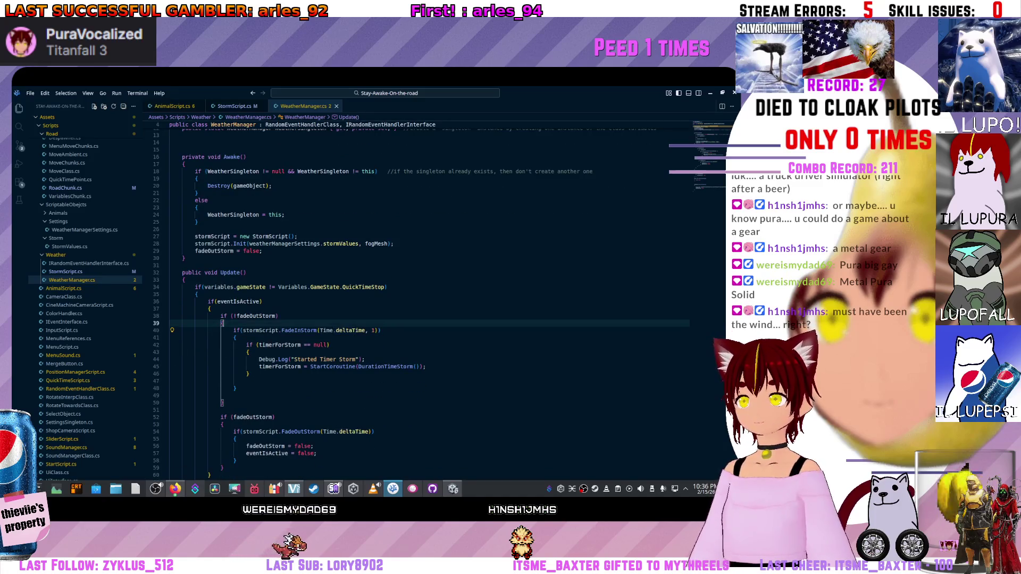
key(Return)
text(if()
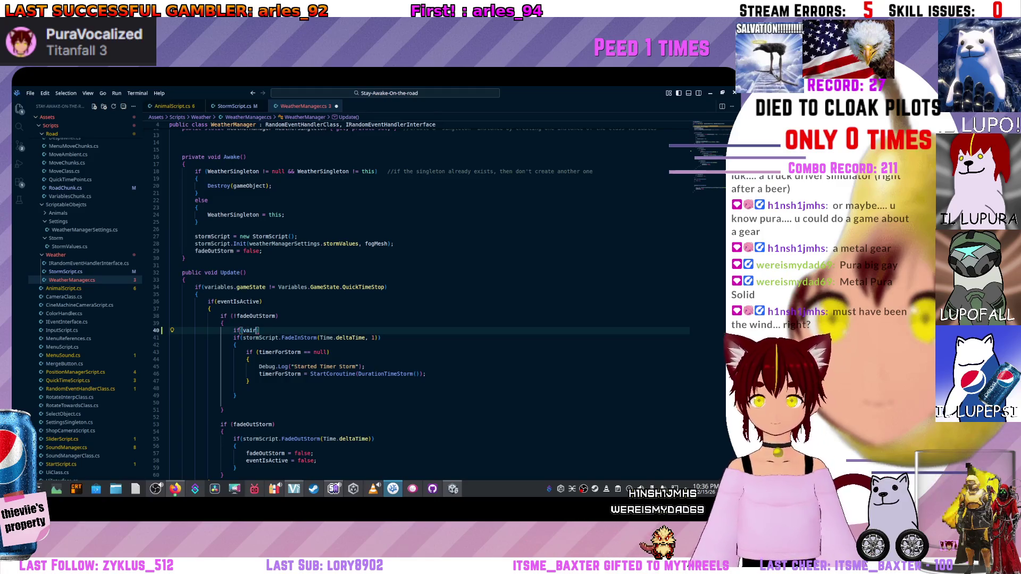
text(variab)
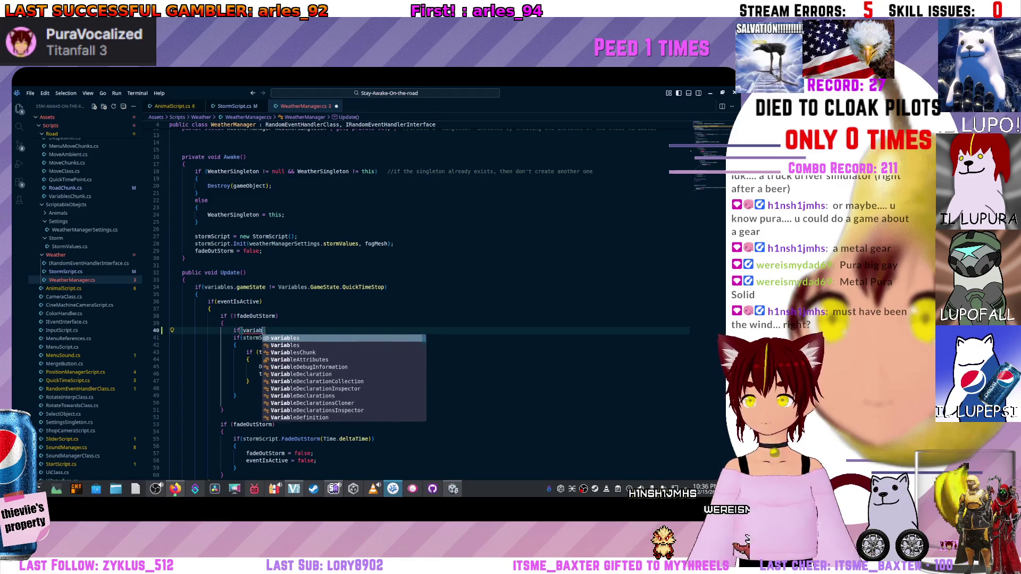
text(l)
Complete the variables.lightsAreActive condition, then delete the Variables declaration and DataSingleton assignment in StormScript.
key(Tab)
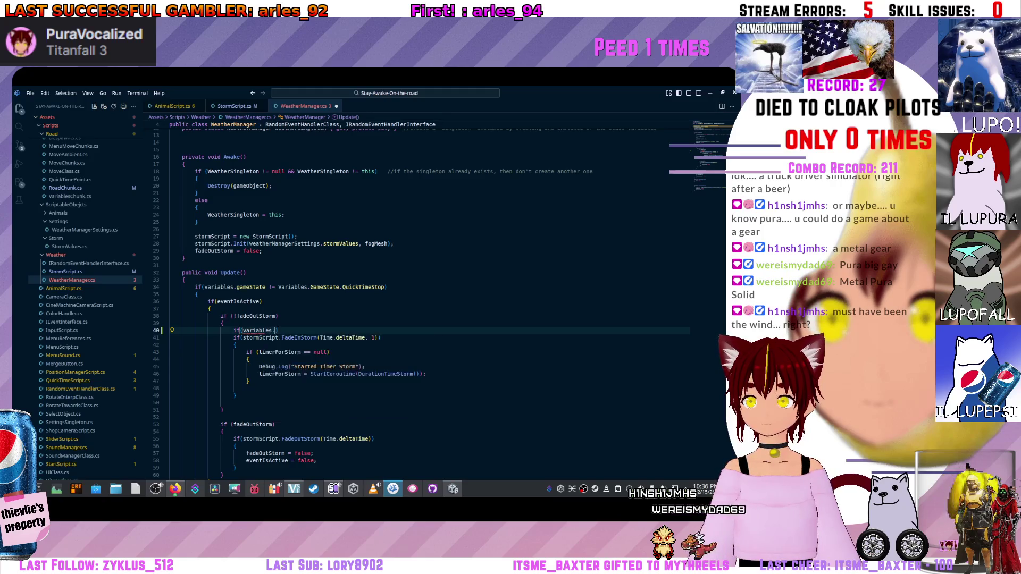
text(.)
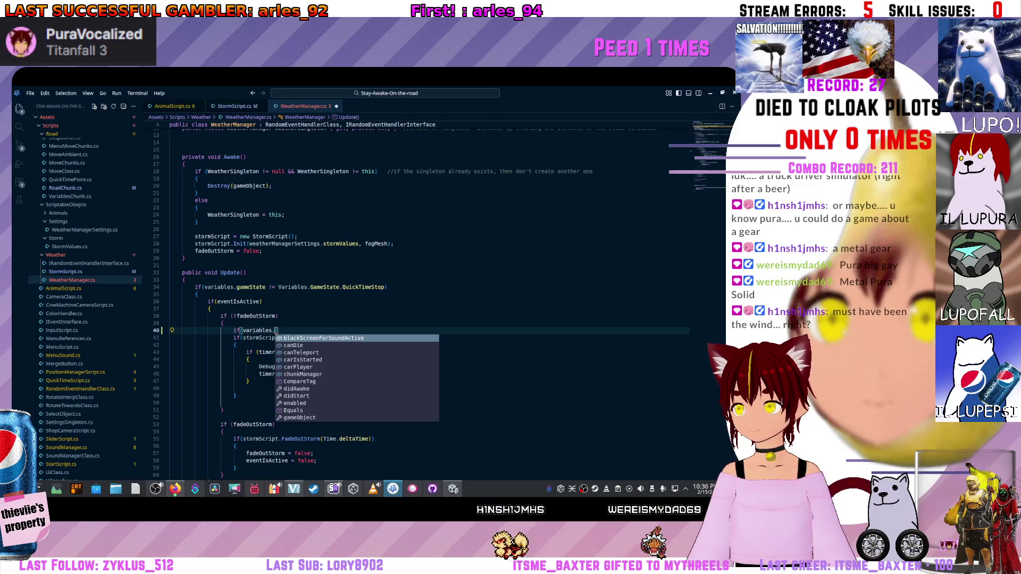
text(light)
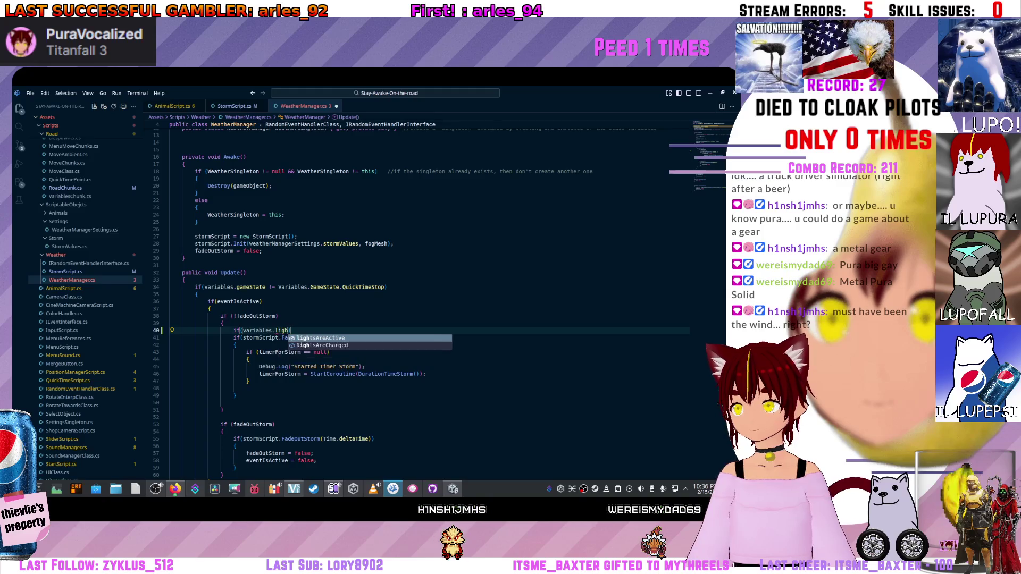
key(Tab)
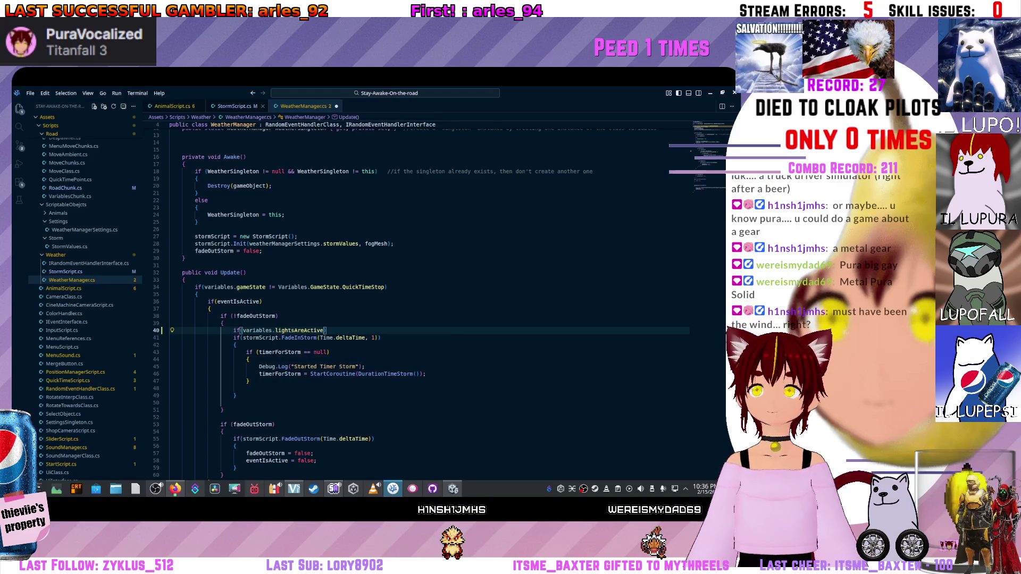
key(ctrl+Tab)
scroll(431, 304, up, 10)
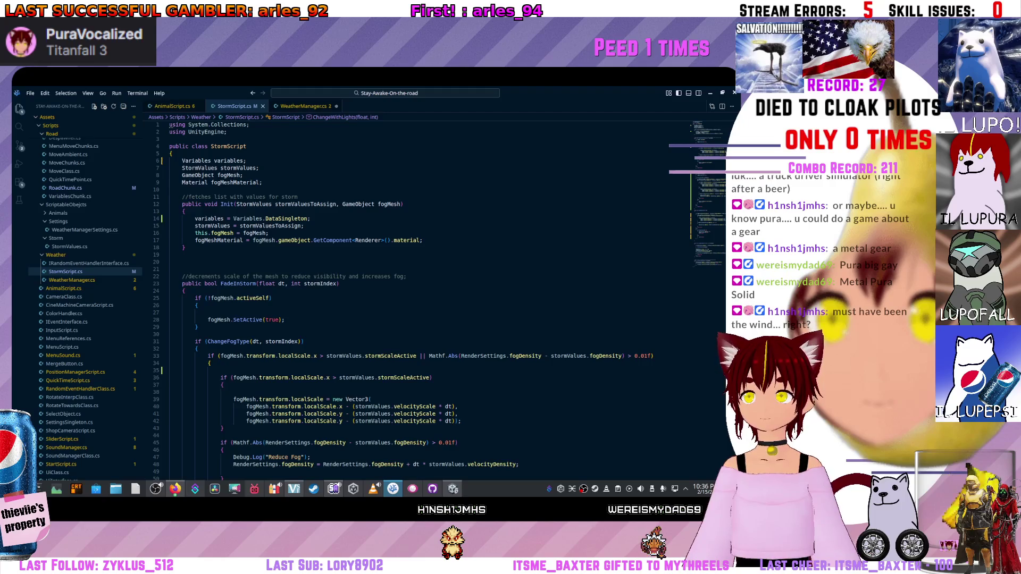
drag(195, 226, 303, 226)
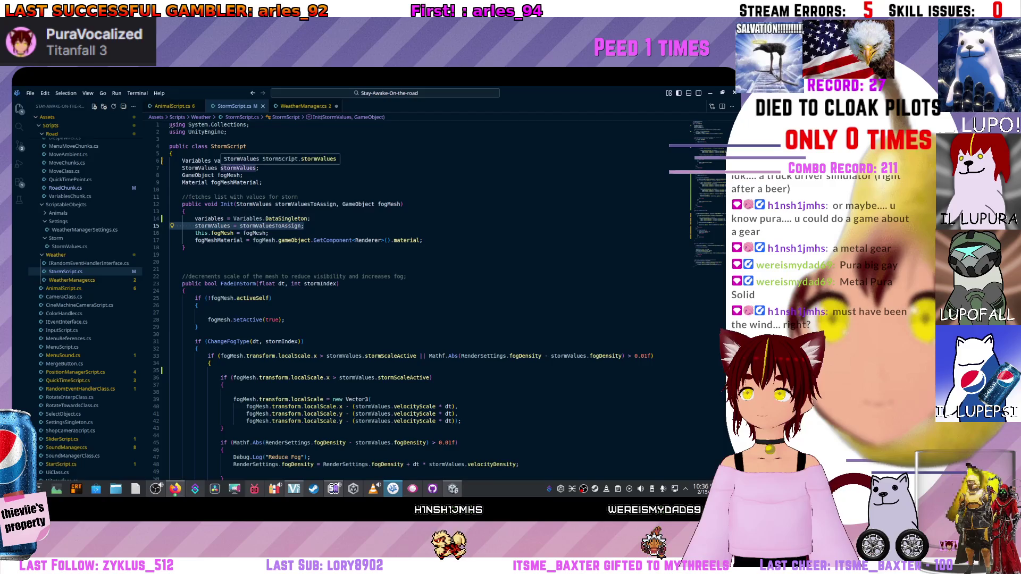
click(196, 161)
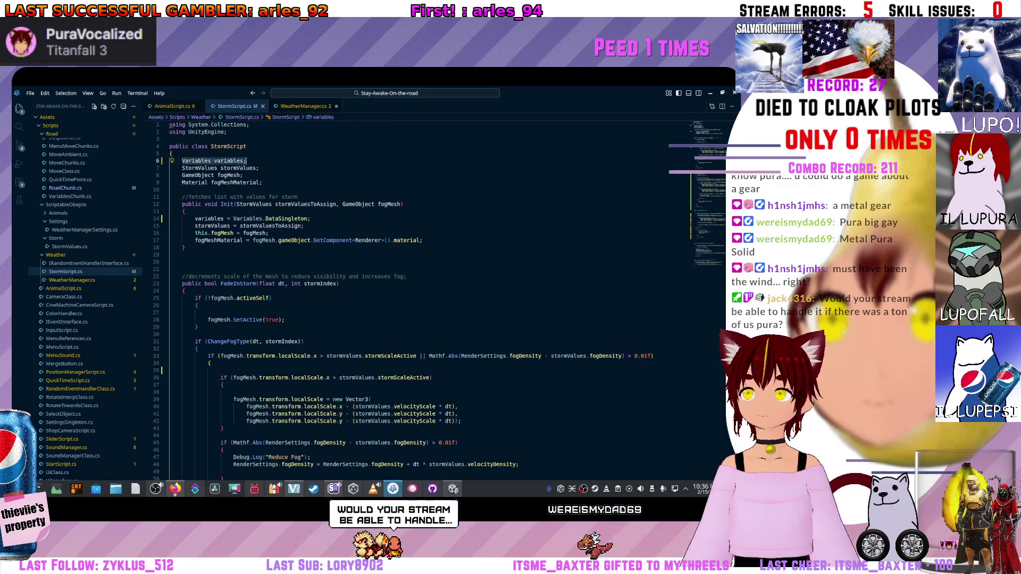
key(ctrl+shift+k)
click(162, 211)
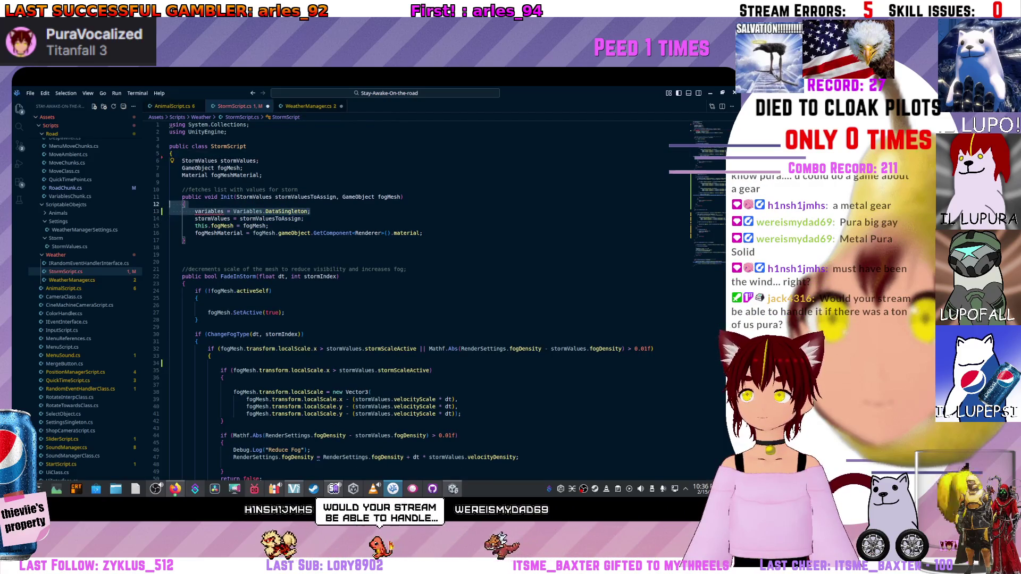
key(ctrl+shift+k)
scroll(431, 303, down, 8)
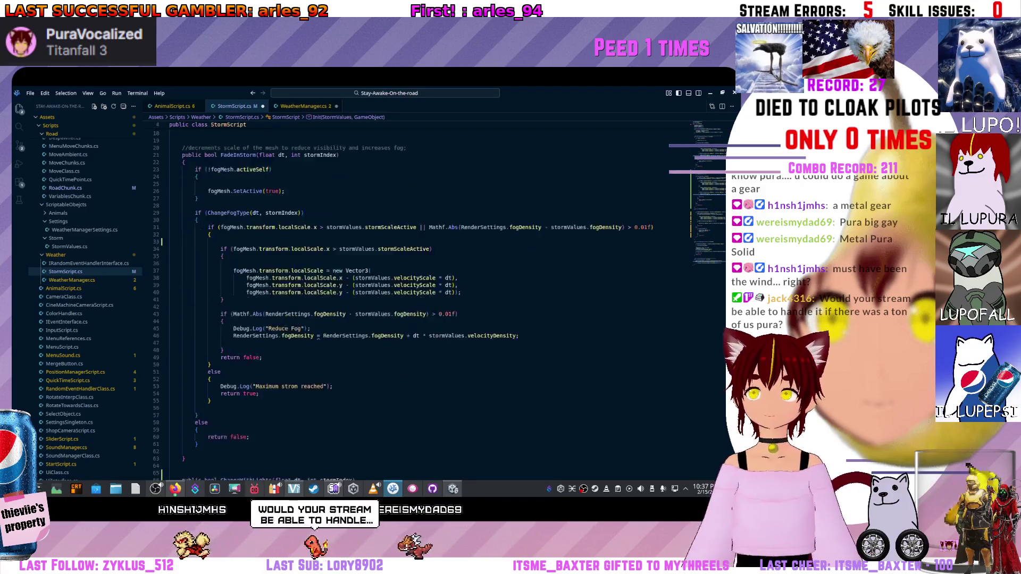
scroll(431, 304, down, 8)
Wrap WeatherManager's FadeInStorm if-block inside the lightsAreActive braces.
key(ctrl+Tab)
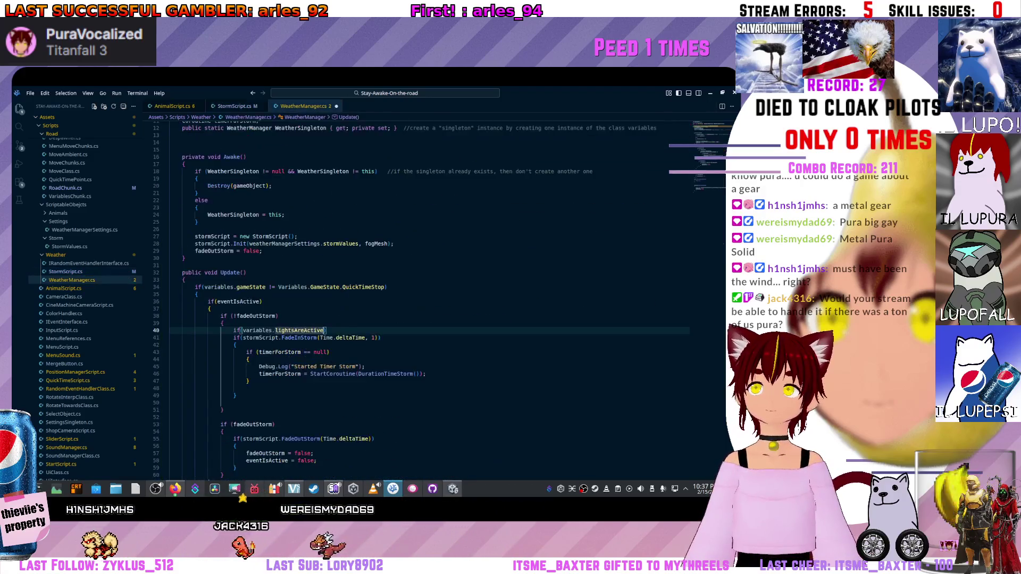
key(Return)
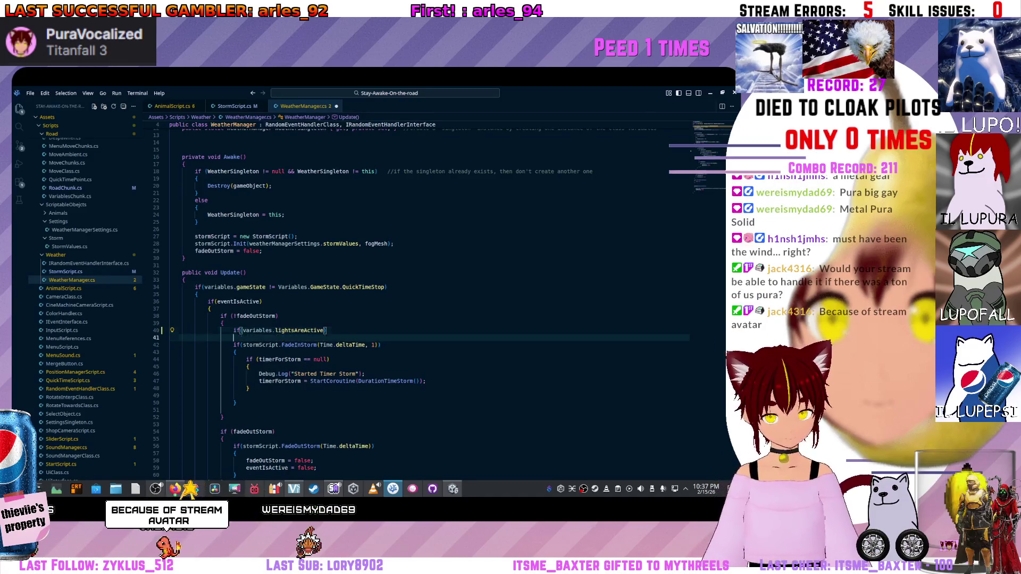
text({)
key(Return)
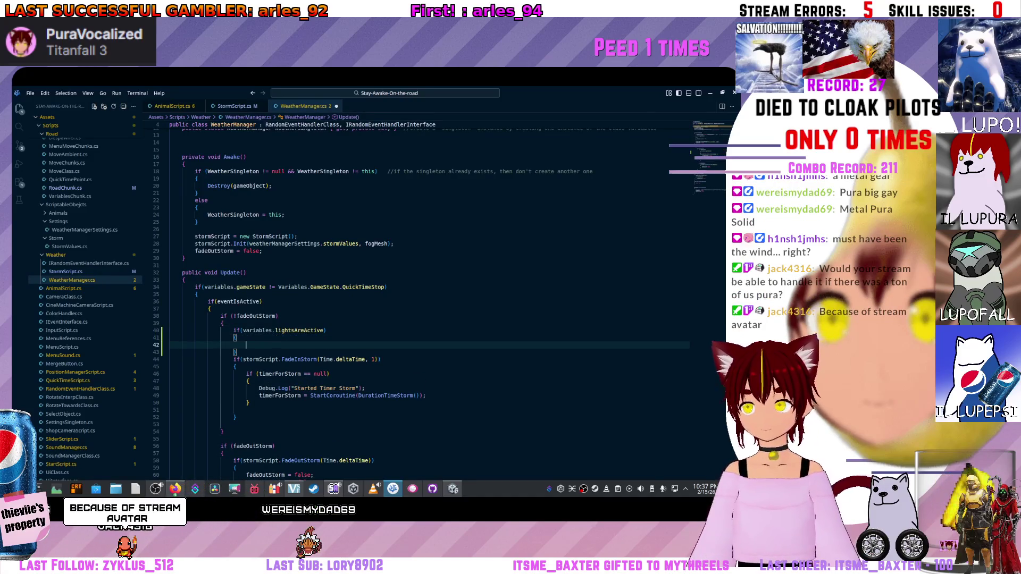
click(169, 424)
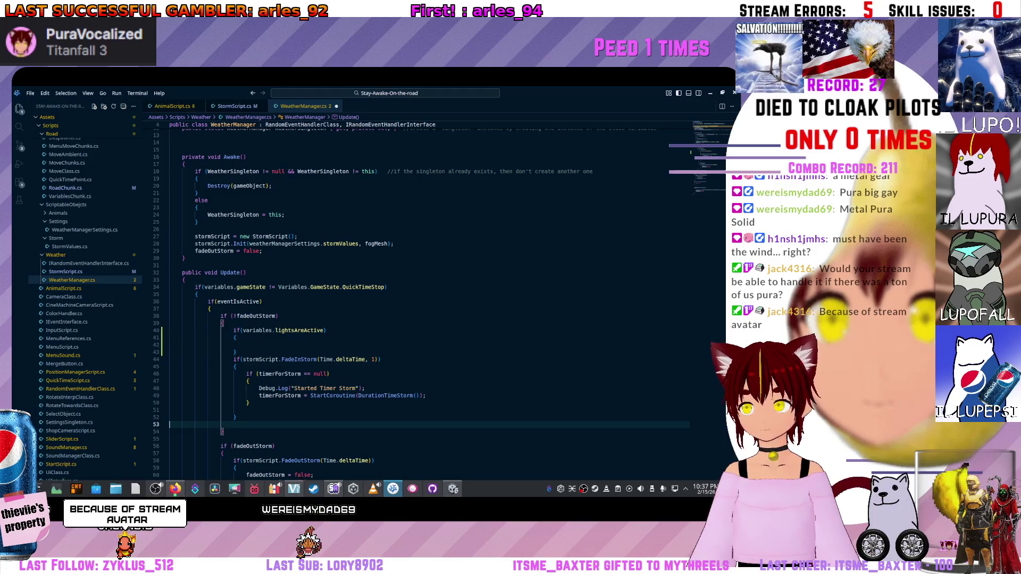
text(!)
drag(170, 424, 171, 361)
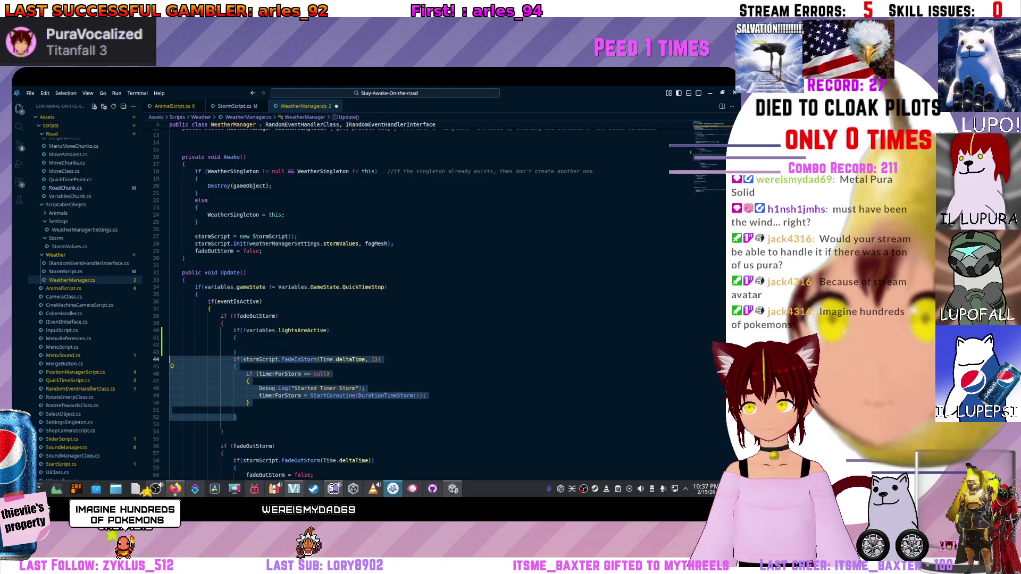
key(alt+Up)
key(Tab)
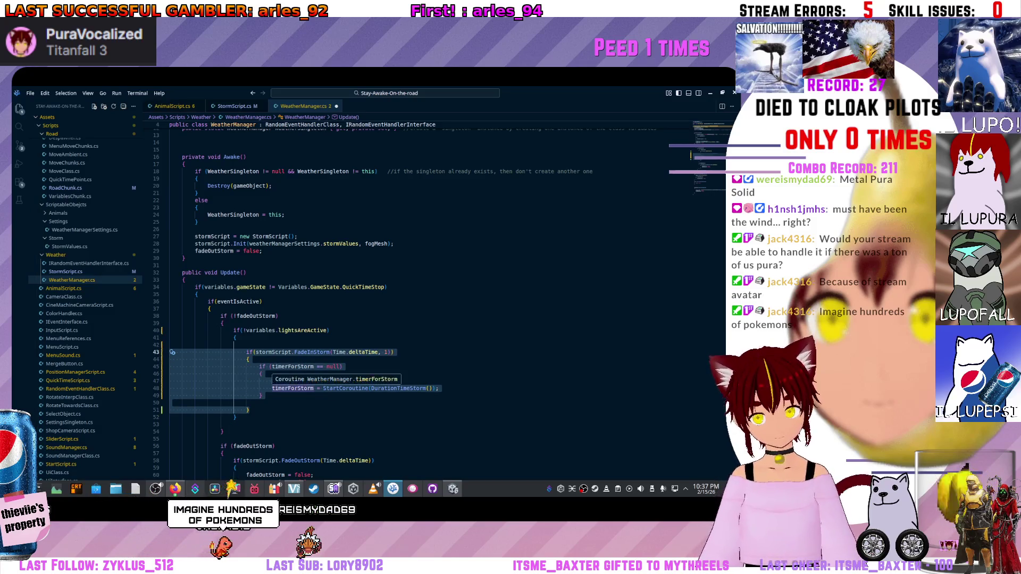
key(alt+Up)
click(169, 411)
key(alt+Down)
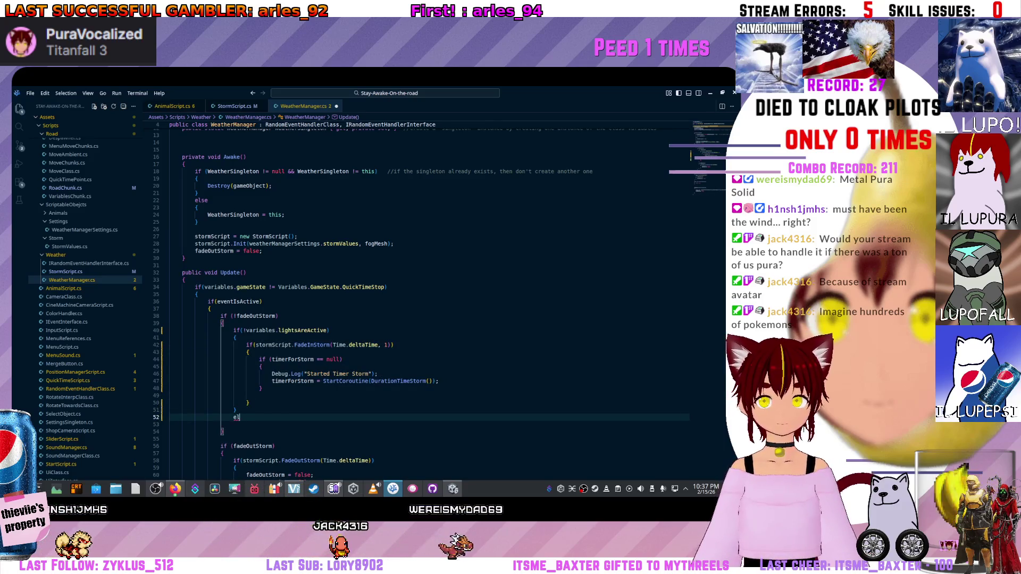
text(else)
Add an else branch and paste a copy of the fade-in if-block into it.
key(Return)
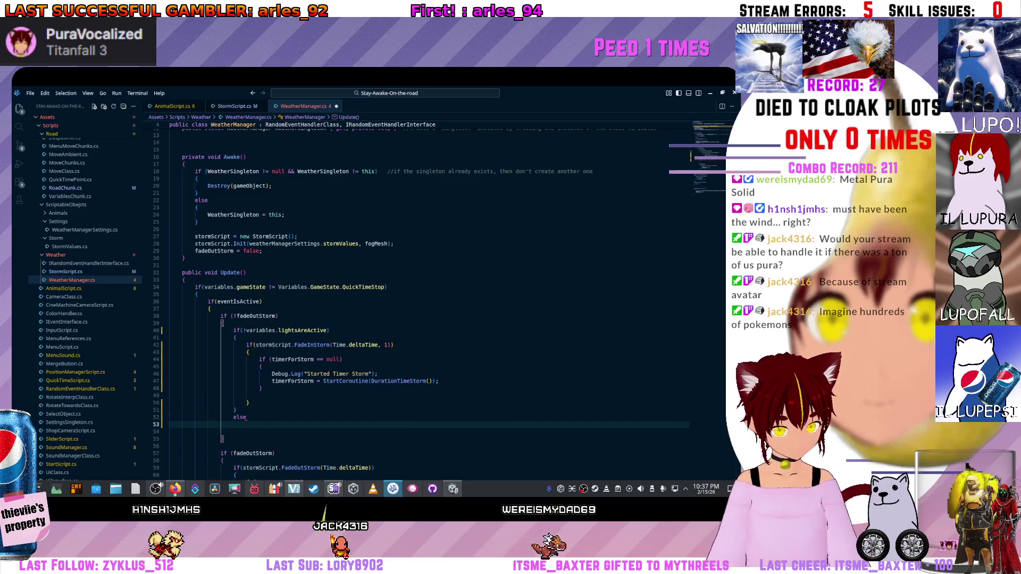
text({)
key(Return)
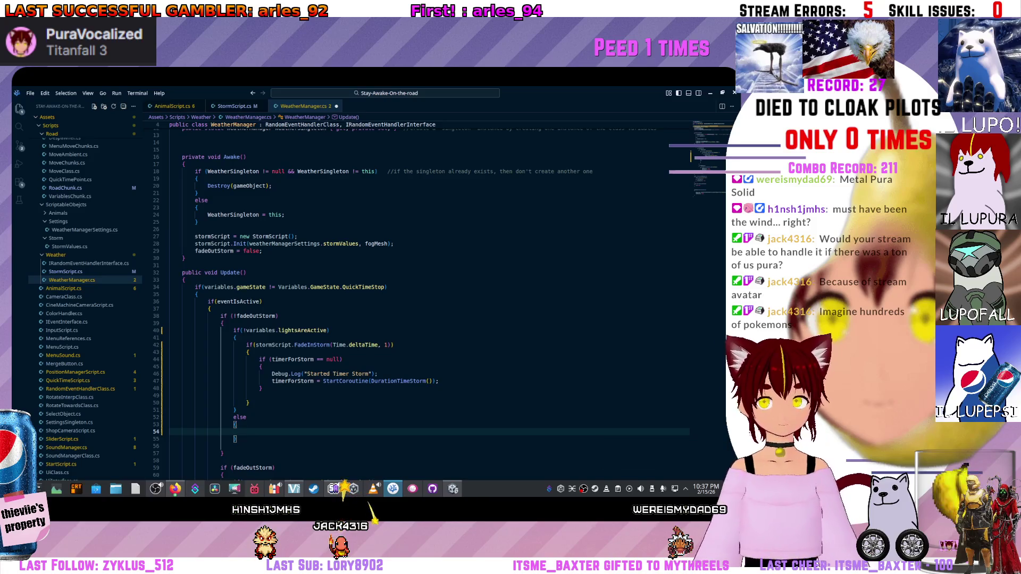
drag(250, 403, 247, 345)
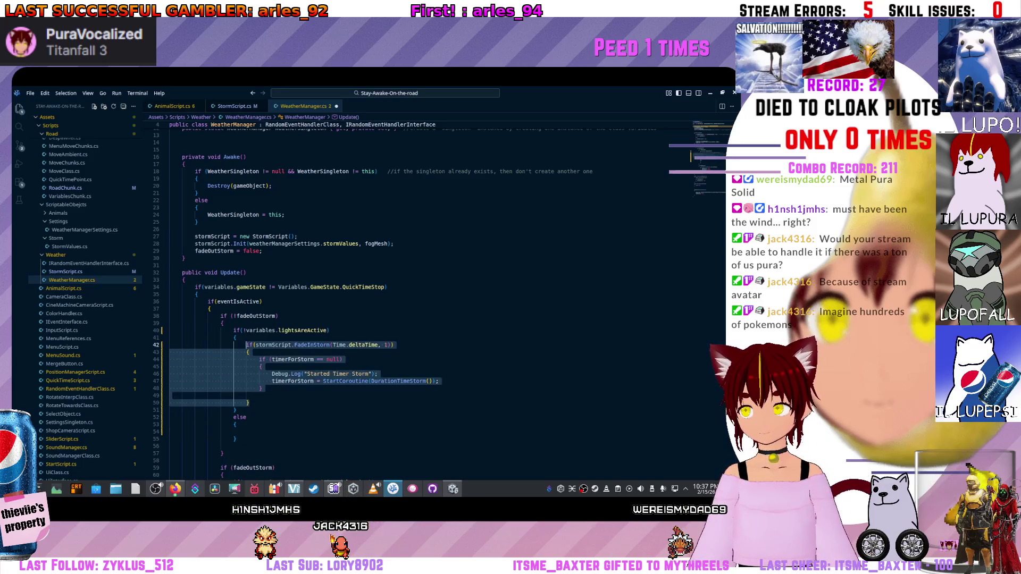
key(ctrl+c)
click(248, 434)
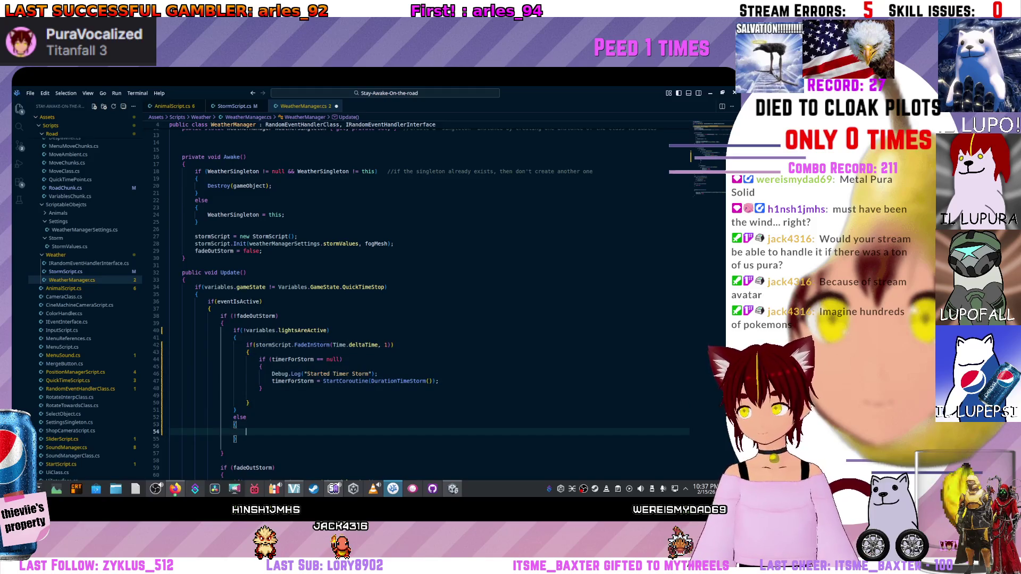
key(ctrl+v)
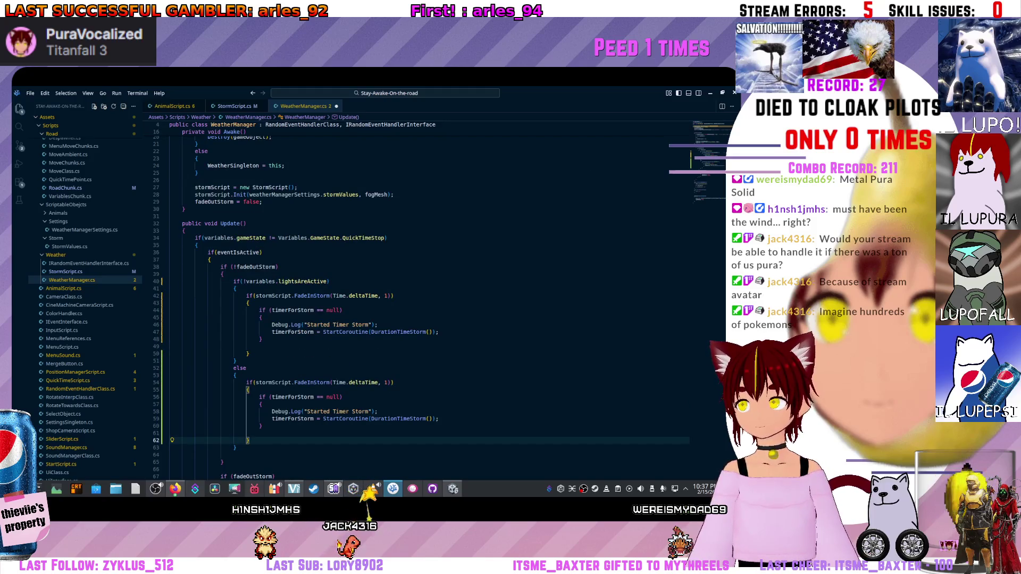
key(ctrl+Tab)
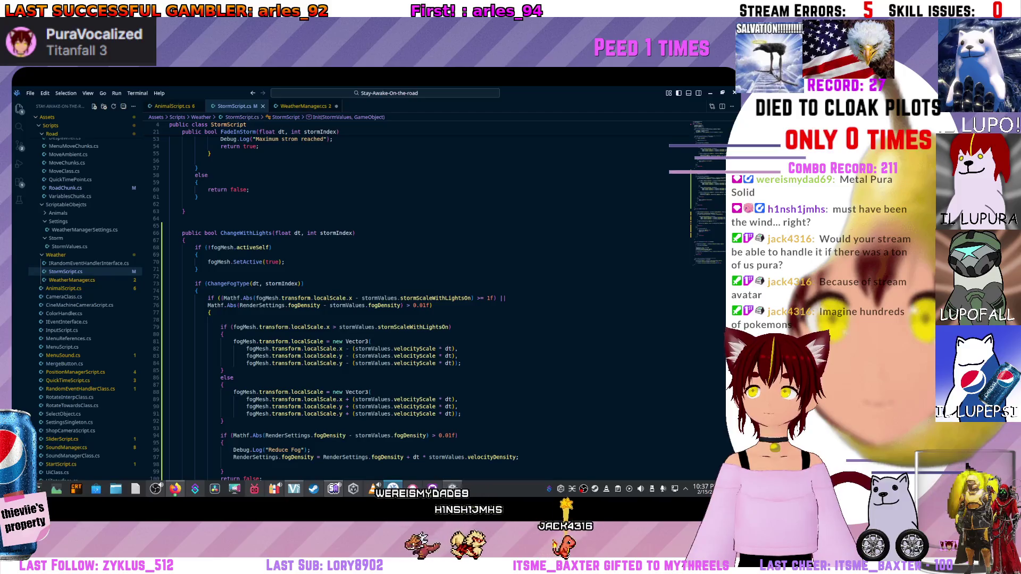
Rename ChangeWithLights to StormWithLights in StormScript.cs and save.
key(ctrl+Tab)
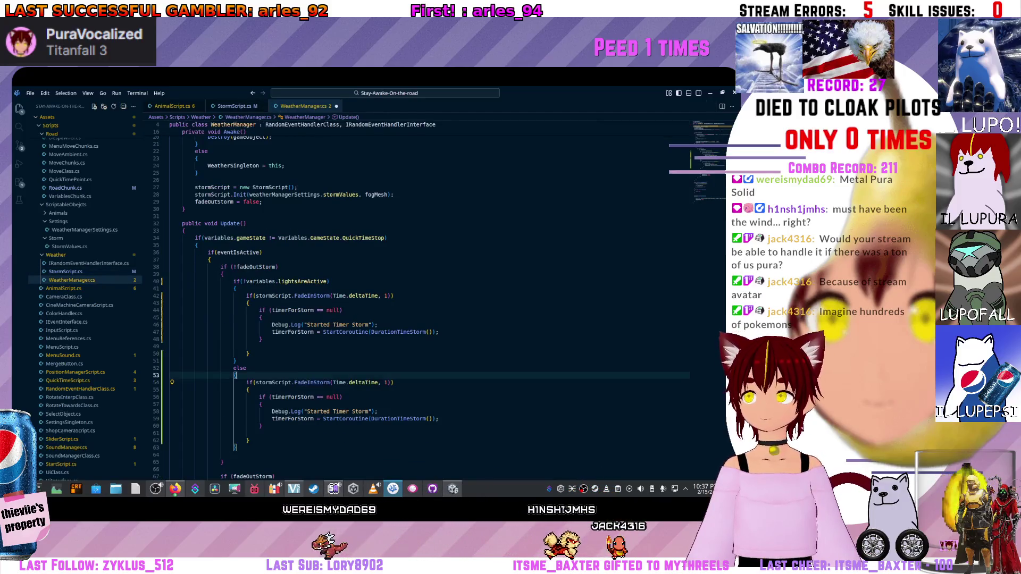
scroll(277, 272, up, 2)
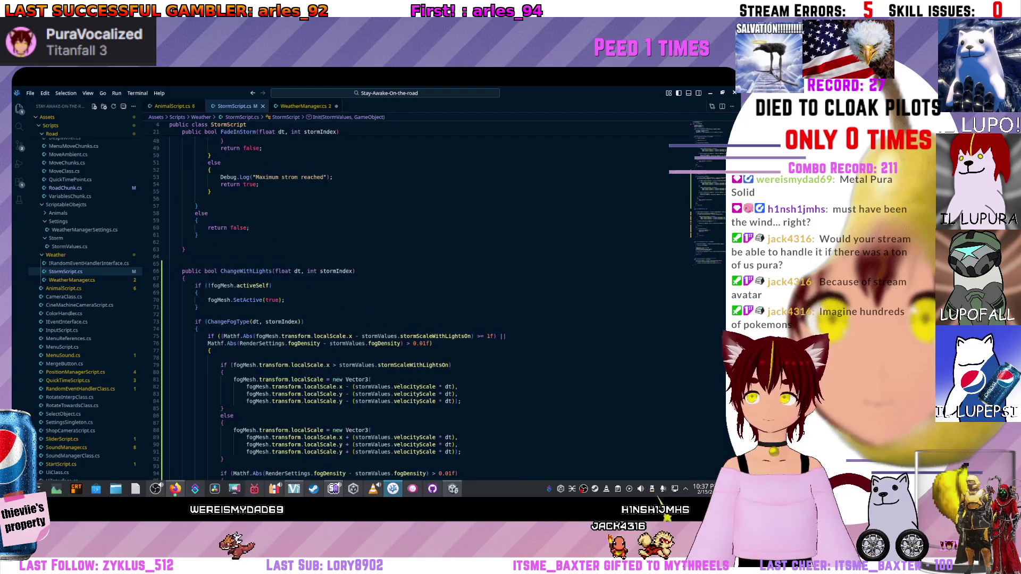
click(277, 271)
text(S)
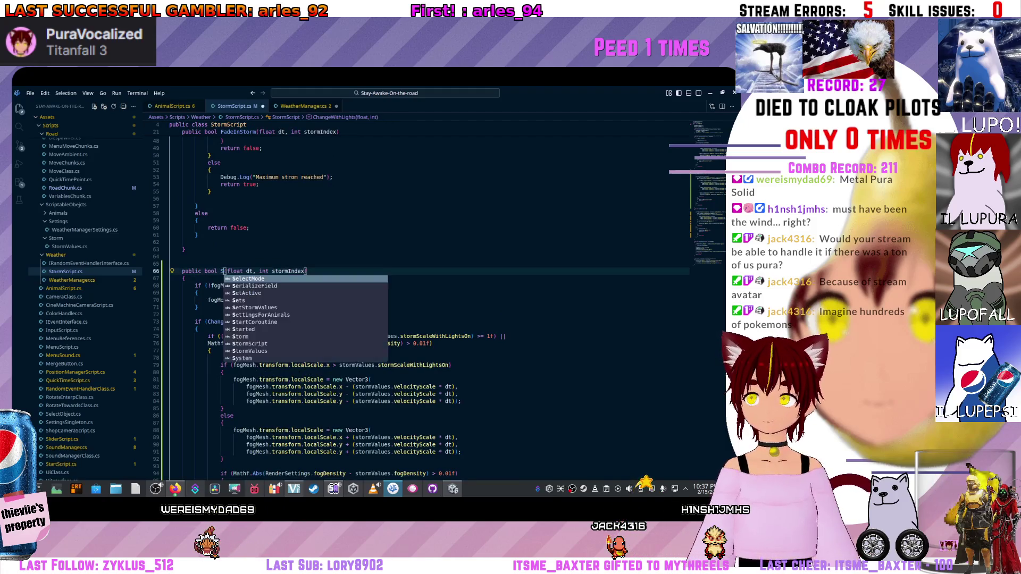
text(tormWithLights)
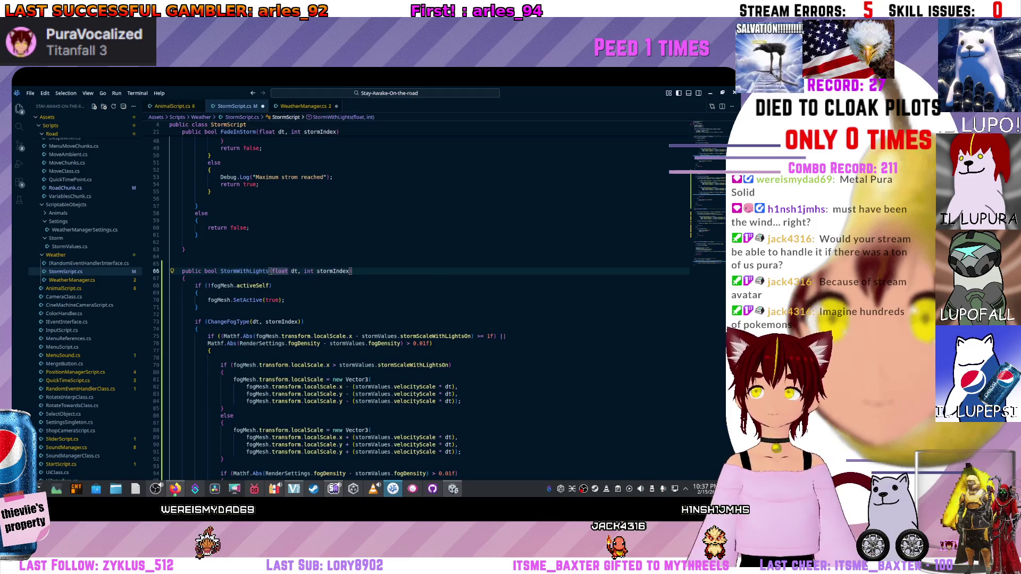
key(ctrl+s)
key(ctrl+Tab)
Replace the else branch's FadeInStorm call with stormScript.StormWithLights.
double_click(313, 383)
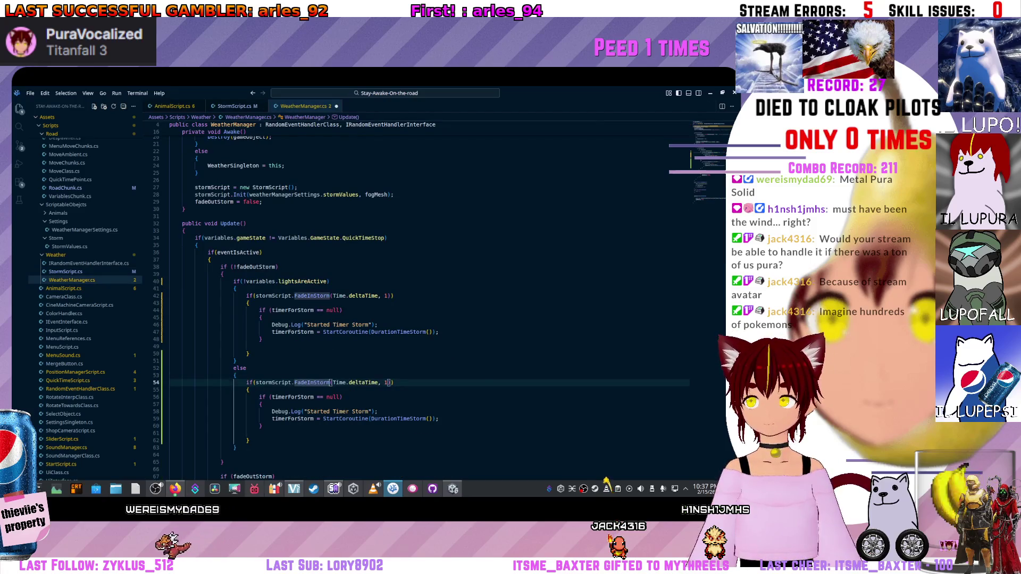
text(stor)
key(Return)
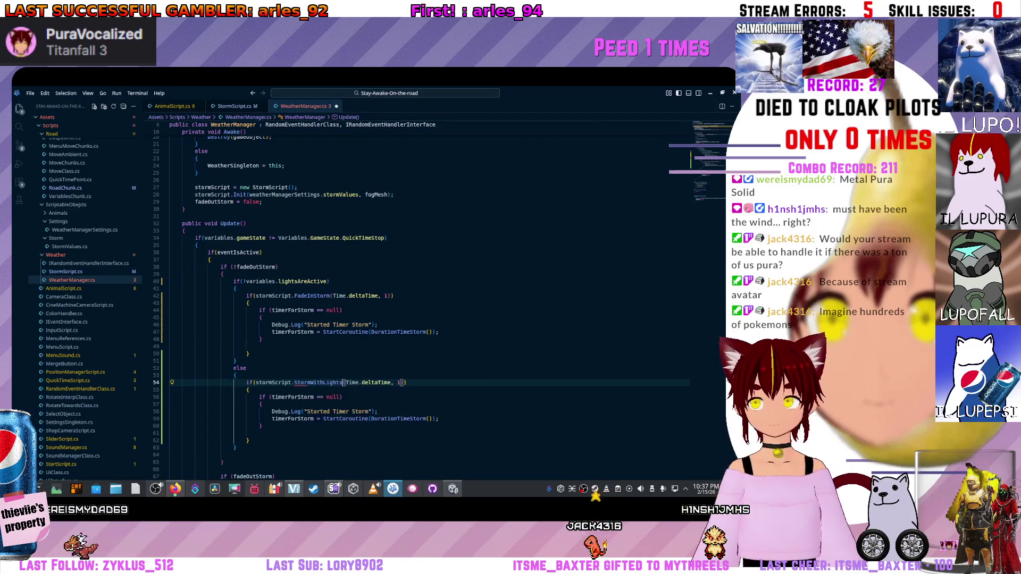
key(Up)
key(Down)
key(Down)
key(Down)
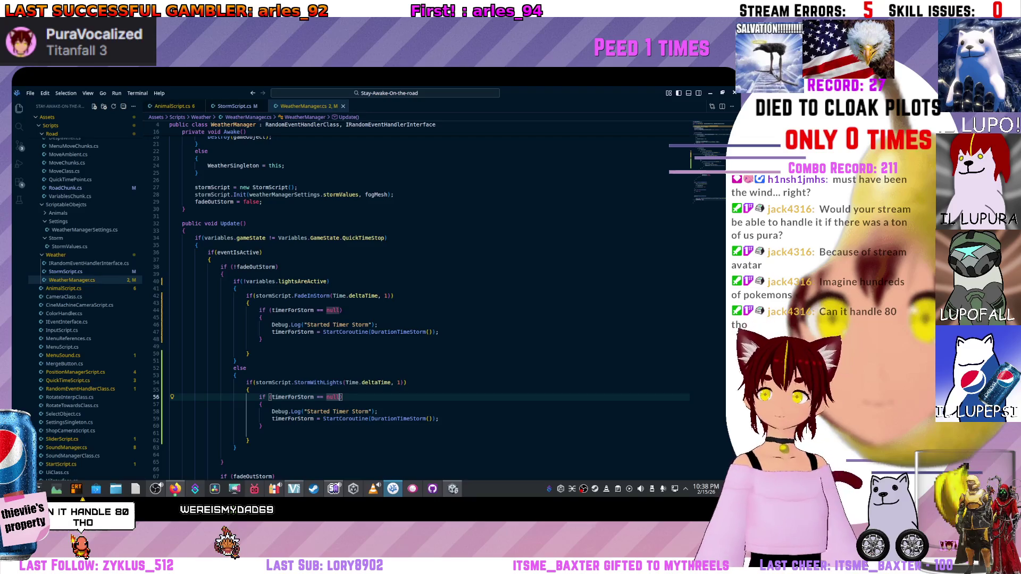
click(260, 318)
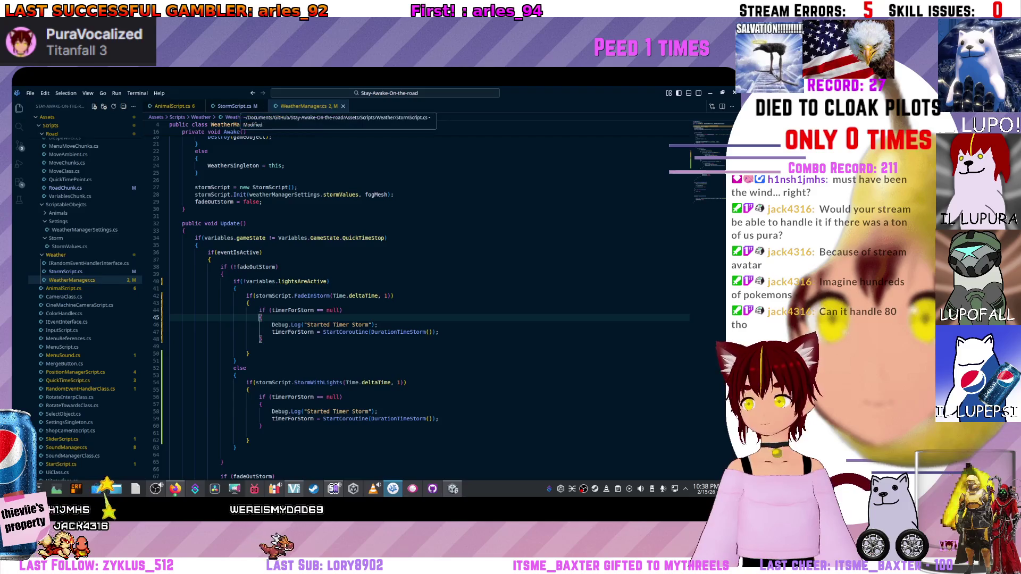
scroll(431, 304, up, 2)
scroll(431, 304, down, 3)
scroll(431, 303, down, 4)
scroll(431, 304, up, 2)
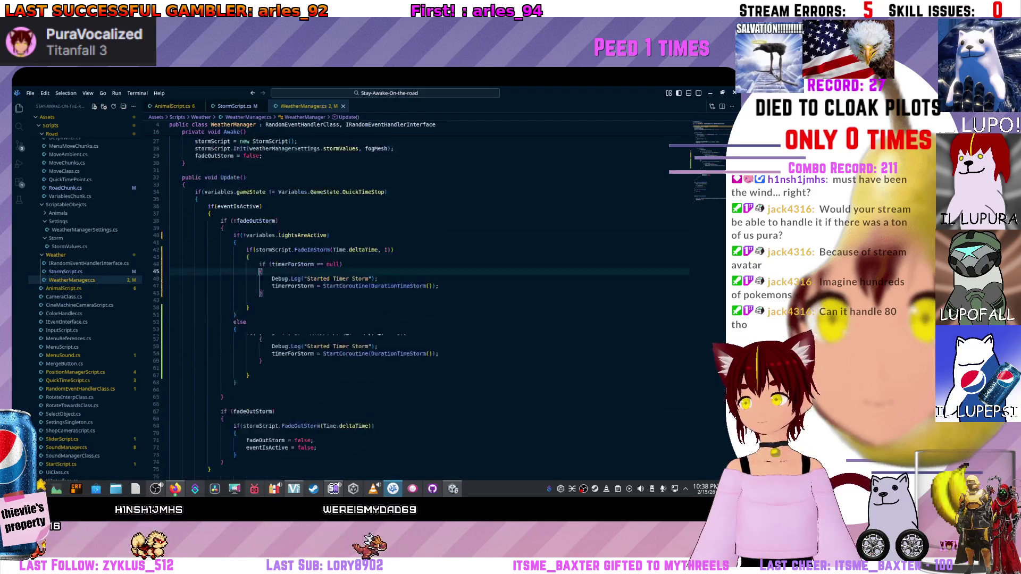
scroll(432, 303, up, 1)
scroll(431, 303, down, 1)
scroll(431, 304, up, 3)
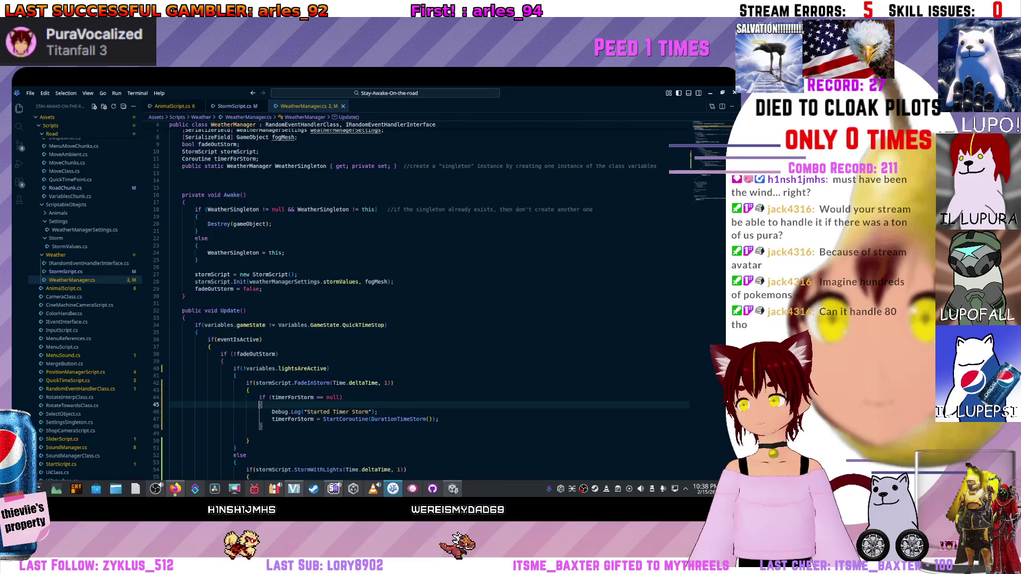
scroll(431, 303, up, 5)
scroll(430, 304, down, 12)
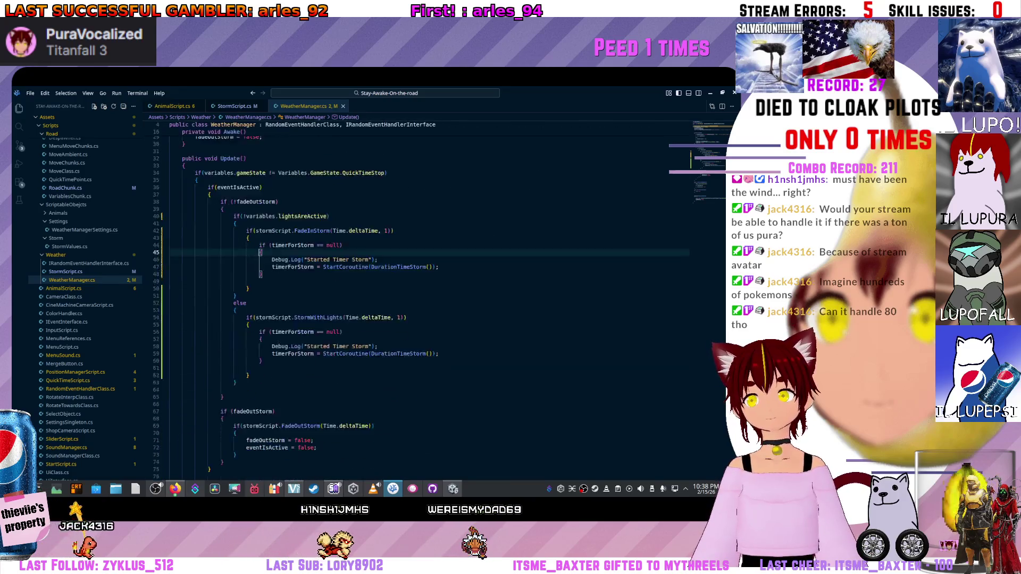
scroll(430, 304, down, 10)
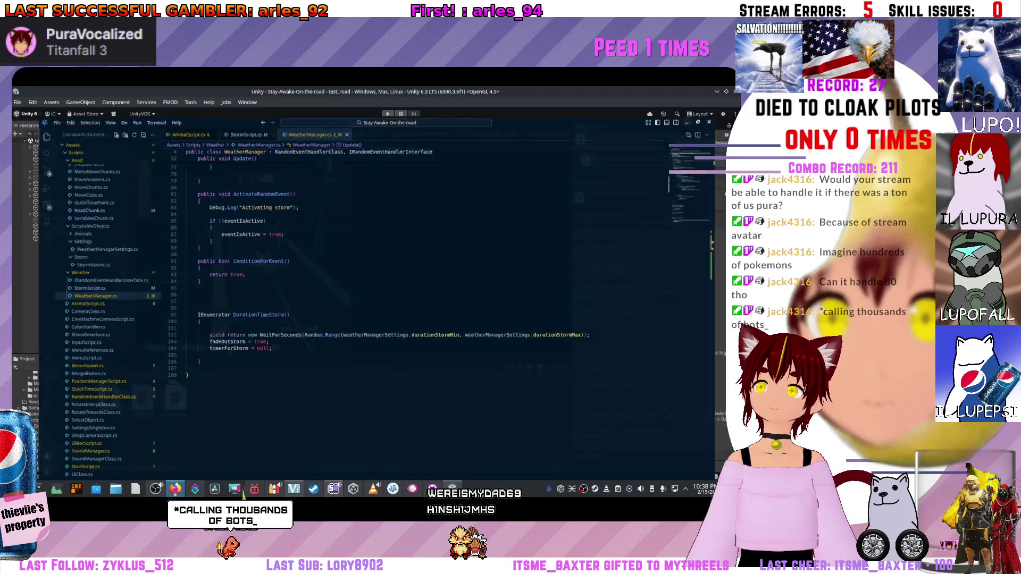
Inspect the StormValues asset and WeatherManager object in Unity, then enter Play mode.
key(alt+Tab)
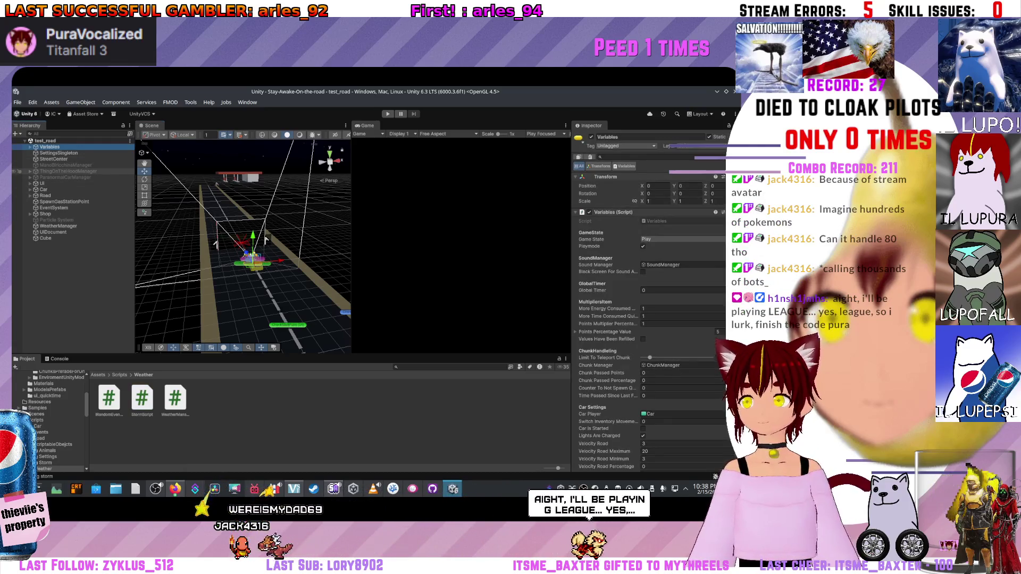
click(131, 375)
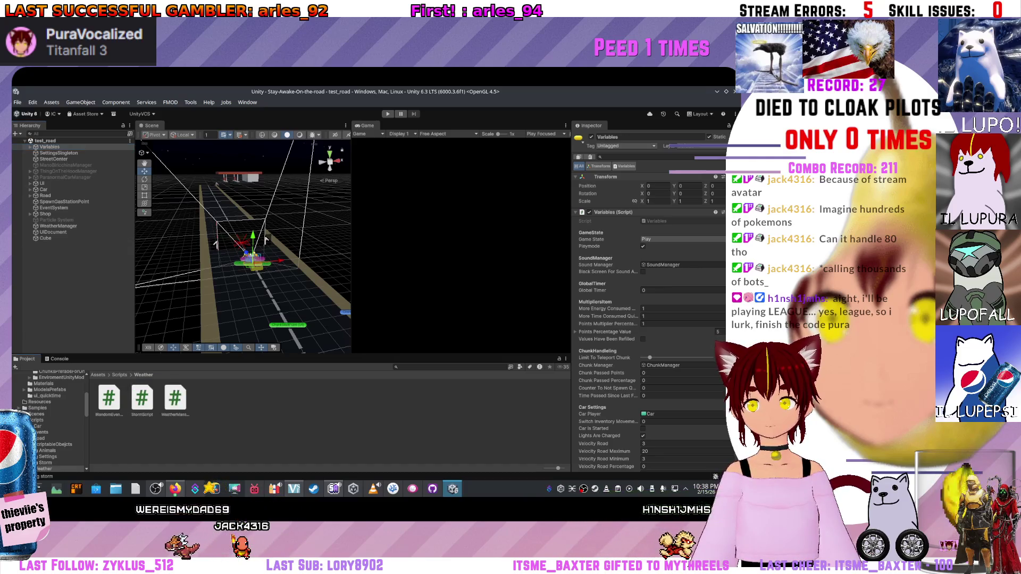
click(54, 444)
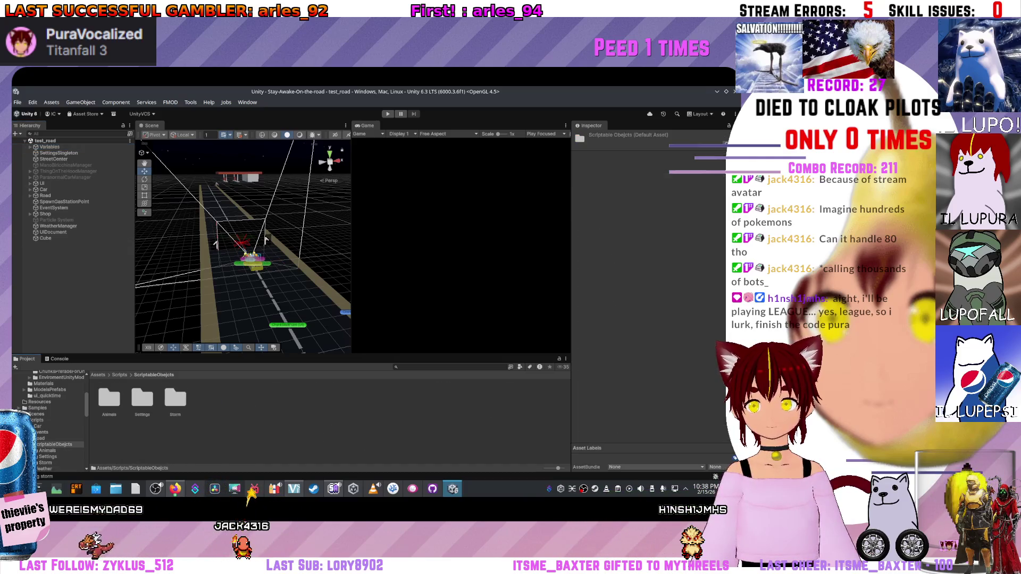
click(45, 463)
click(110, 399)
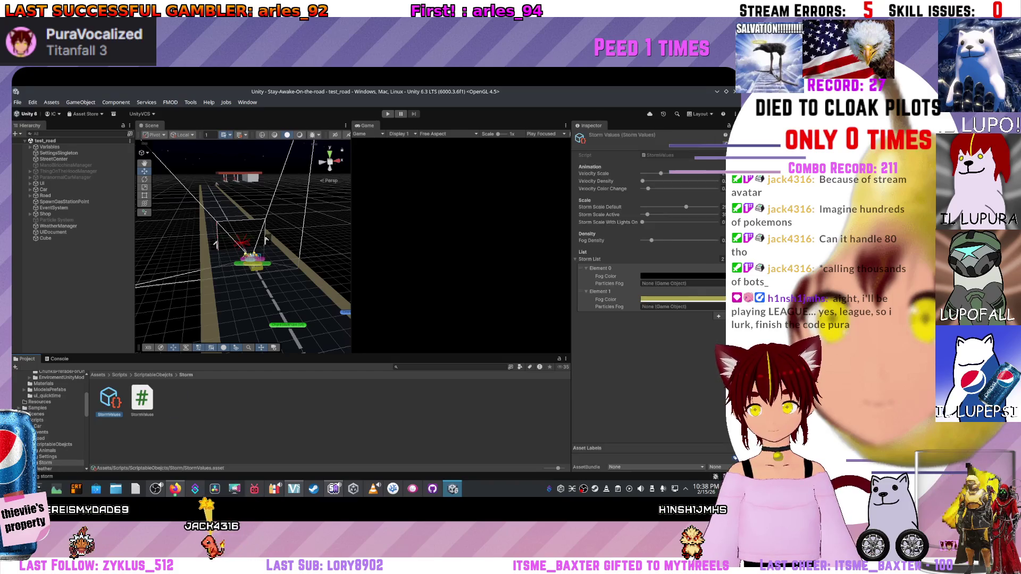
click(153, 375)
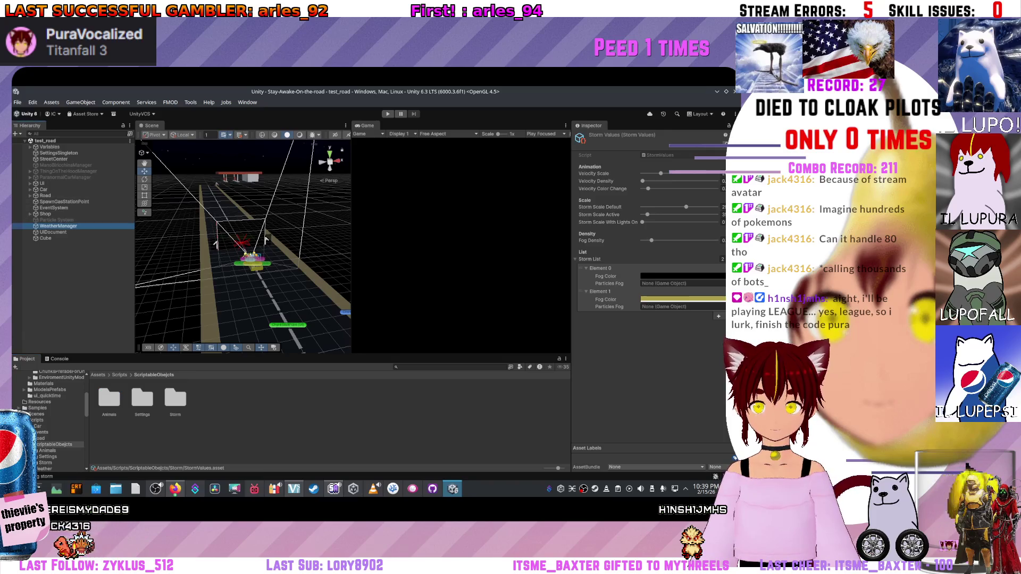
click(58, 226)
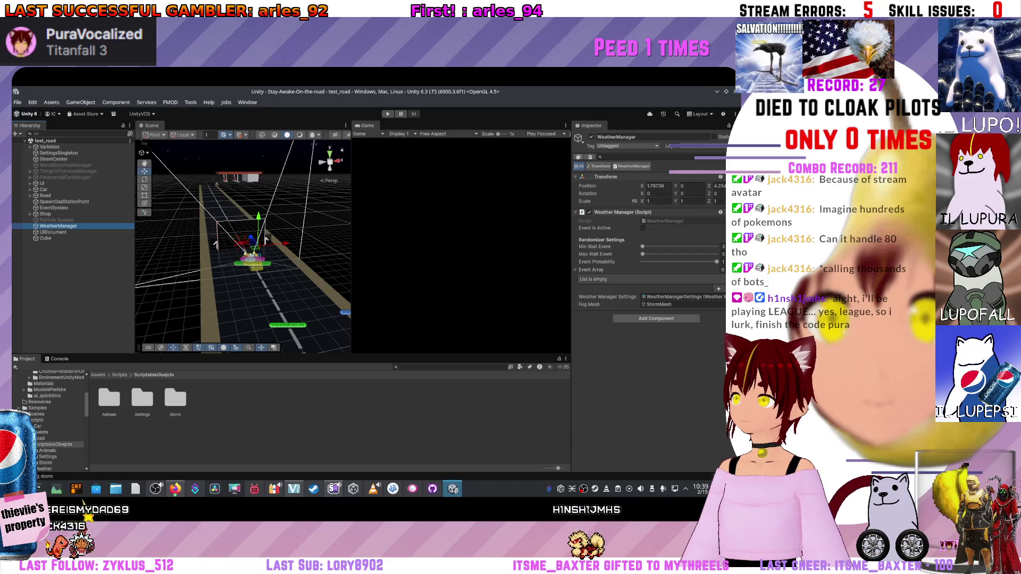
key(ctrl+p)
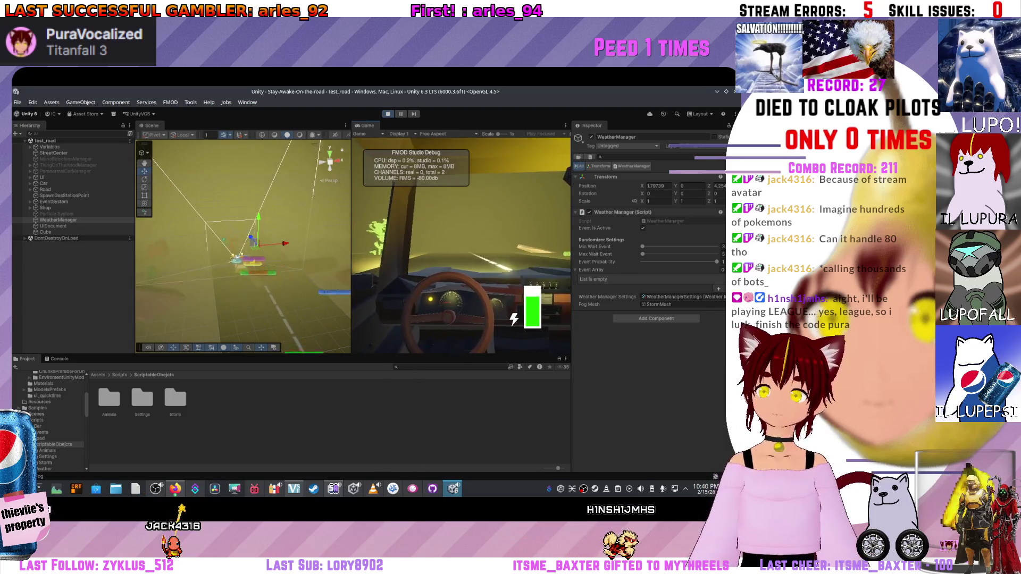
Exit Play mode to stop the test run.
key(ctrl+p)
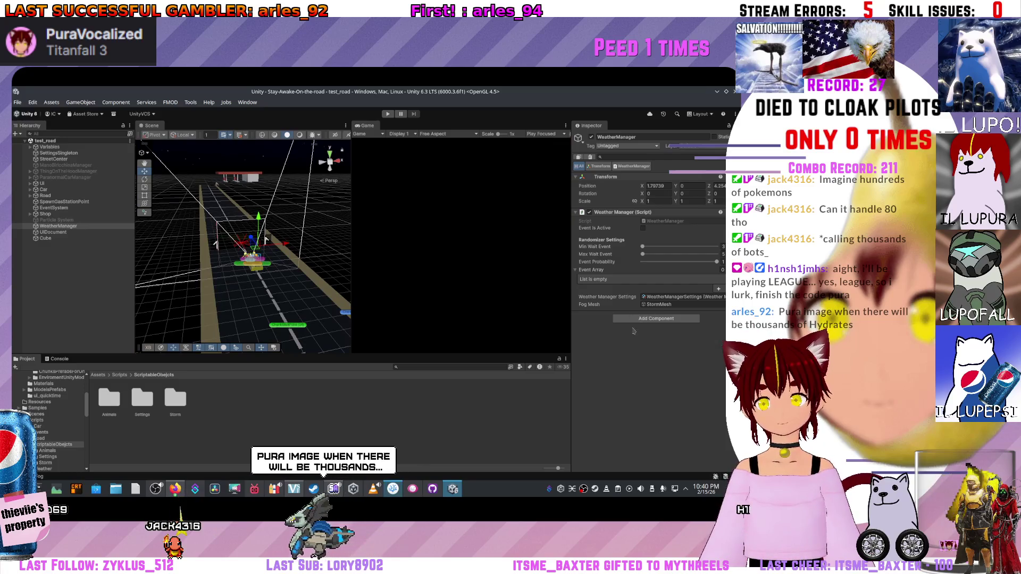
Refresh the project assets from the Project panel.
key(alt+Tab)
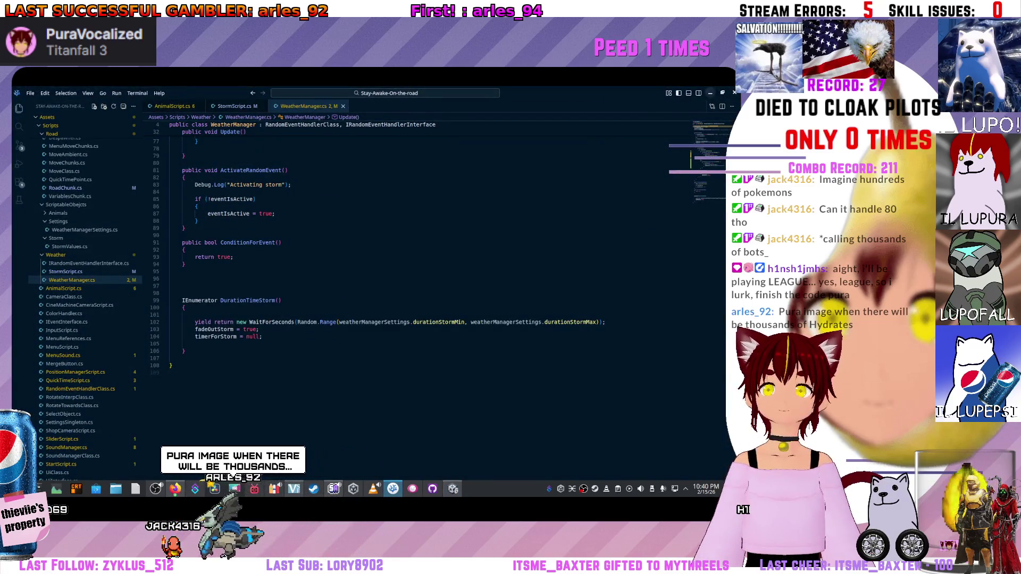
key(alt+Tab)
right_click(185, 422)
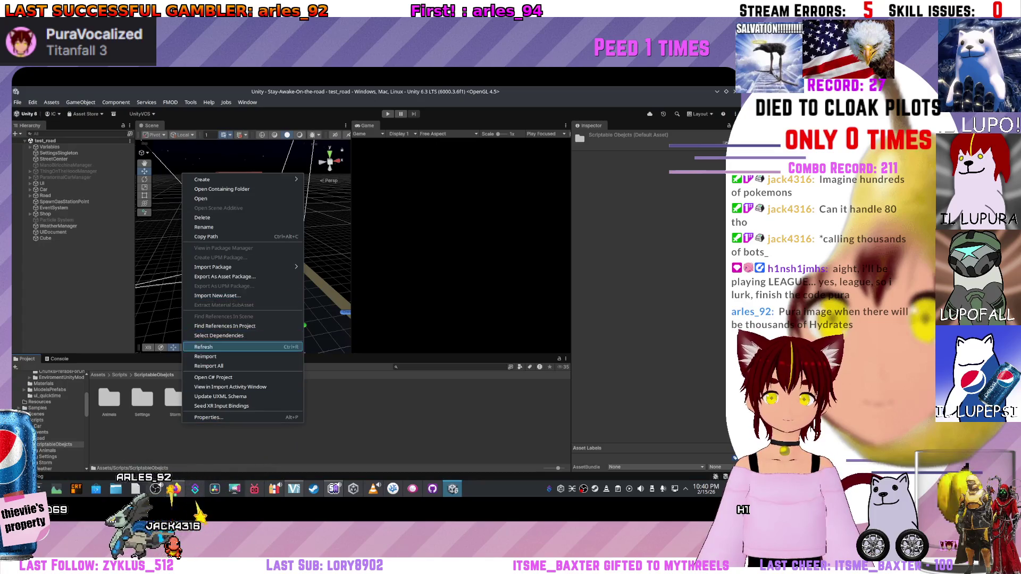
click(206, 347)
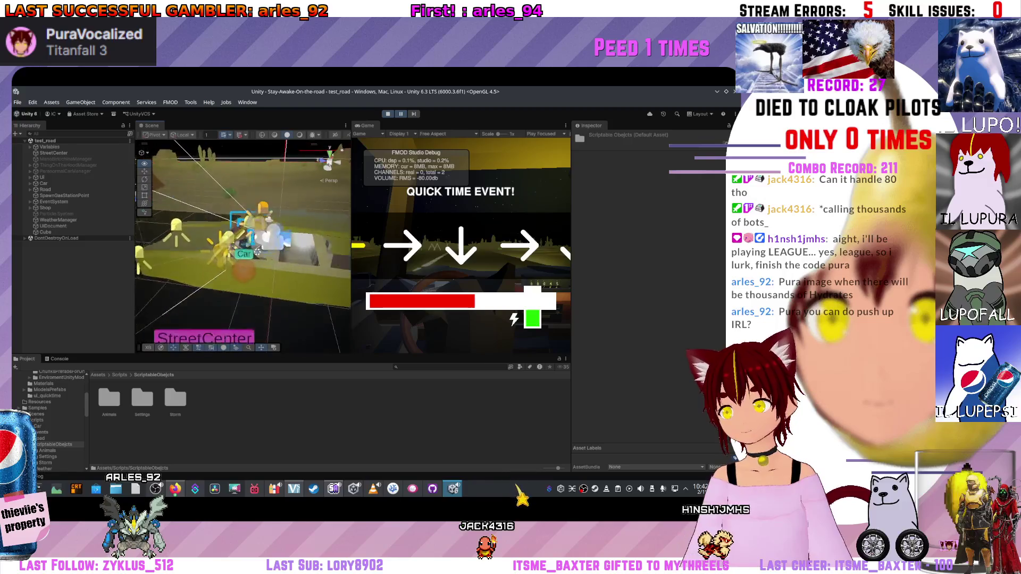
scroll(244, 240, up, 2)
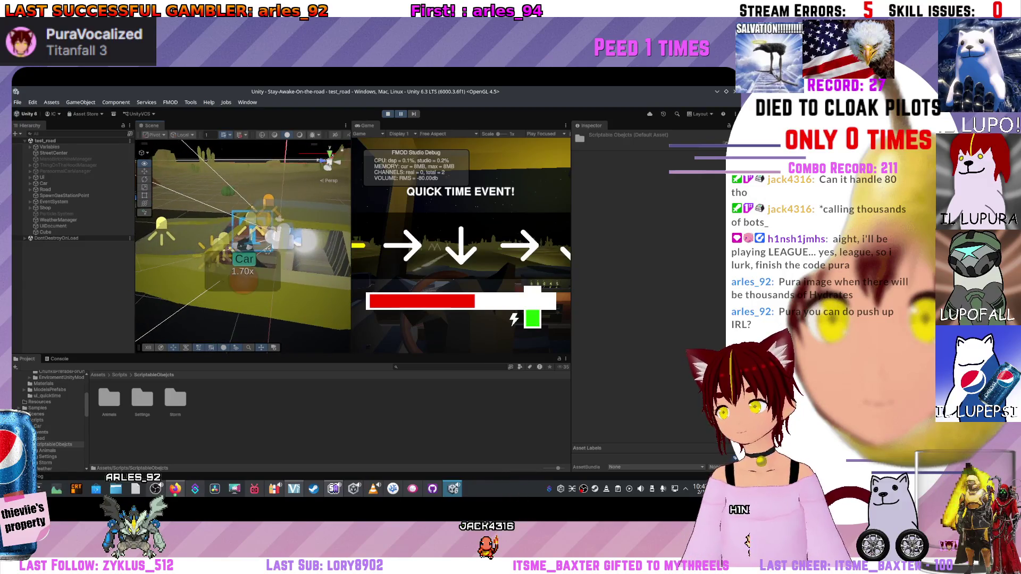
scroll(243, 247, up, 1)
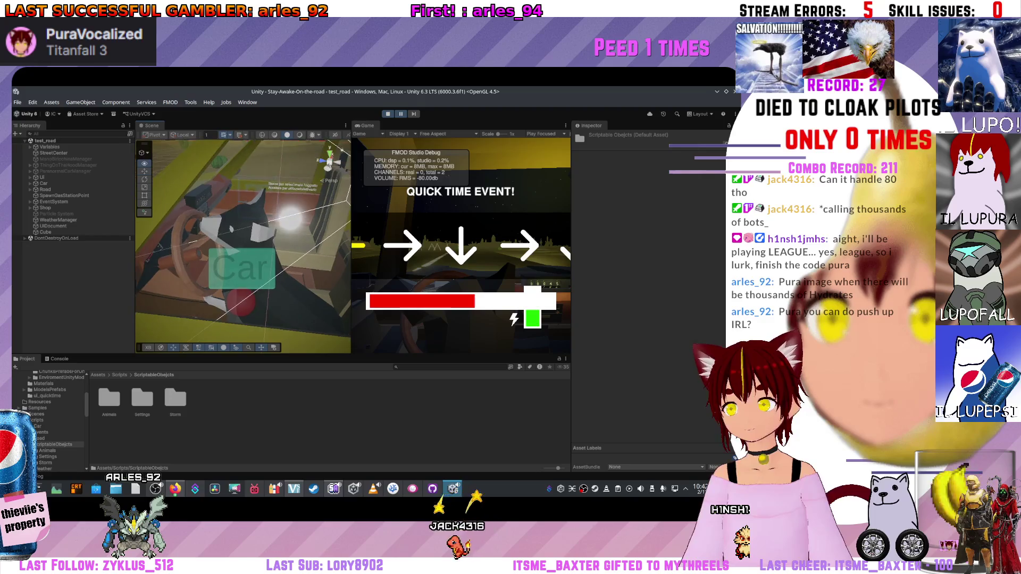
scroll(243, 247, down, 2)
scroll(243, 248, down, 2)
scroll(243, 247, down, 1)
Orbit the Scene view to the quick time event display, then switch to the code editor.
drag(244, 240, 243, 207)
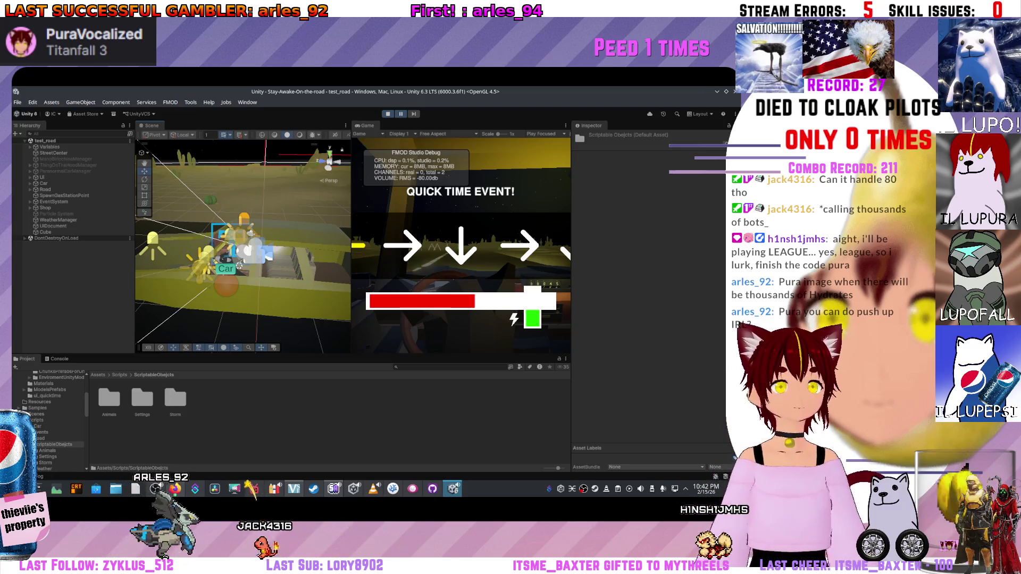
drag(244, 247, 243, 220)
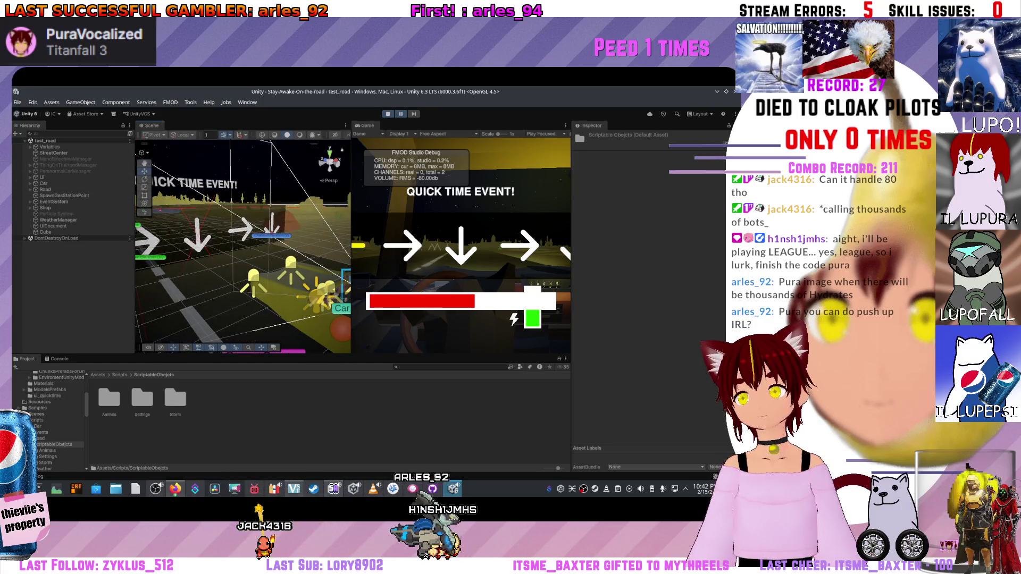
key(alt+Tab)
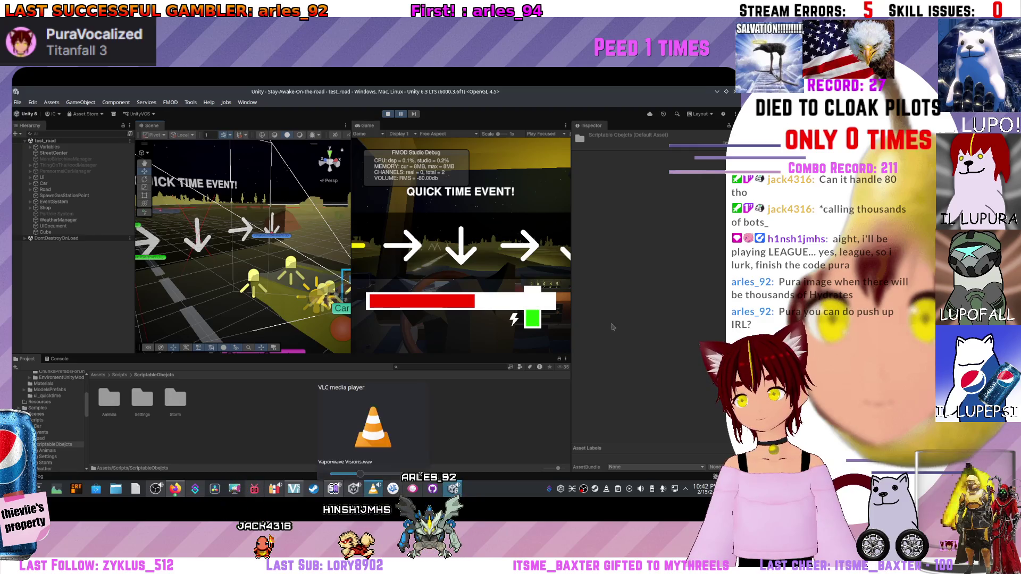
key(alt+Tab)
key(alt+Tab)
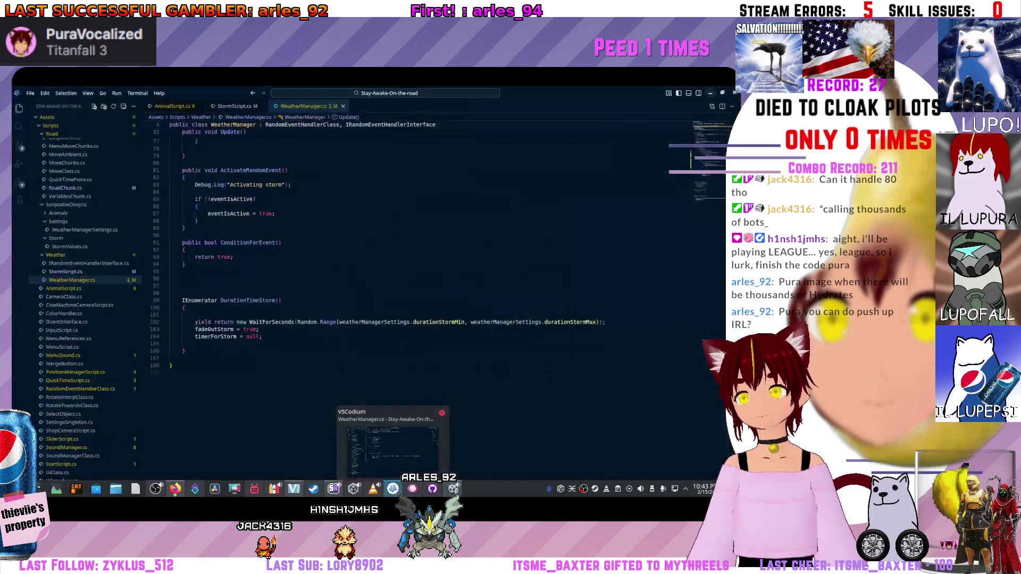
scroll(431, 303, up, 5)
scroll(431, 303, up, 5)
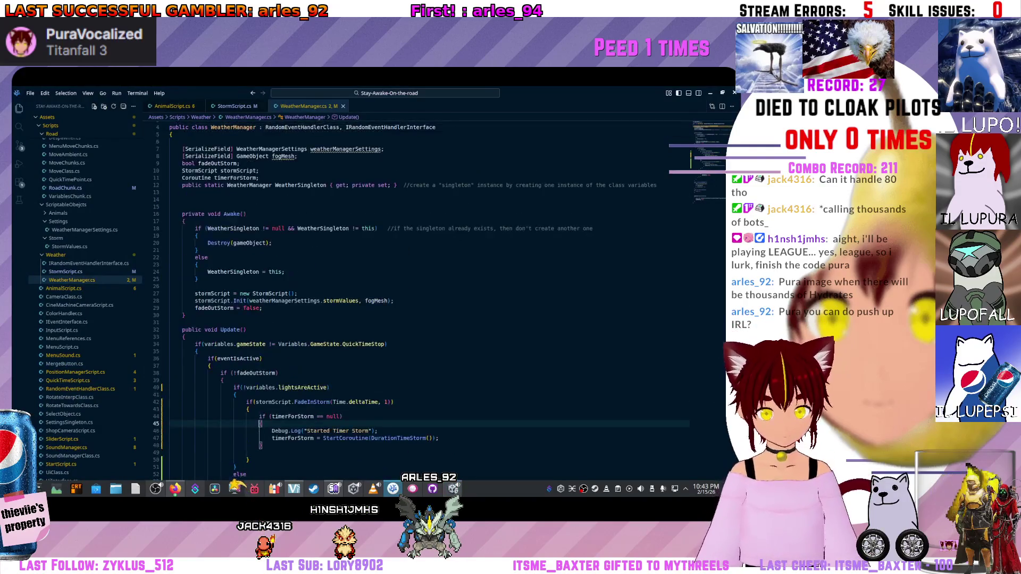
scroll(431, 303, up, 3)
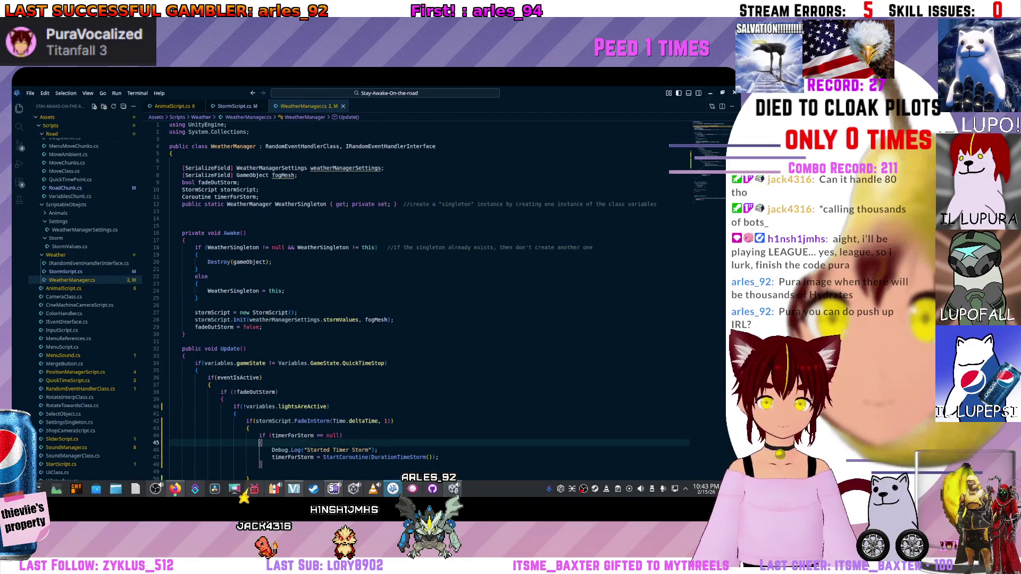
scroll(432, 303, down, 3)
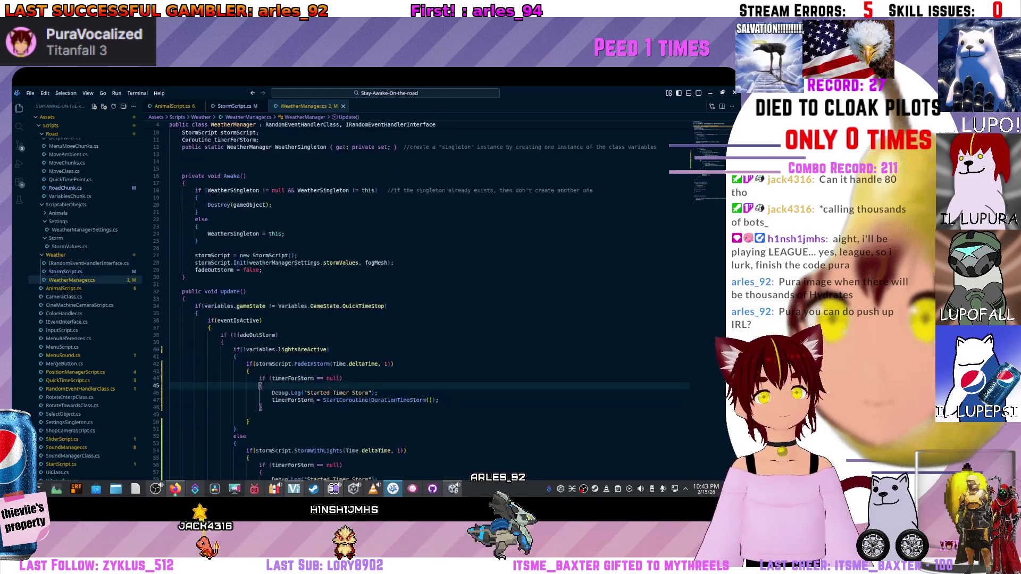
scroll(431, 303, up, 3)
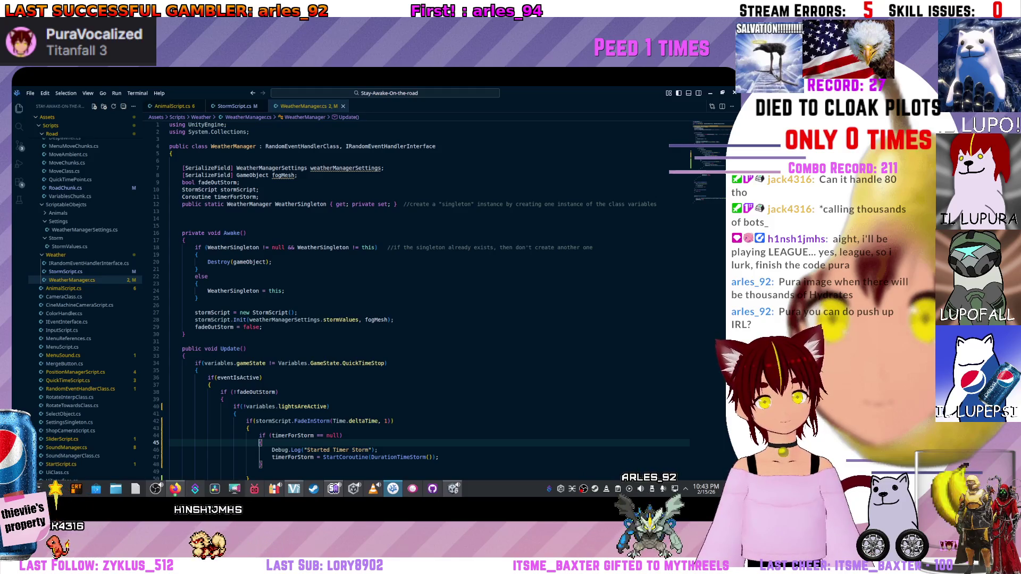
scroll(431, 303, down, 6)
scroll(431, 304, down, 2)
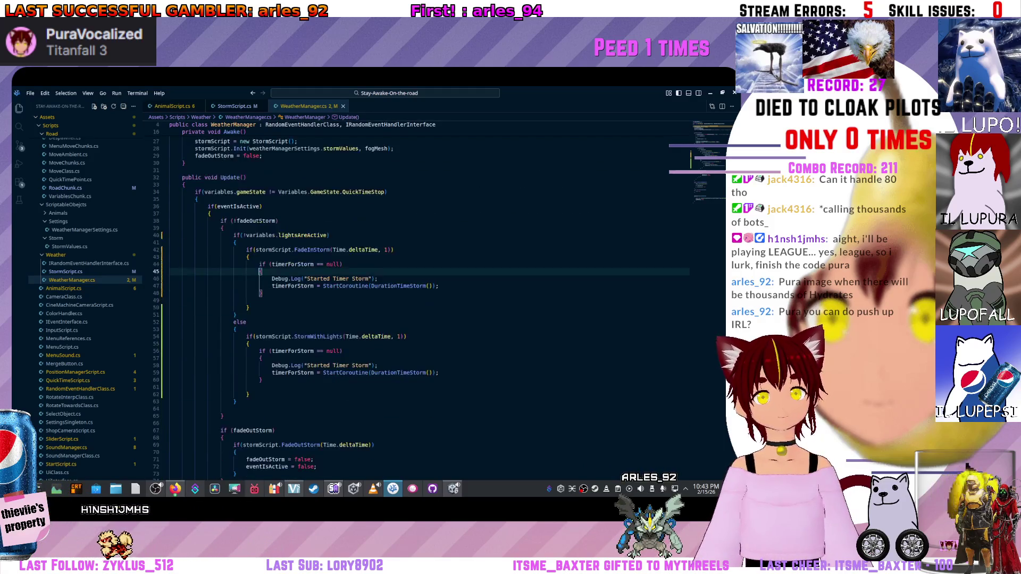
scroll(431, 303, up, 3)
scroll(430, 303, up, 2)
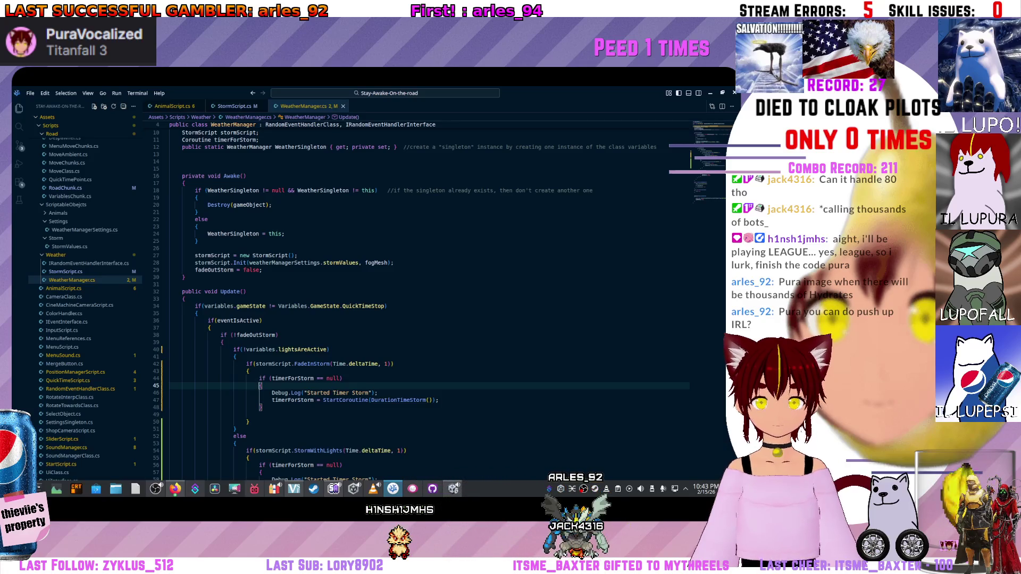
scroll(432, 303, down, 2)
scroll(431, 303, down, 2)
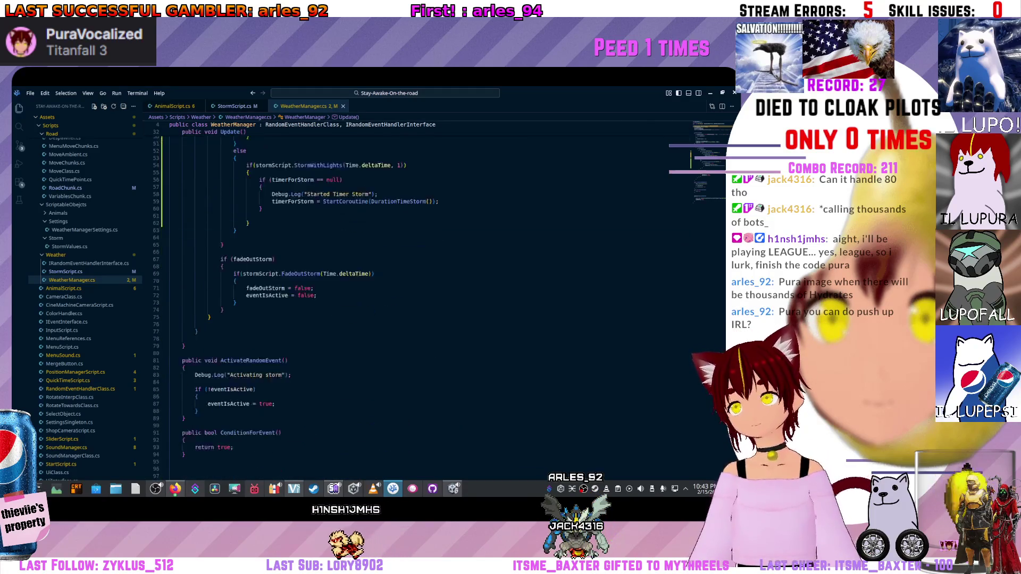
scroll(431, 303, down, 2)
scroll(431, 303, up, 2)
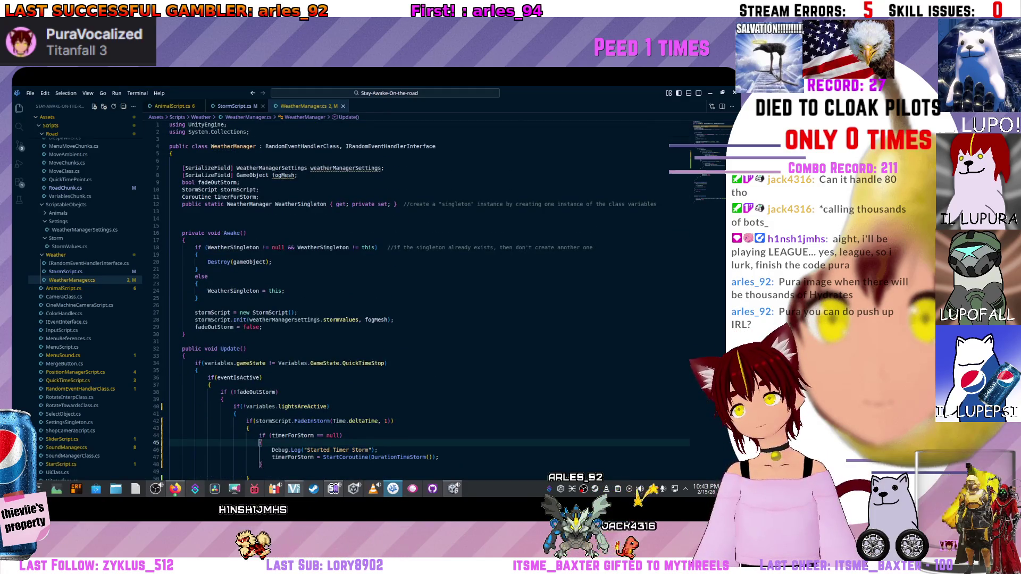
Jump to the StormWithLights definition in StormScript.cs.
key(F12)
scroll(431, 303, down, 2)
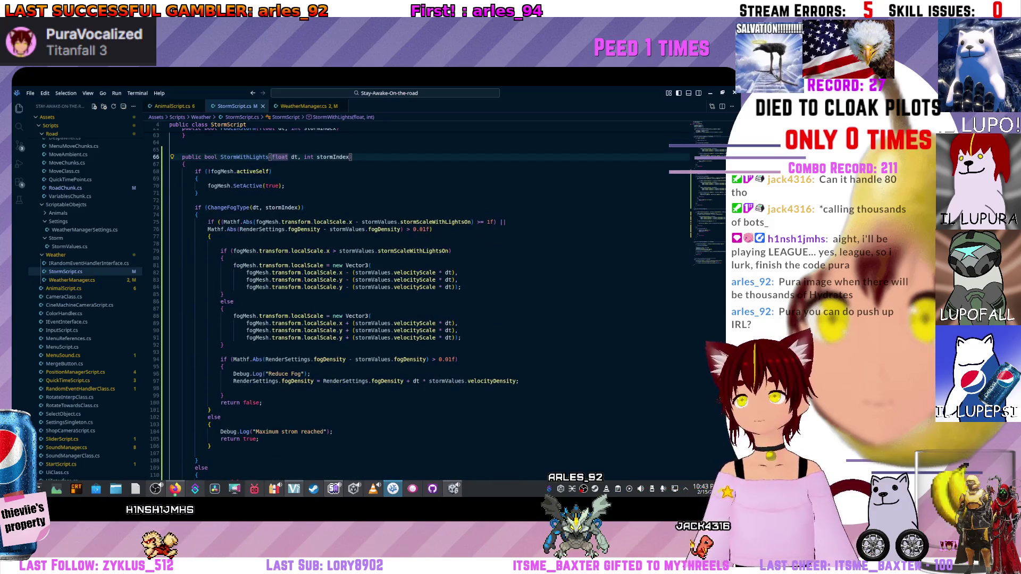
scroll(431, 303, up, 1)
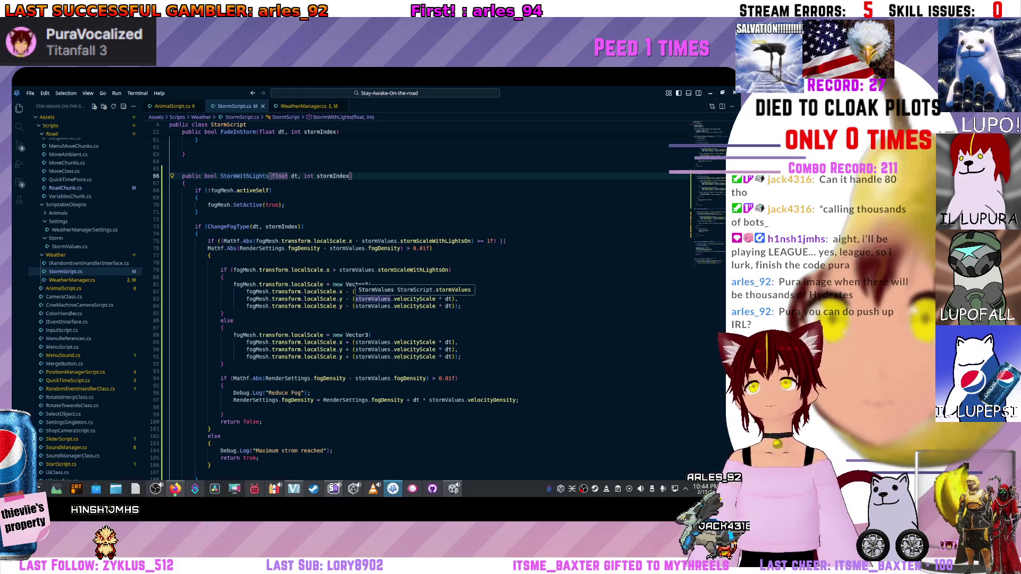
scroll(303, 284, up, 3)
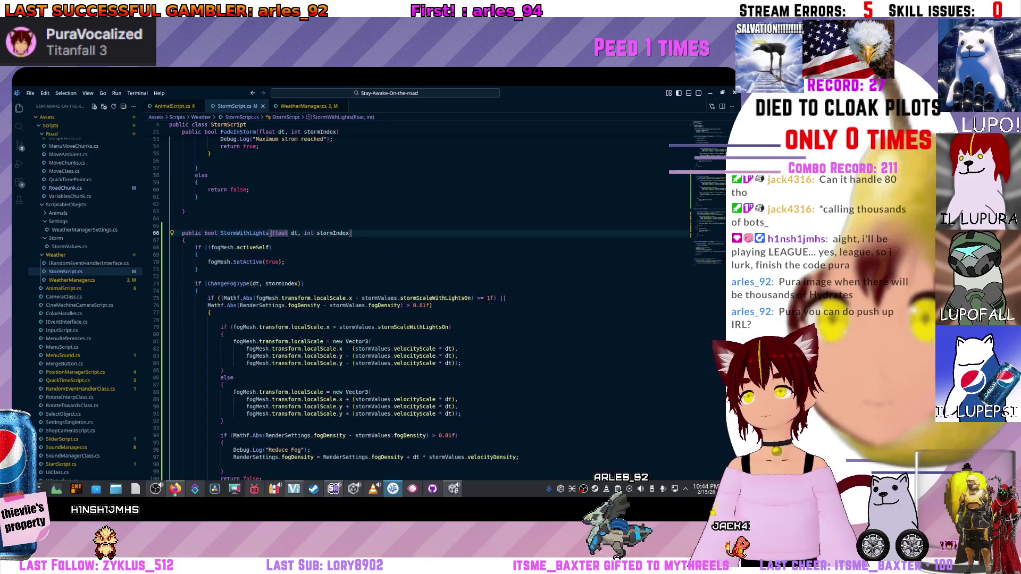
scroll(423, 303, down, 3)
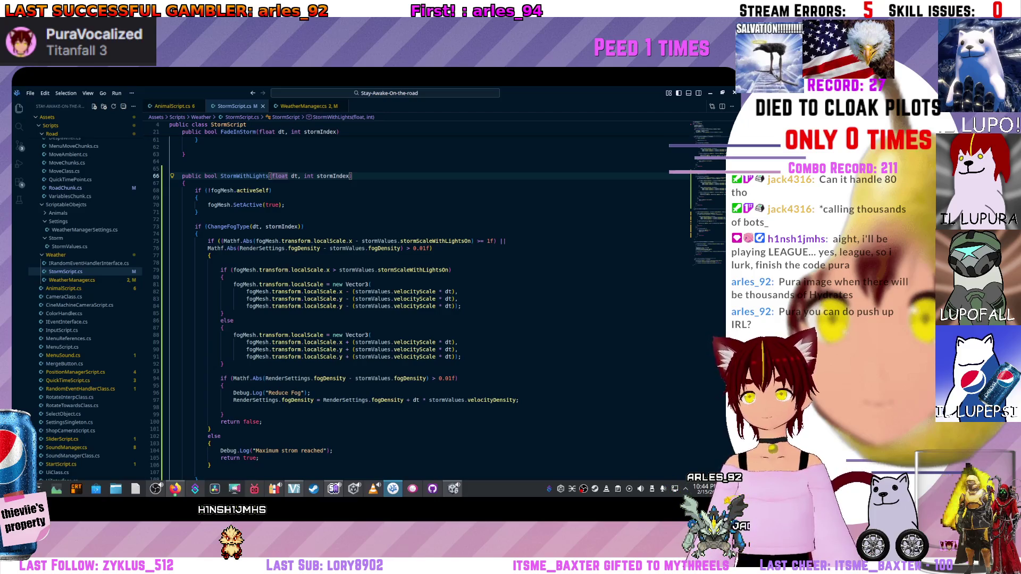
Return to the running game in the Unity editor.
key(alt+Tab)
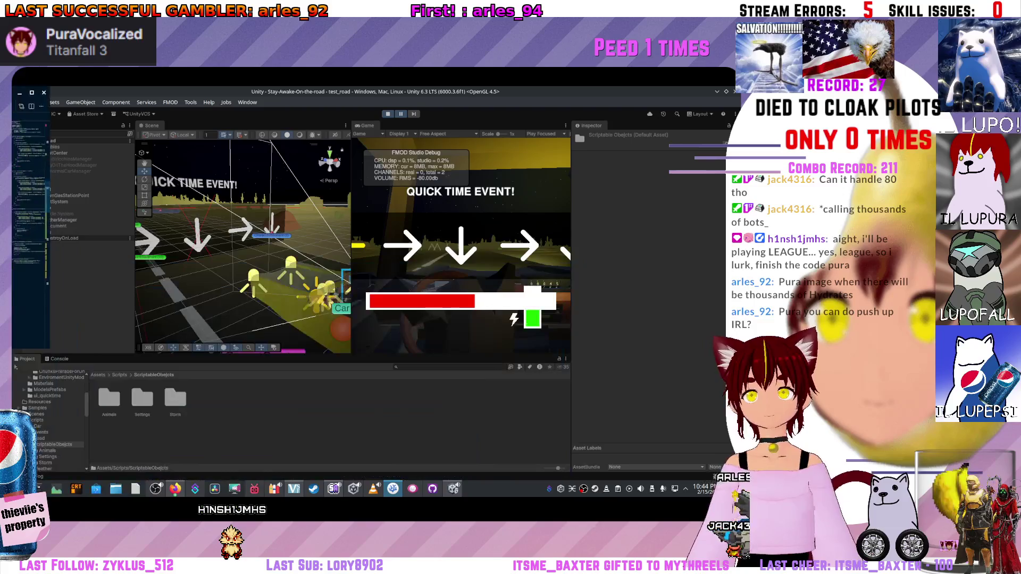
Move into the car interior and inspect CarInside, Player and StormMesh with its Fog material.
drag(239, 255, 271, 256)
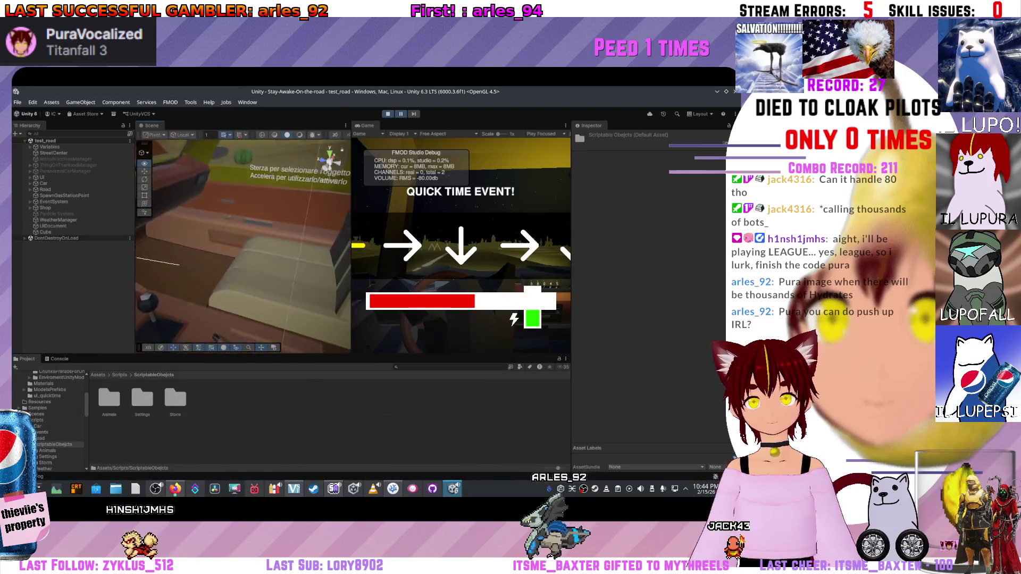
drag(271, 255, 239, 240)
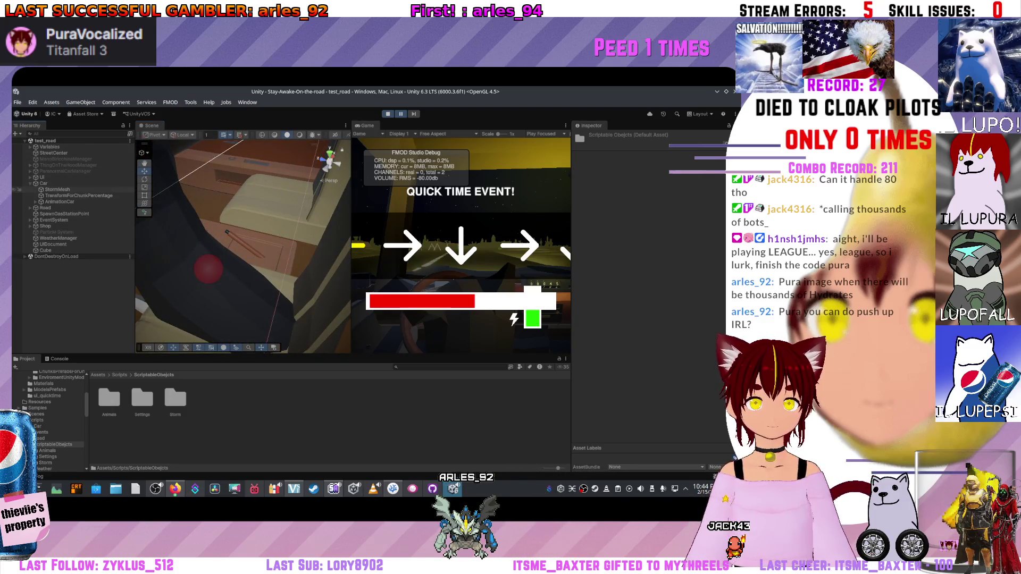
key(Right)
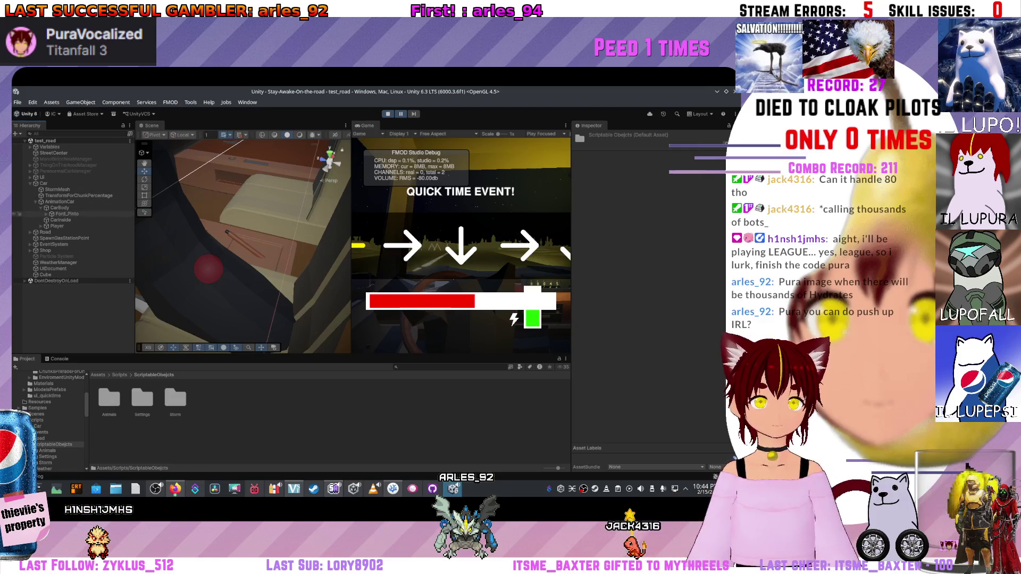
click(59, 221)
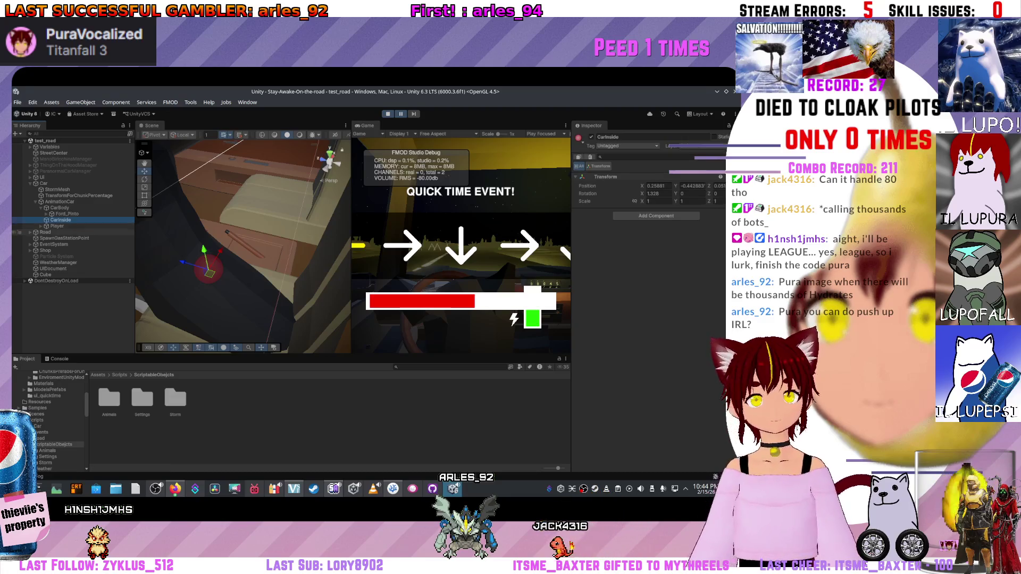
key(Down)
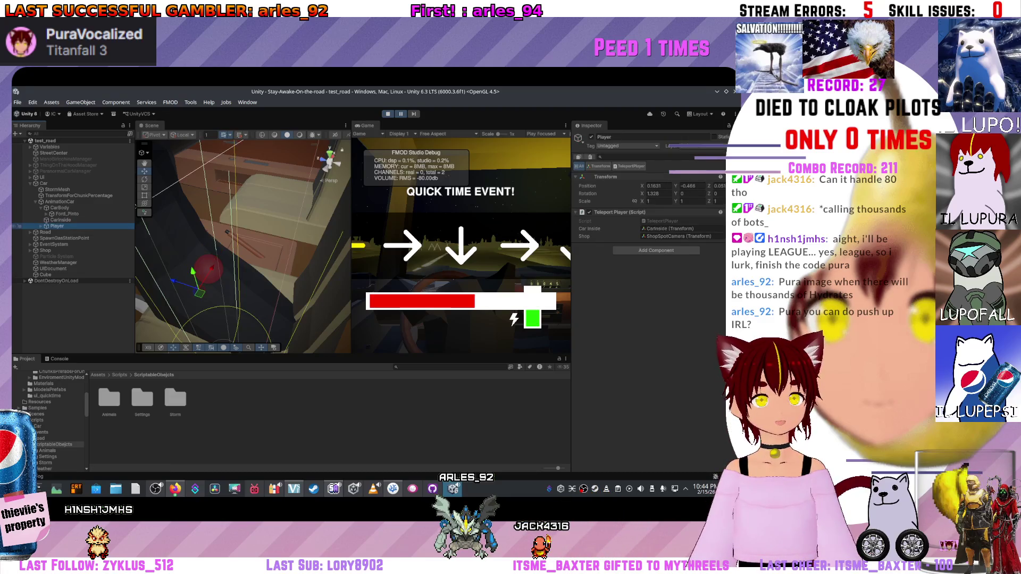
key(Right)
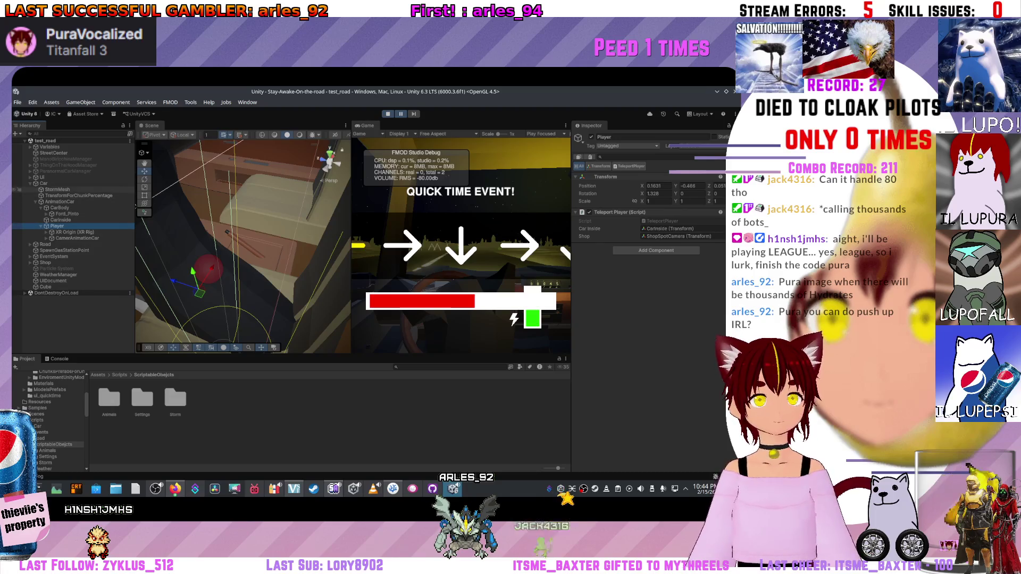
click(58, 189)
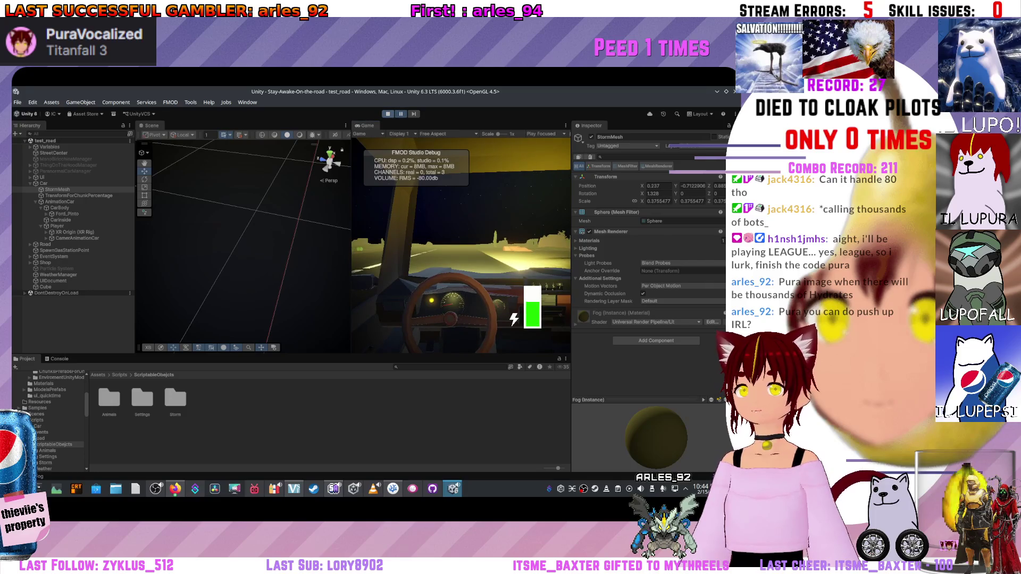
Stop the running game and open the Storm folder of scriptable objects.
key(ctrl+p)
double_click(175, 400)
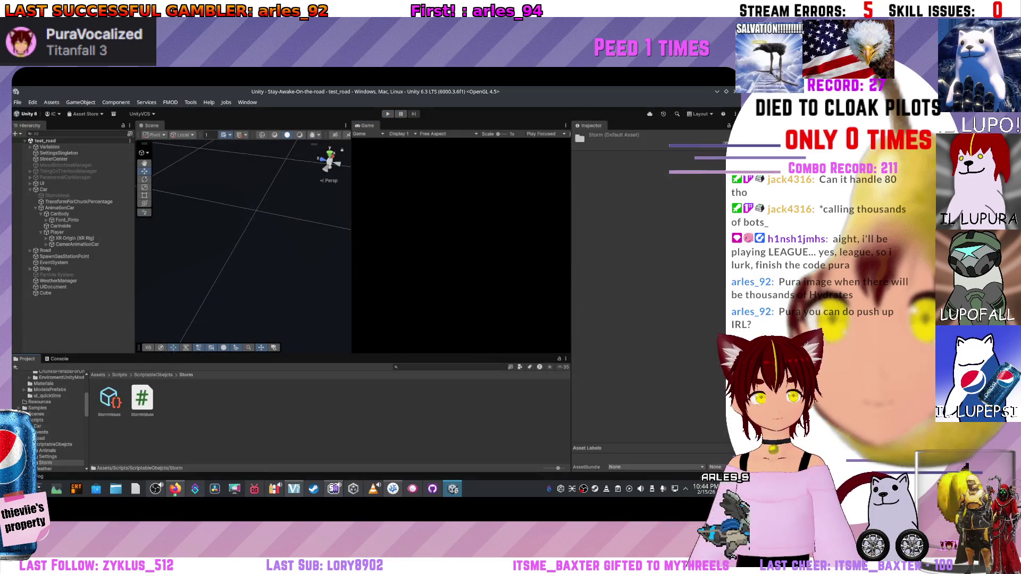
Inspect the StormValues asset's storm, fog and animation settings and widen the Scene view.
click(109, 399)
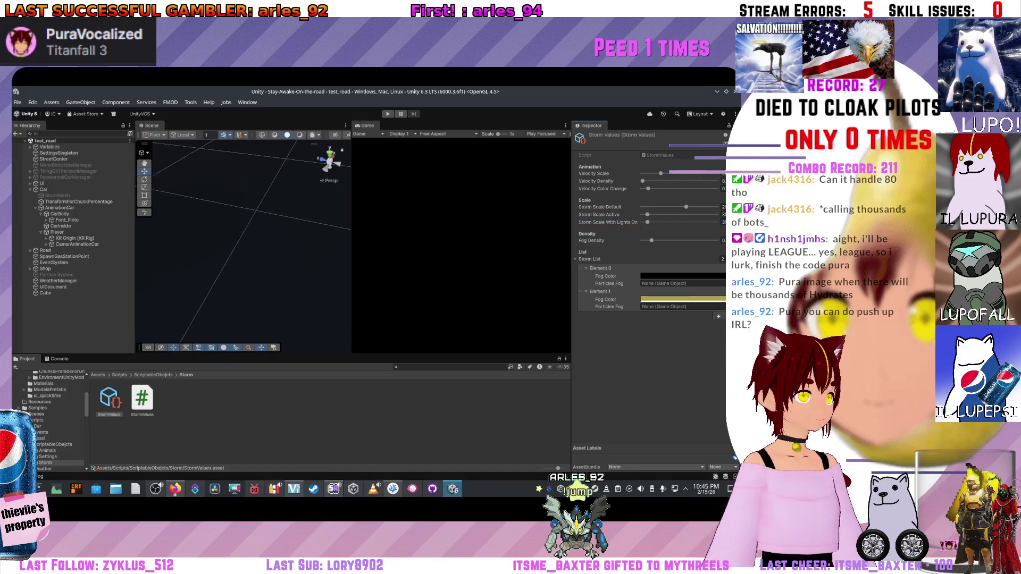
key(alt+Tab)
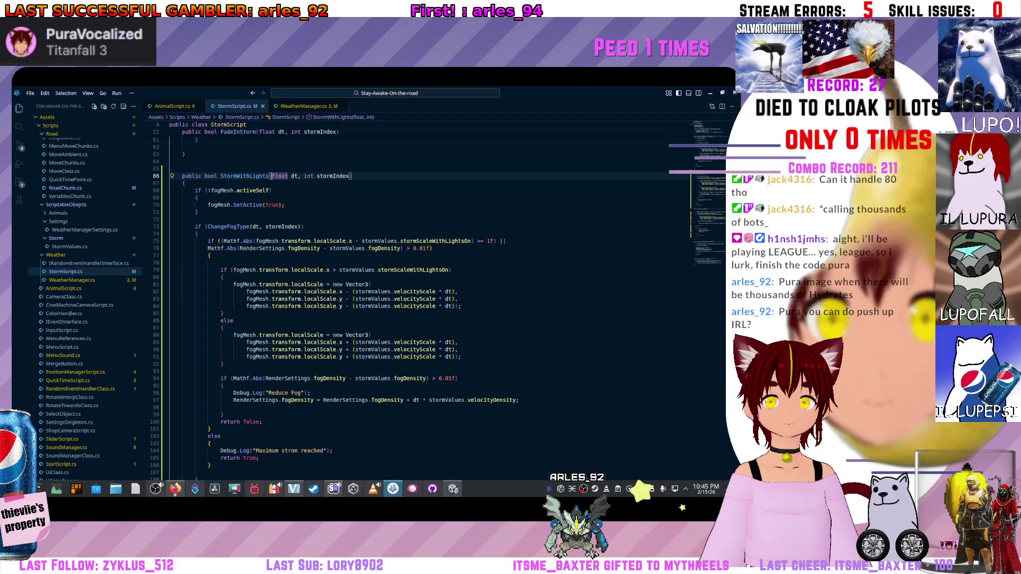
key(alt+Tab)
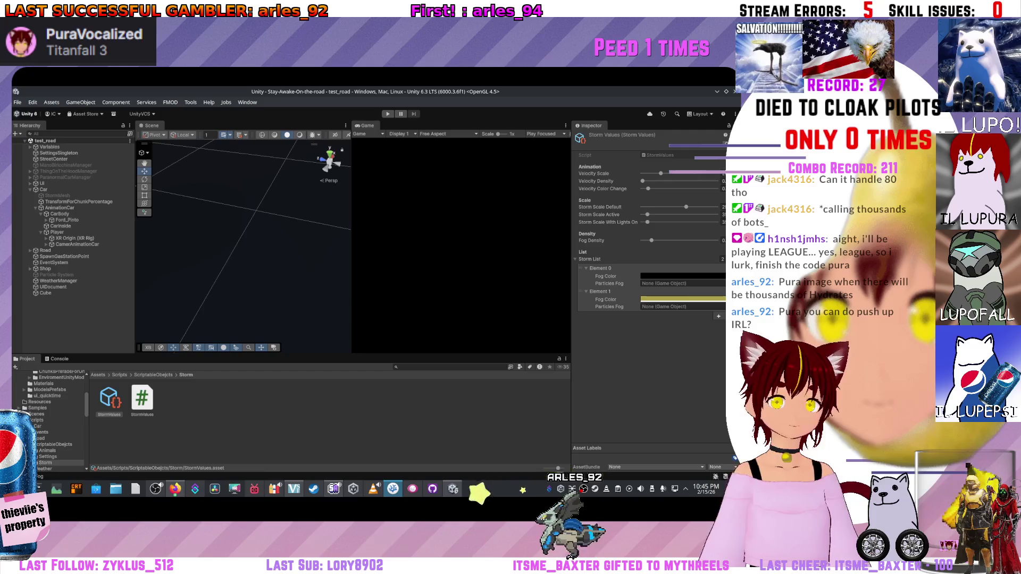
key(alt+Tab)
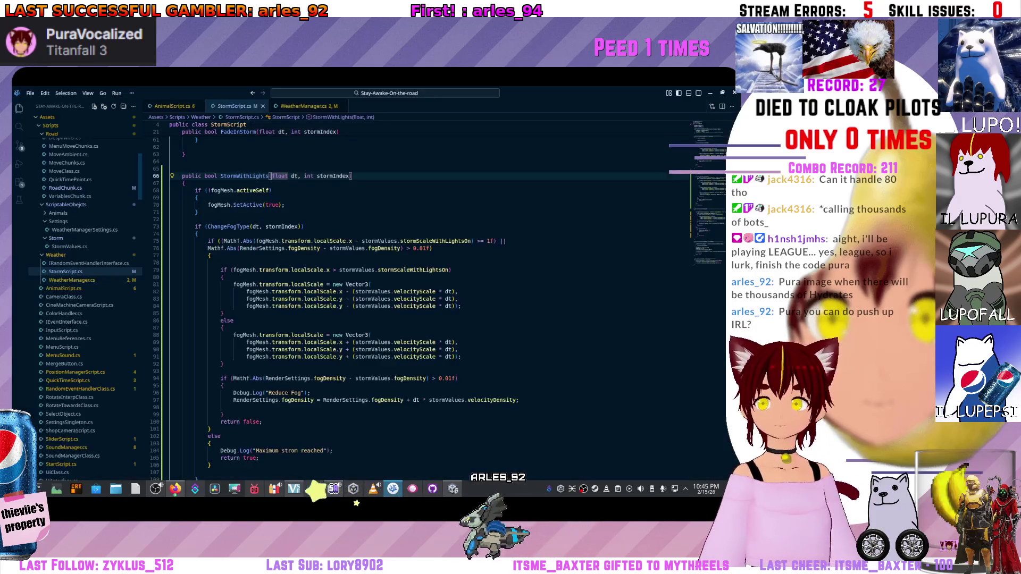
key(alt+Tab)
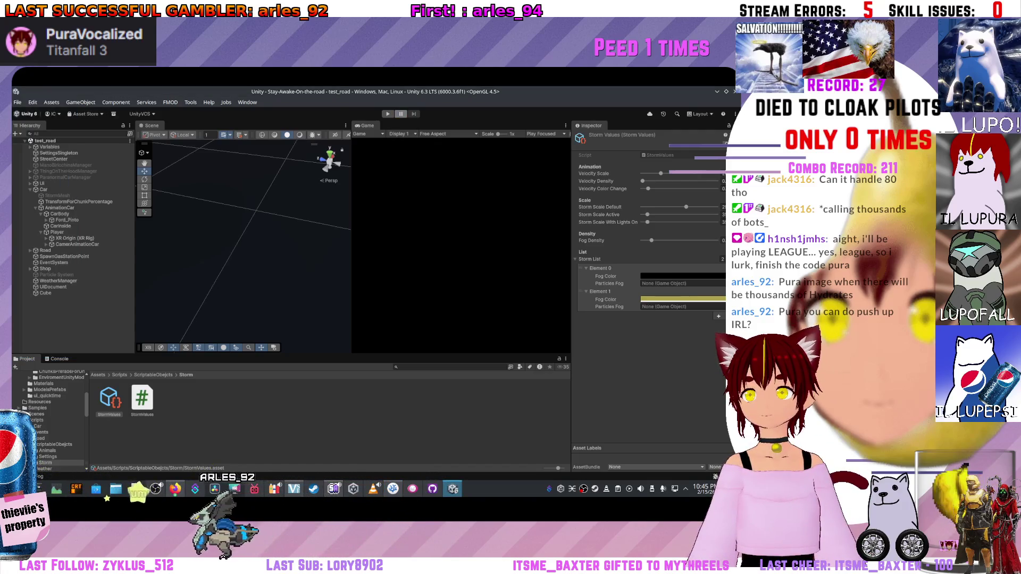
drag(352, 239, 372, 240)
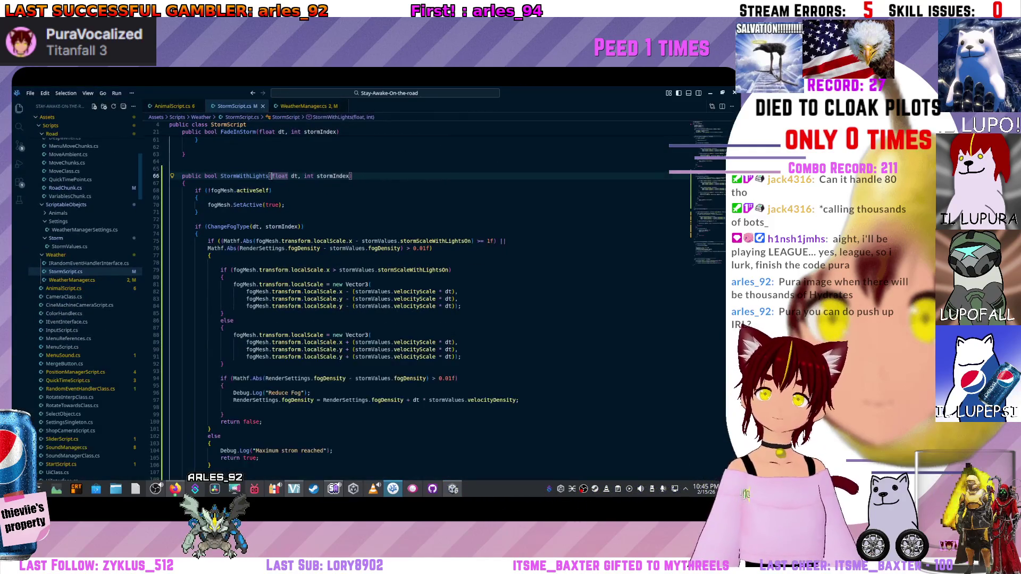
Switch to AnimalScript.cs, place the caret inside Update, then return to Unity.
click(357, 335)
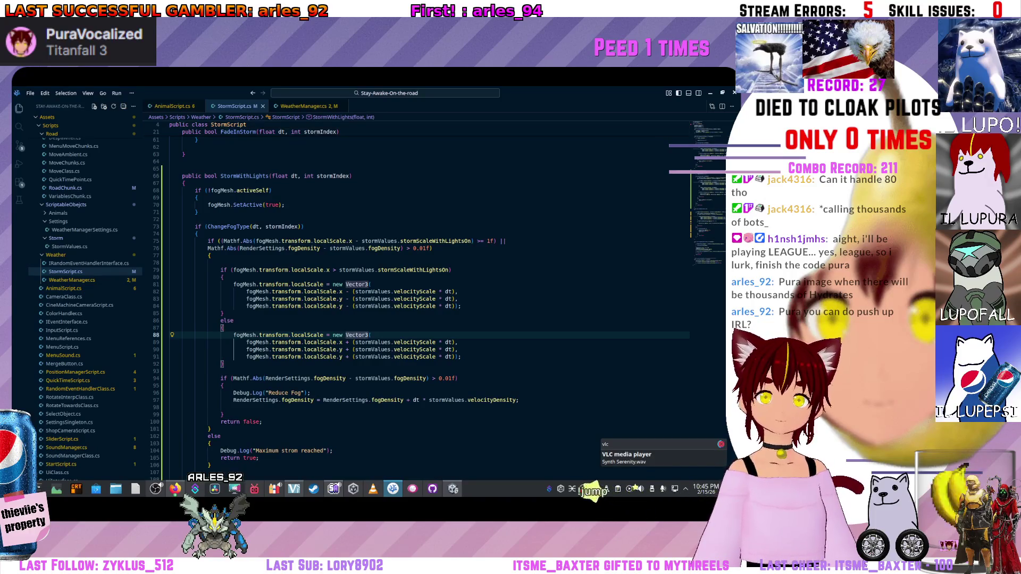
key(ctrl+Tab)
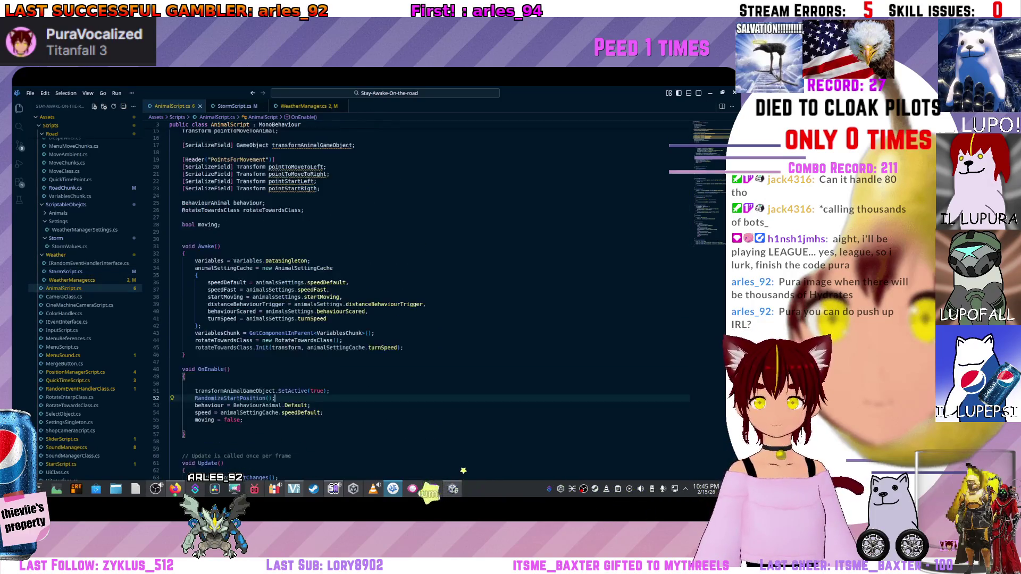
scroll(463, 471, down, 2)
scroll(463, 470, down, 6)
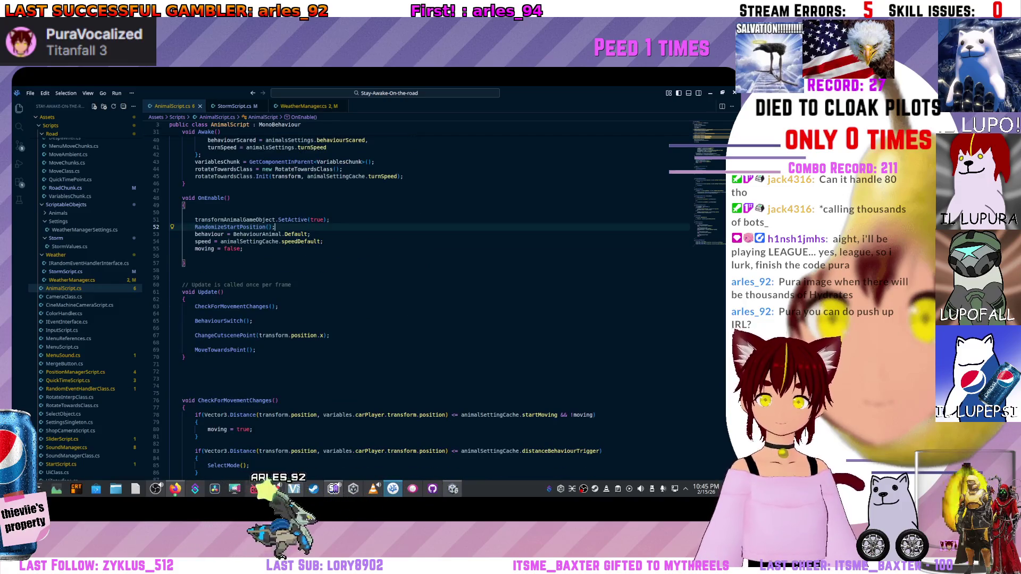
scroll(431, 303, down, 3)
scroll(431, 303, up, 2)
scroll(431, 303, up, 1)
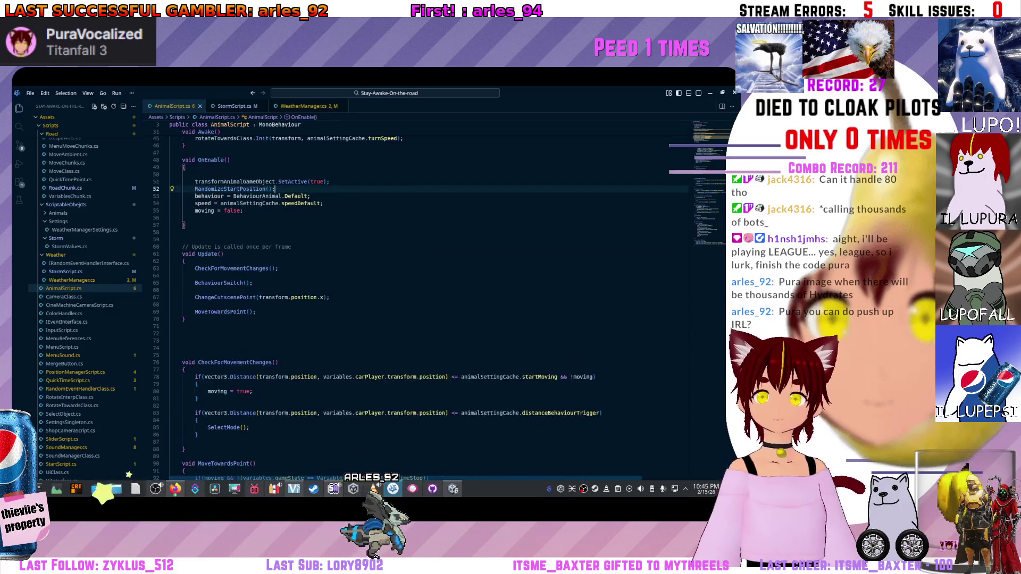
click(430, 276)
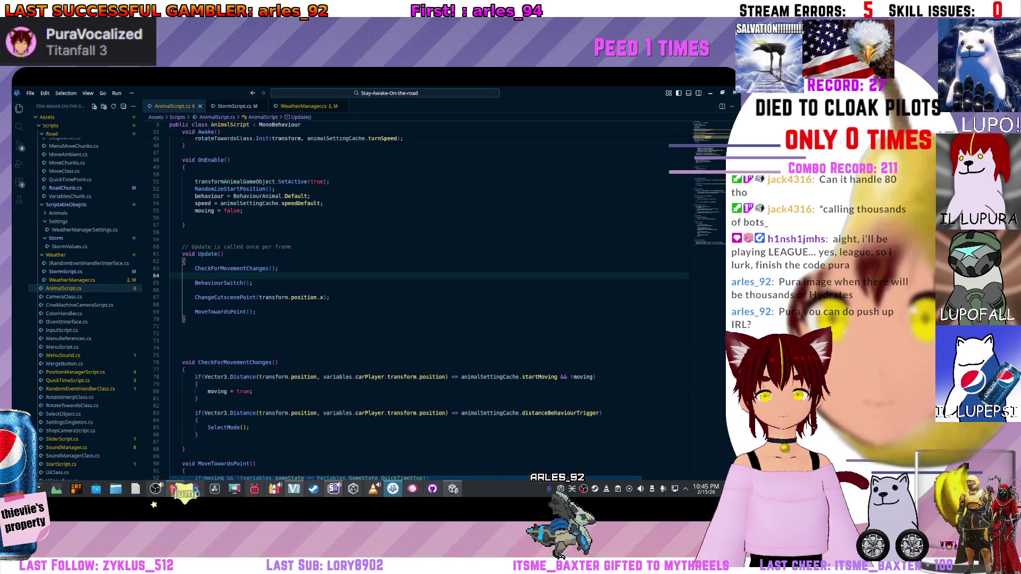
key(alt+Tab)
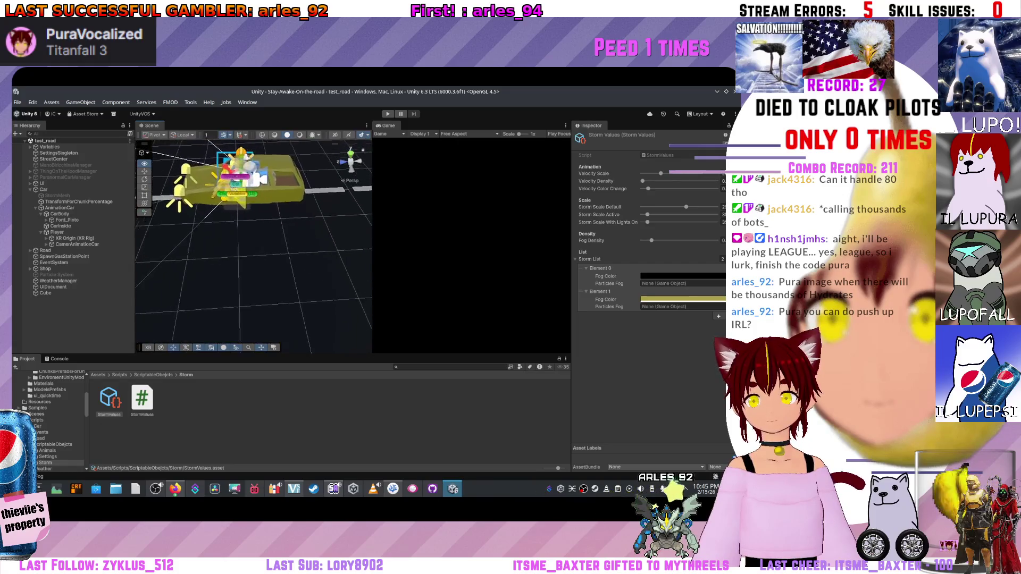
Inspect RightLightCar and ChunkStartPoint (13) and (14) around the car, then return to the code.
click(247, 233)
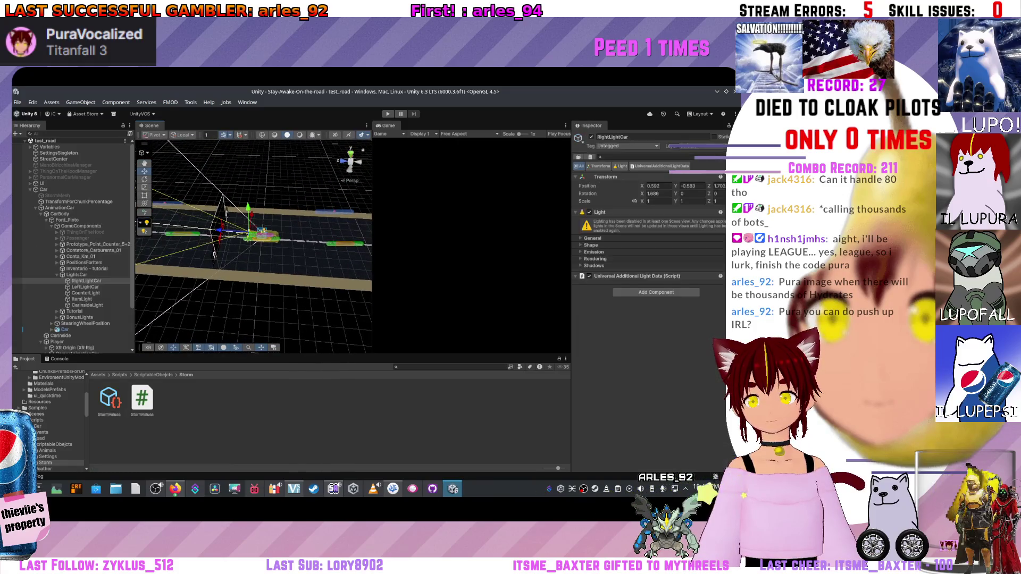
click(214, 253)
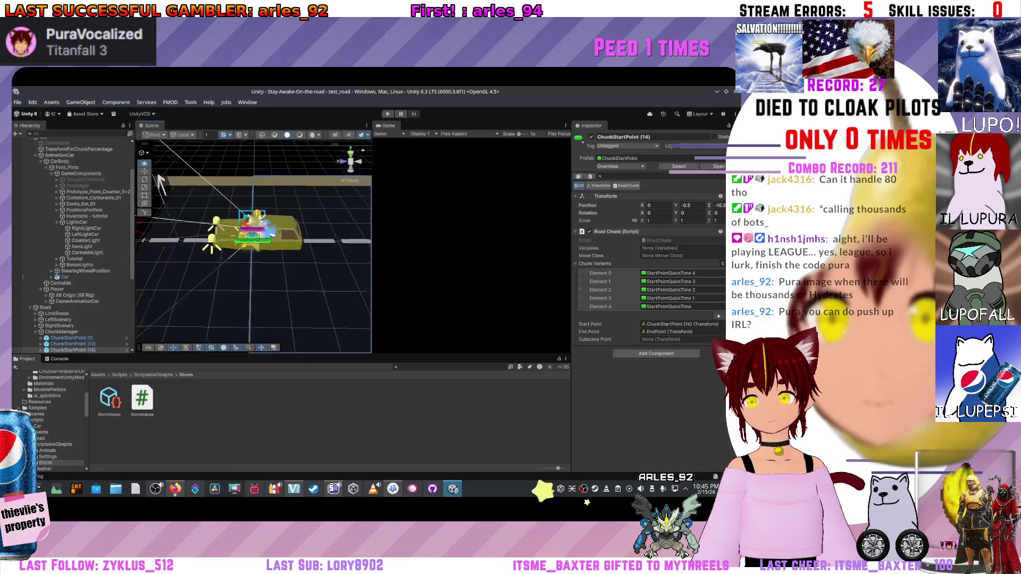
scroll(159, 183, down, 3)
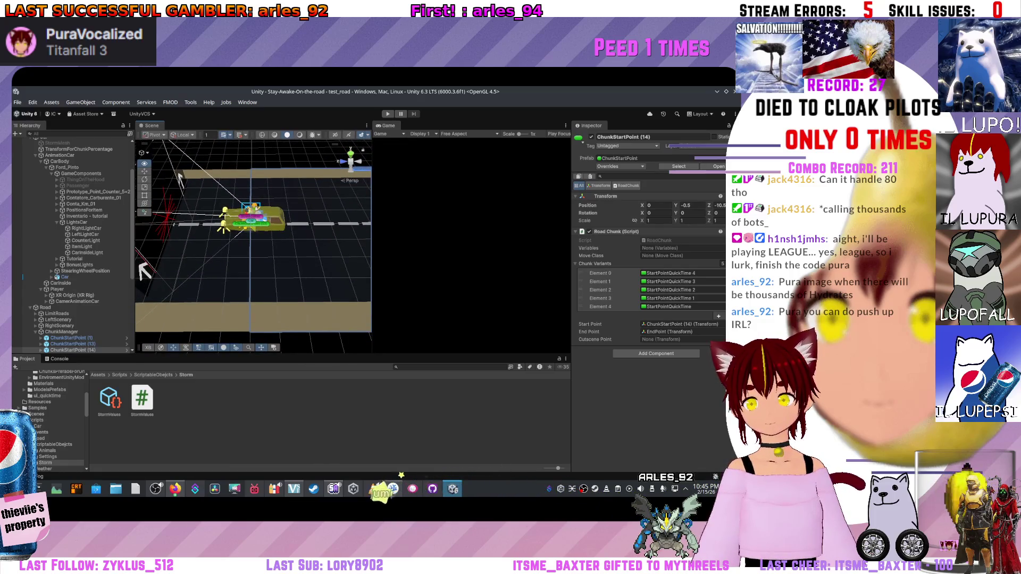
drag(173, 184, 247, 204)
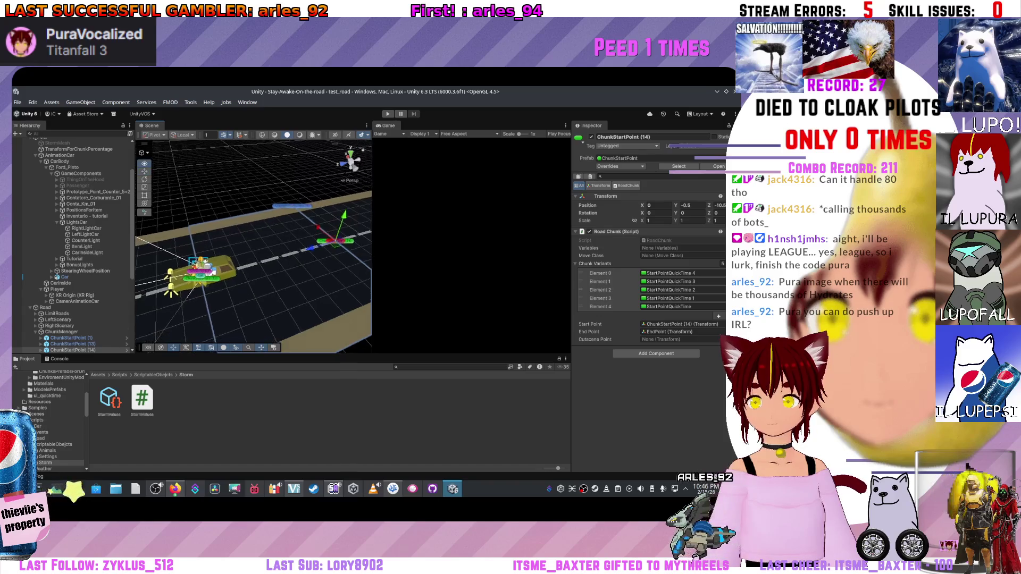
mouse_move(247, 204)
mouse_down()
mouse_move(272, 188)
mouse_move(162, 289)
mouse_up()
key(Up)
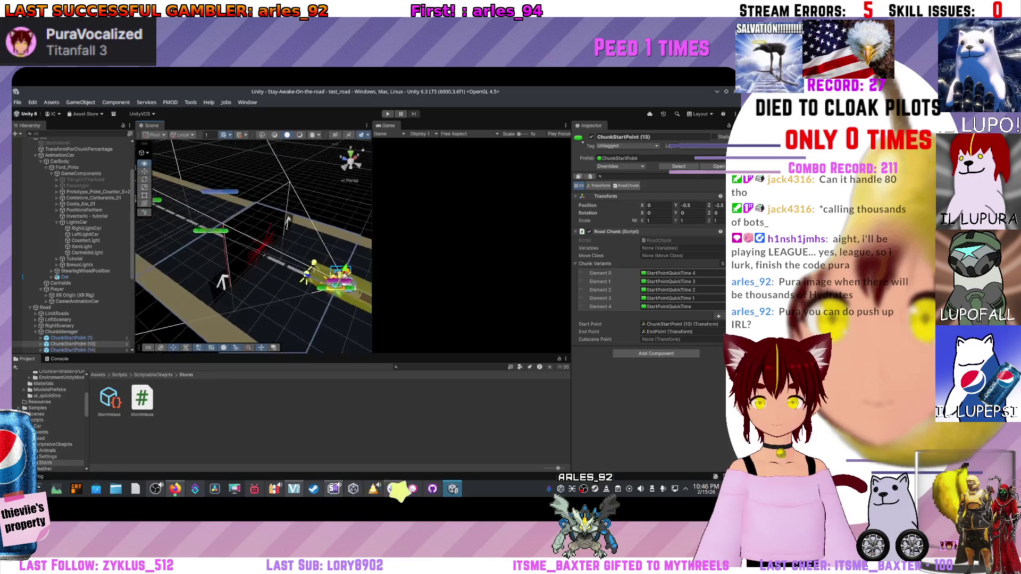
mouse_move(223, 280)
mouse_down()
mouse_move(172, 280)
mouse_move(159, 263)
mouse_up()
key(Down)
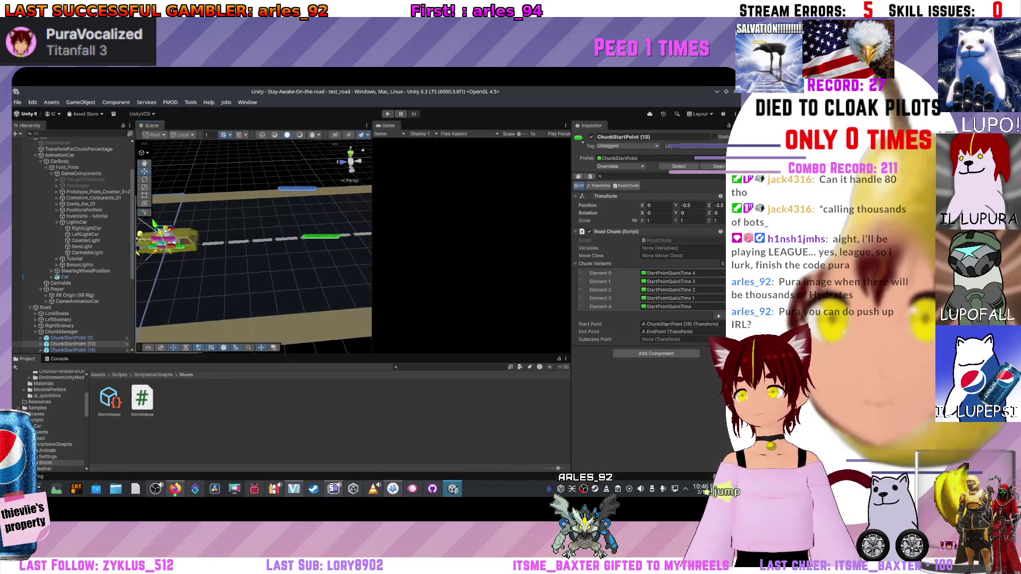
scroll(253, 239, up, 2)
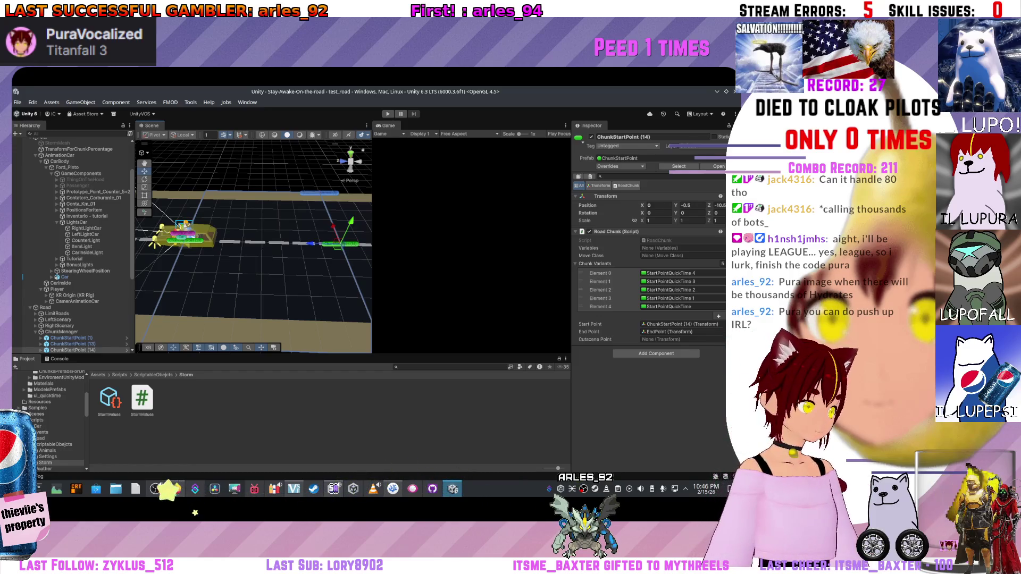
key(alt+Tab)
scroll(431, 303, up, 2)
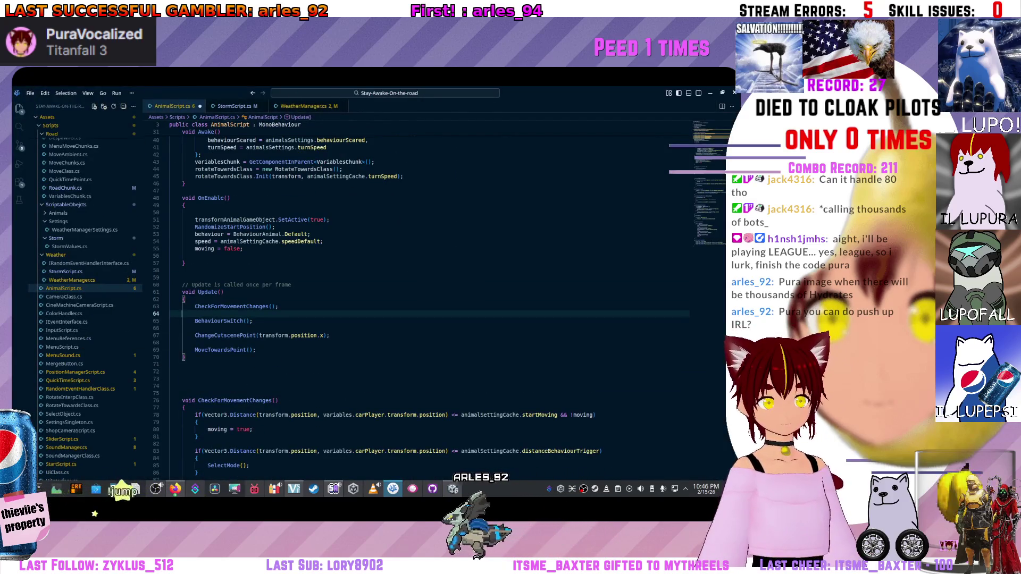
Add an if statement in Update checking transform.position.z > -5.
key(Return)
text(if)
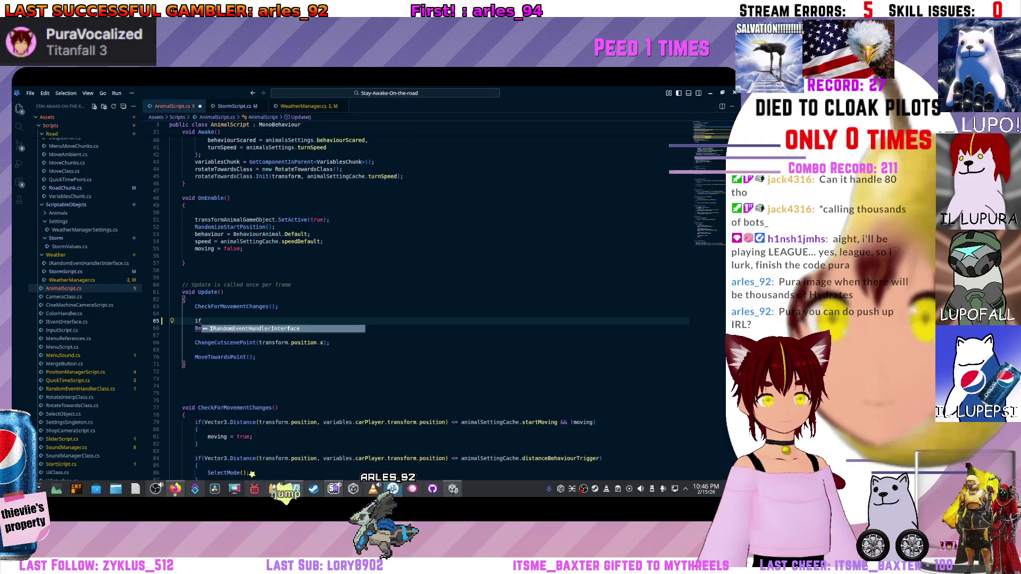
text((trans)
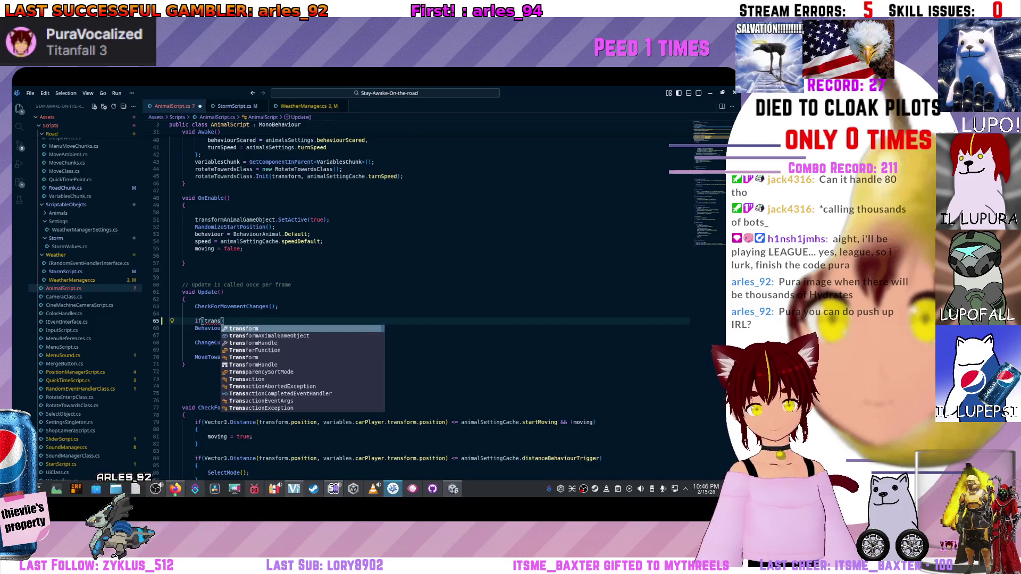
key(Tab)
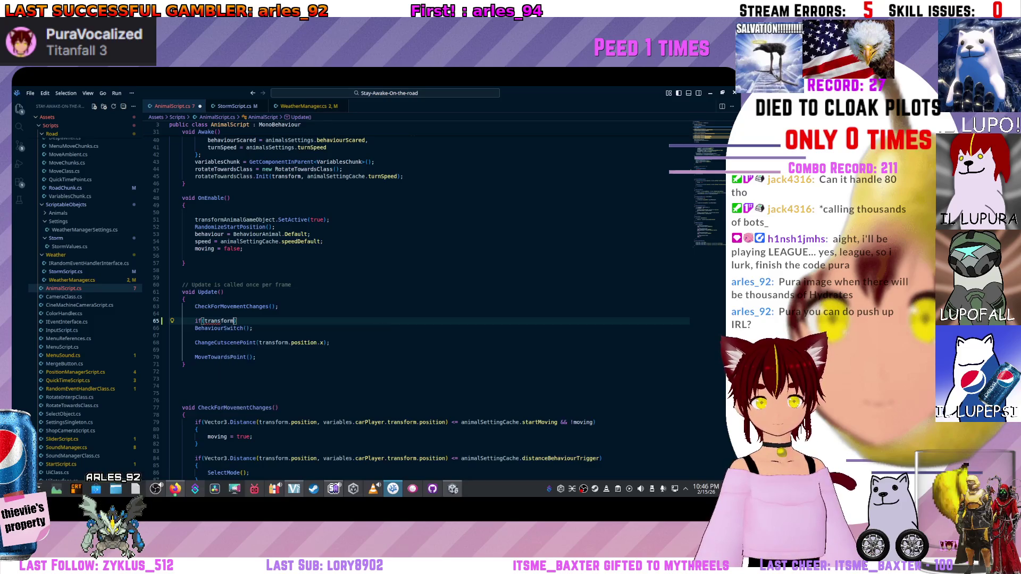
text(!)
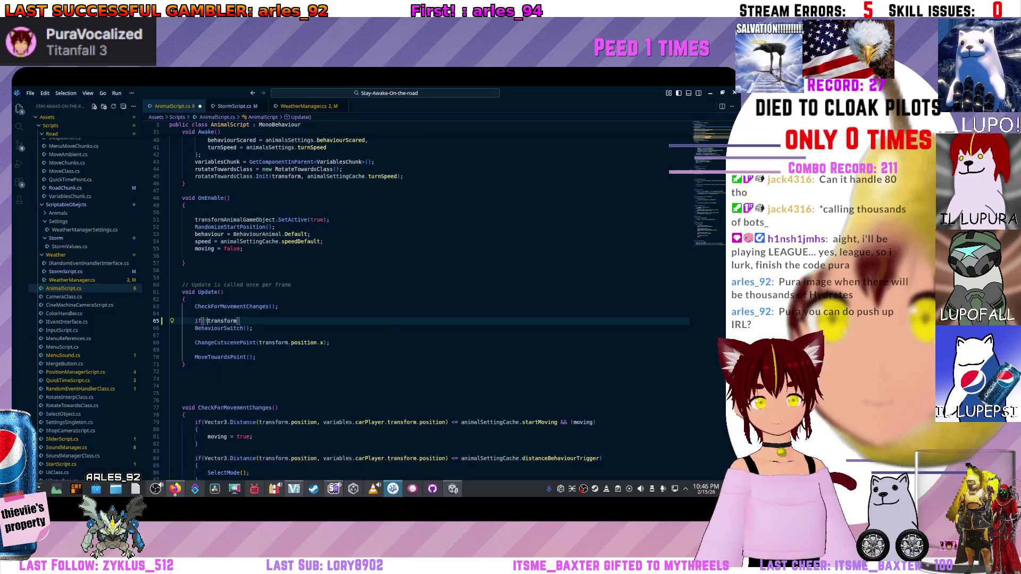
text(.po)
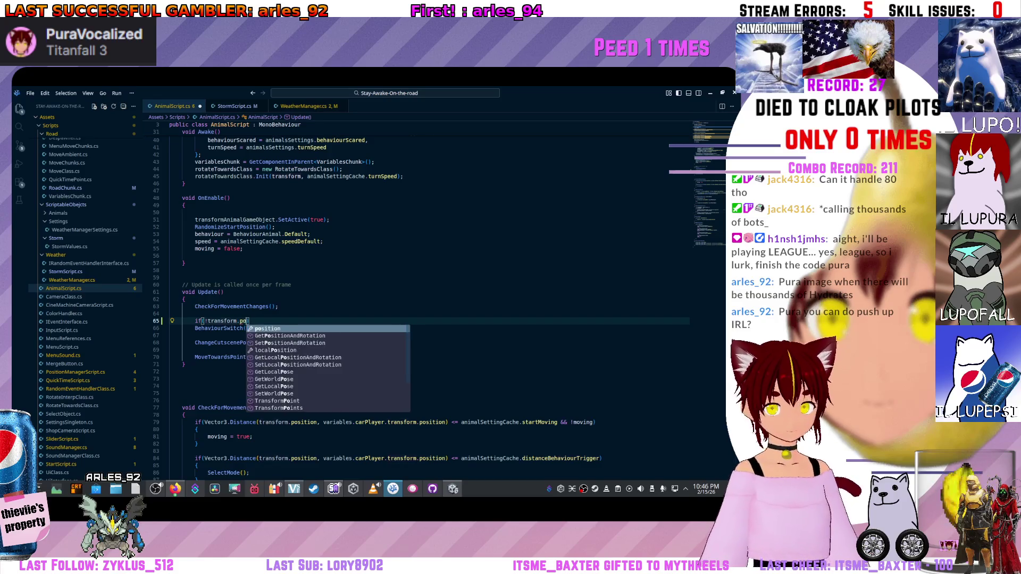
text(si)
key(Tab)
text(.)
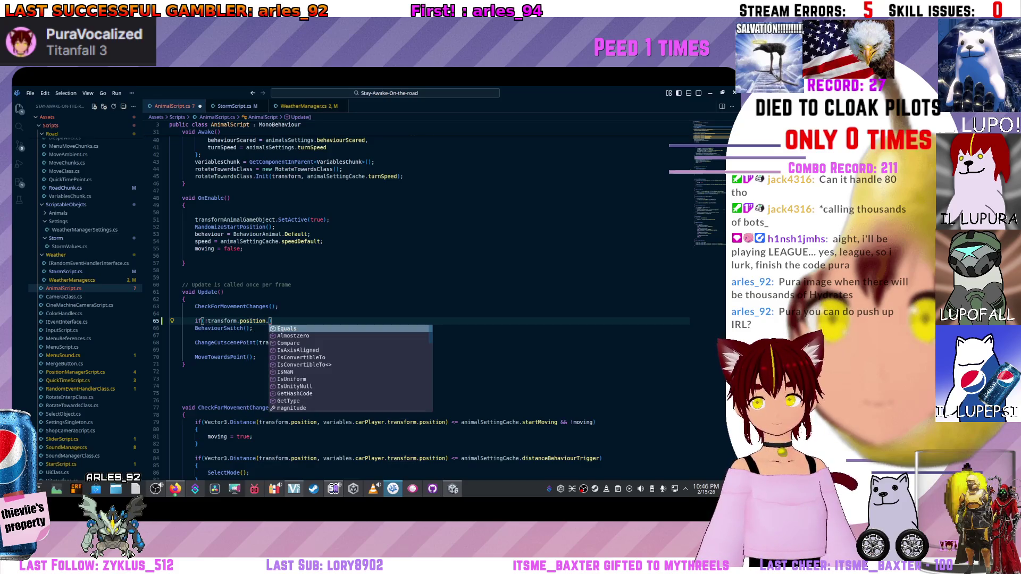
text(x)
key(ctrl+s)
key(alt+Tab)
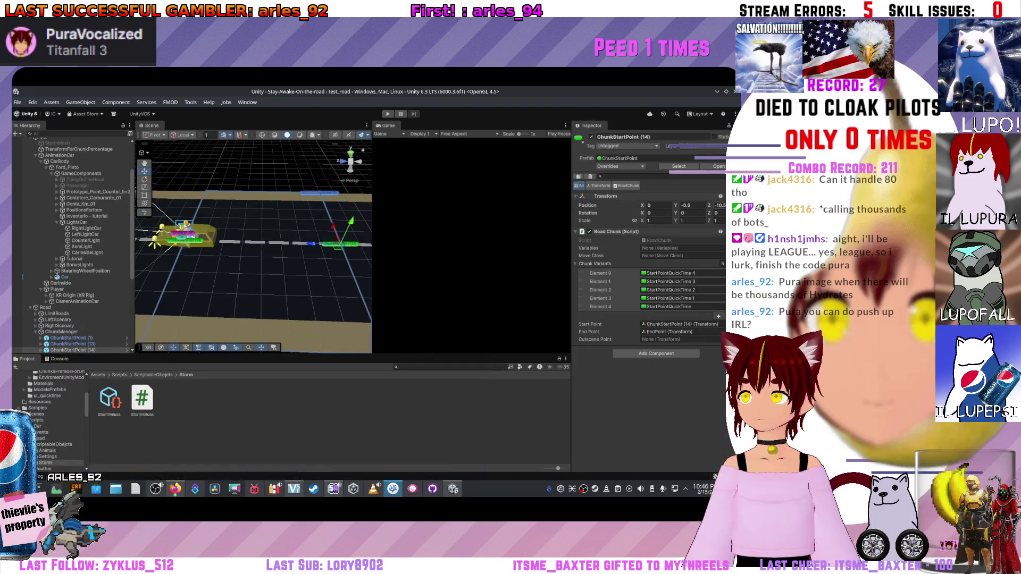
key(alt+Tab)
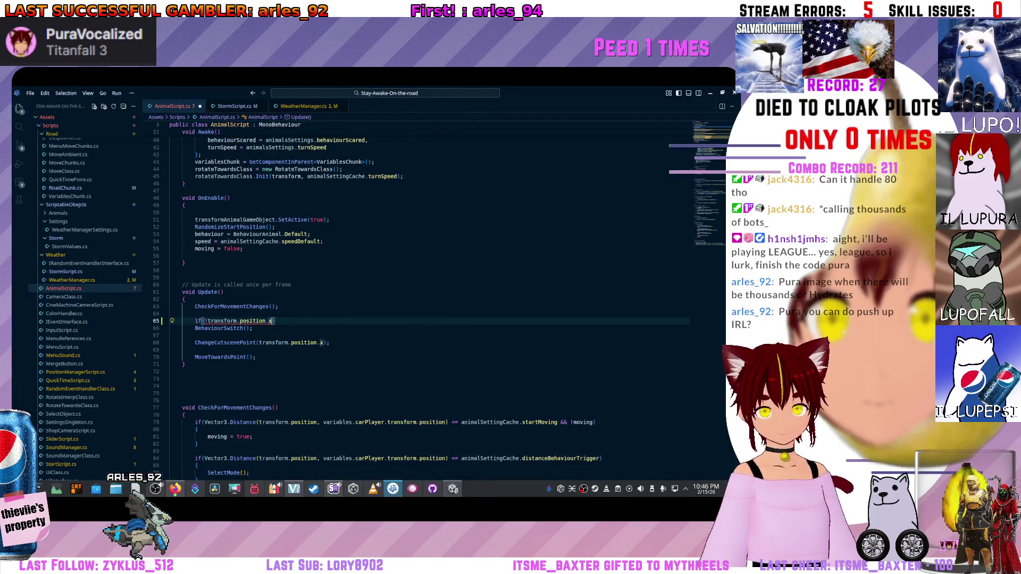
key(End)
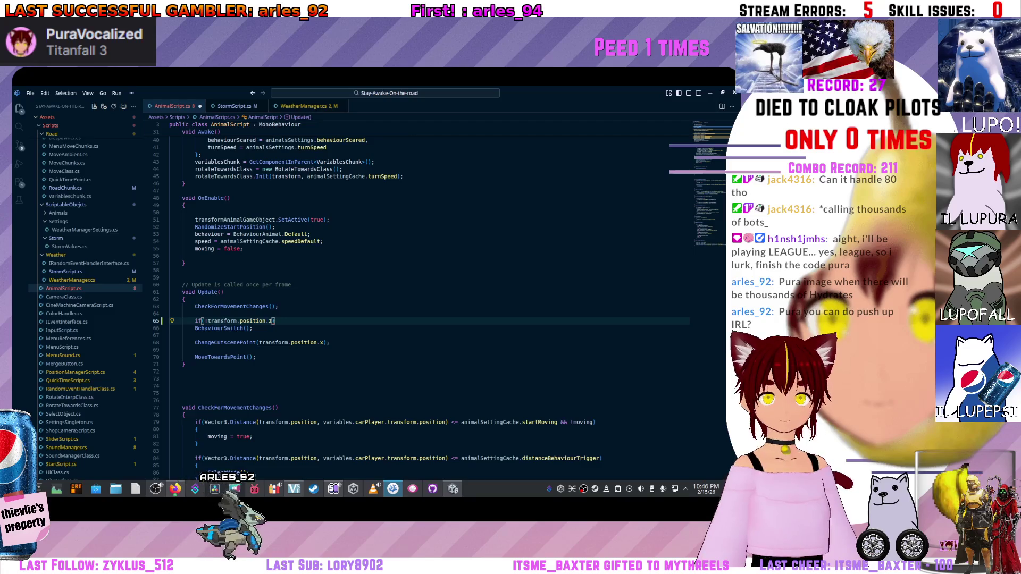
text(z )
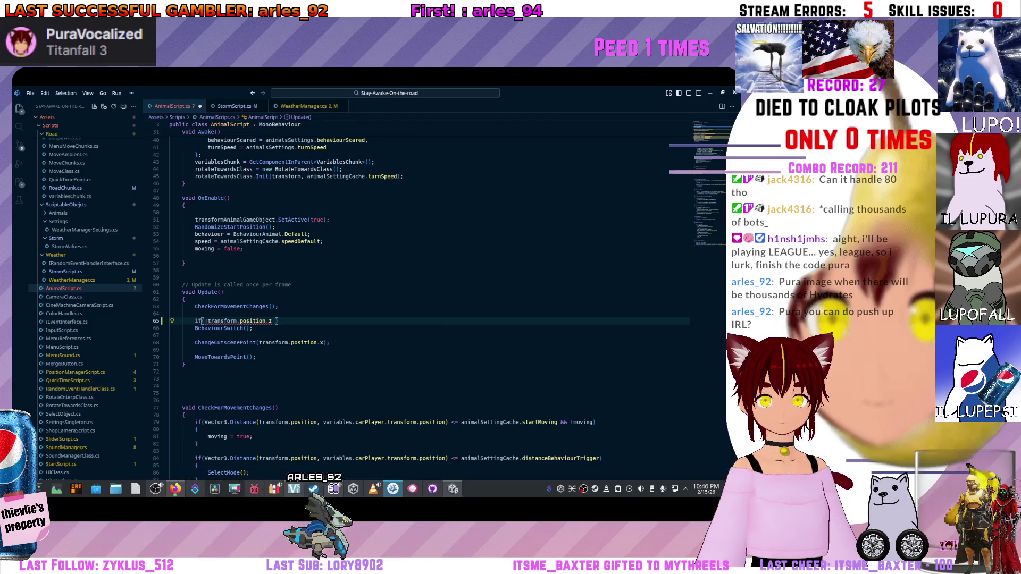
text(>)
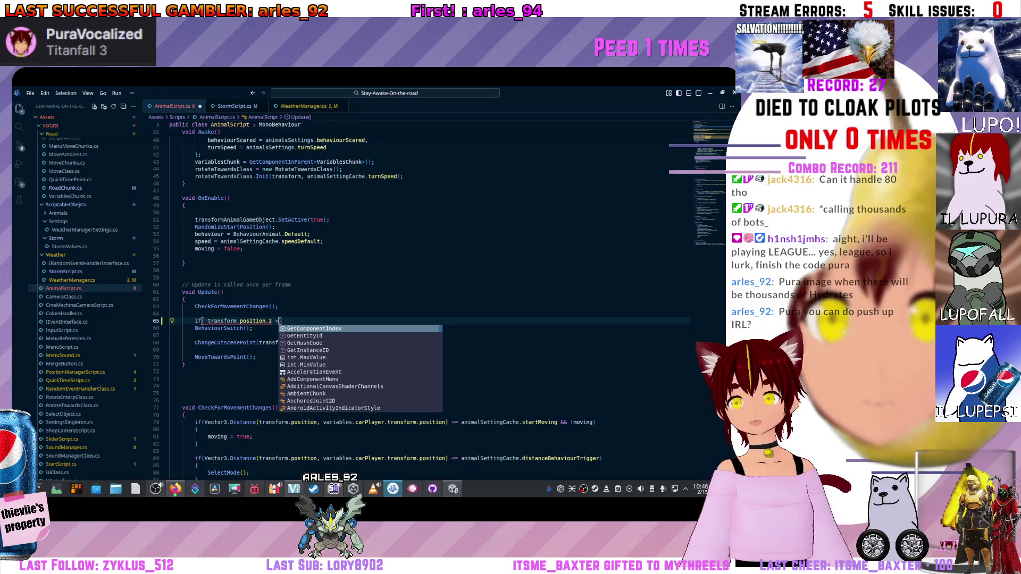
key(Escape)
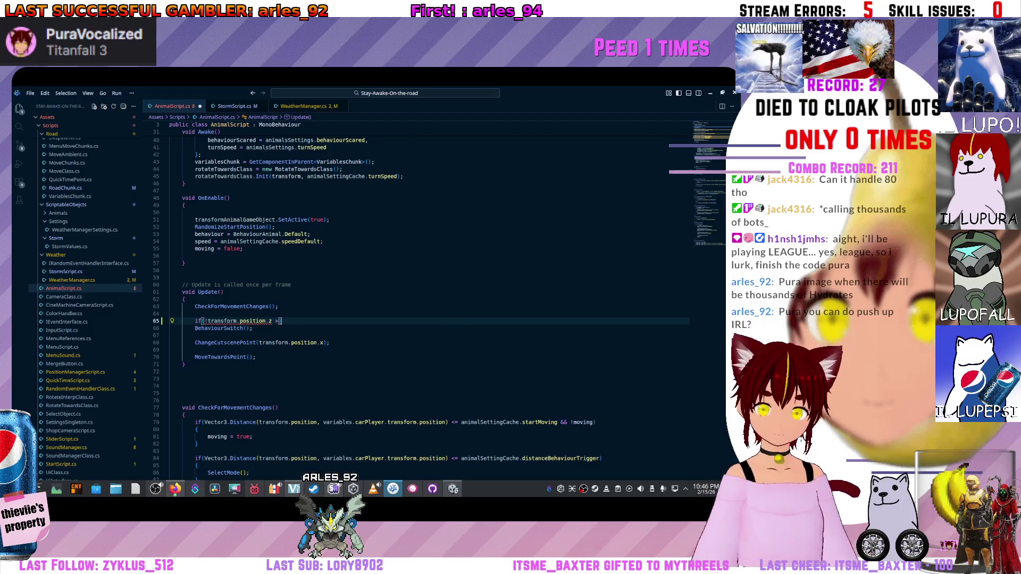
scroll(276, 317, down, 4)
scroll(277, 319, down, 5)
scroll(276, 318, down, 4)
scroll(277, 318, up, 3)
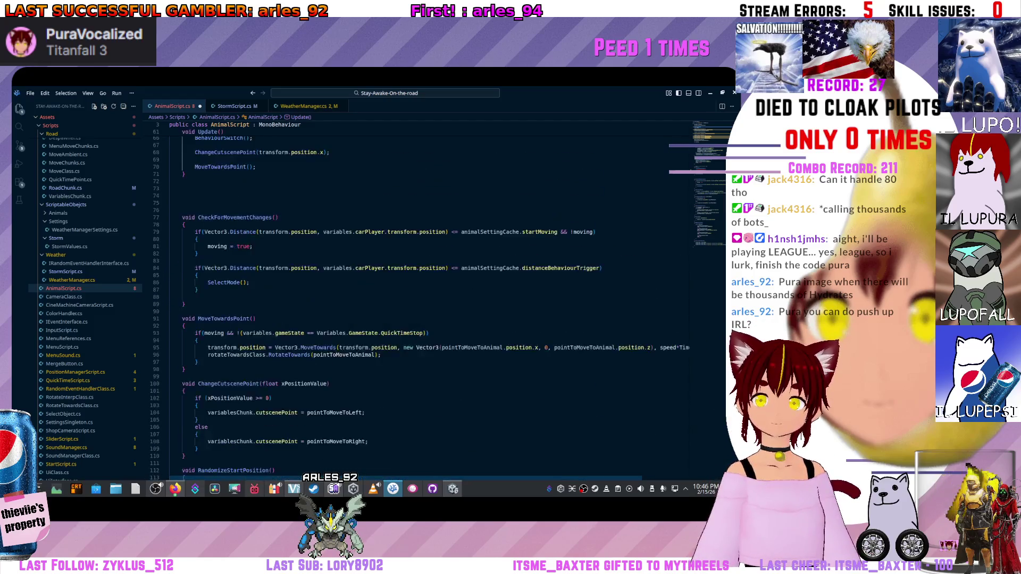
scroll(276, 318, up, 4)
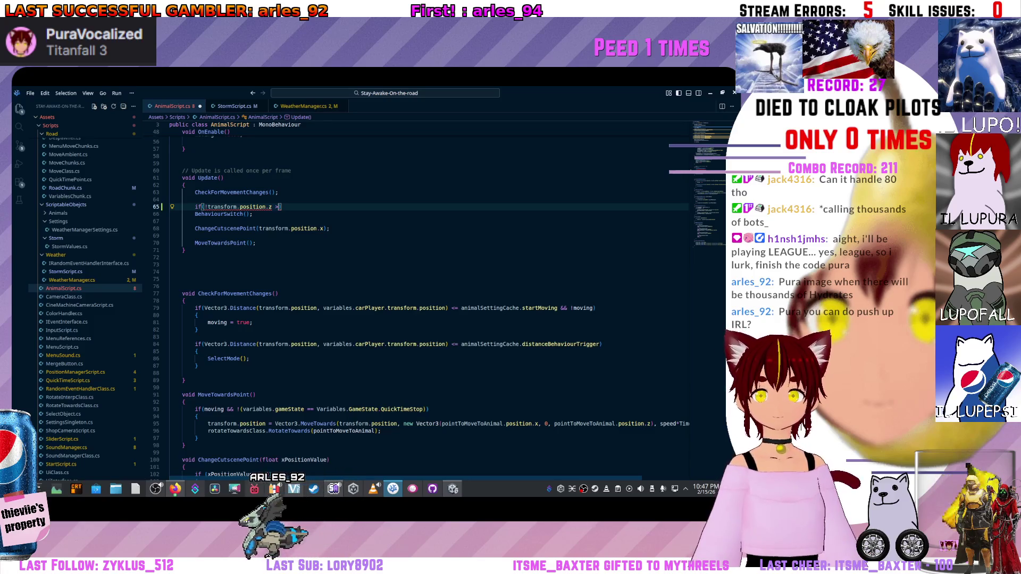
text(-5)
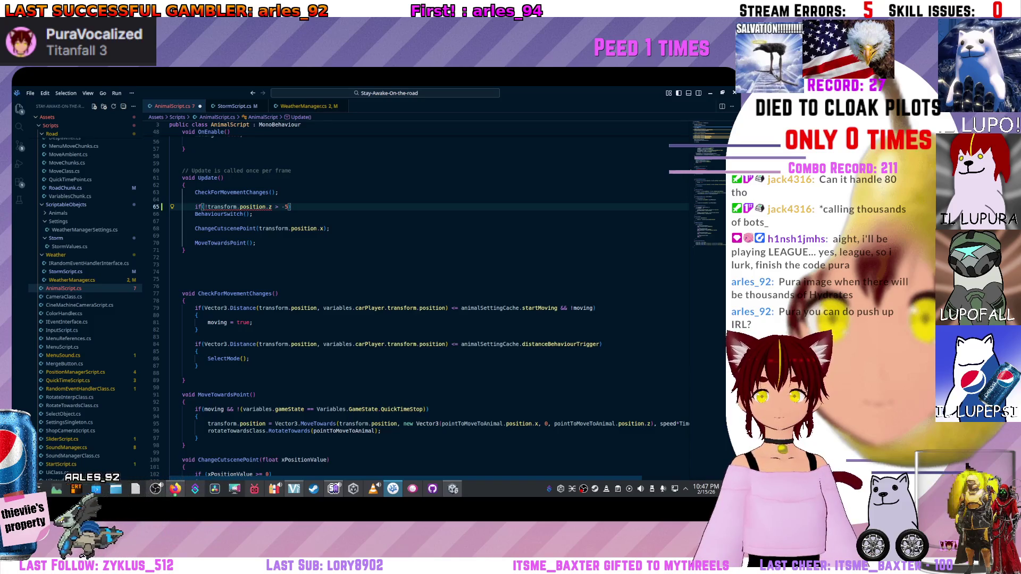
Open a braced block under the if and move the BehaviourSwitch call inside it.
key(Return)
text({)
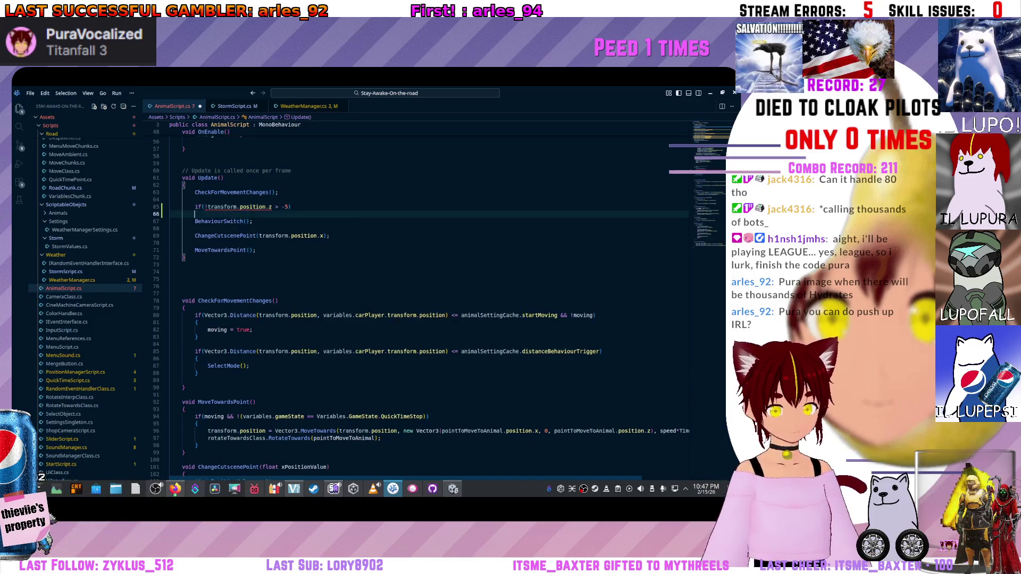
key(Return)
key(Down)
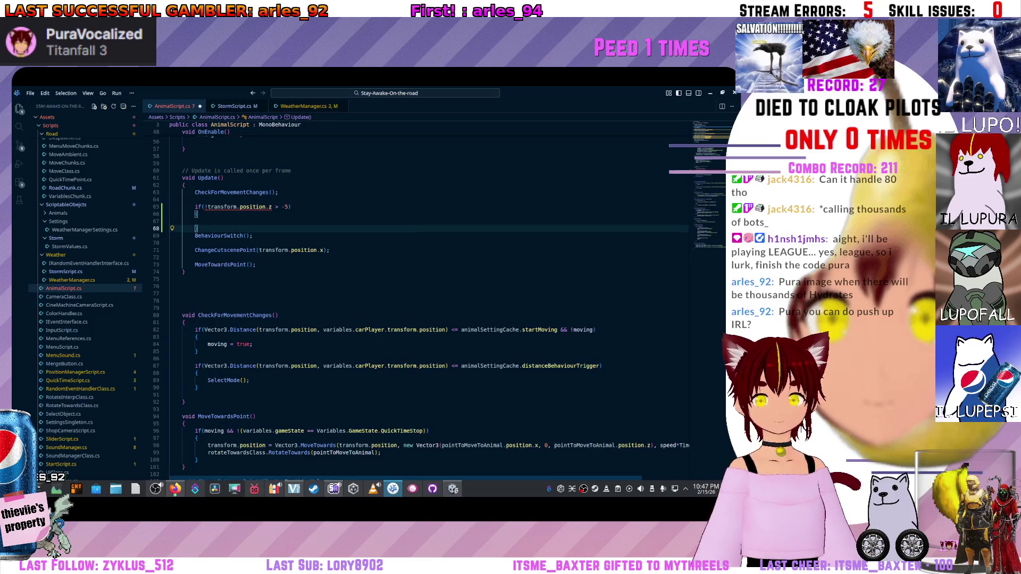
key(Down)
key(alt+Up)
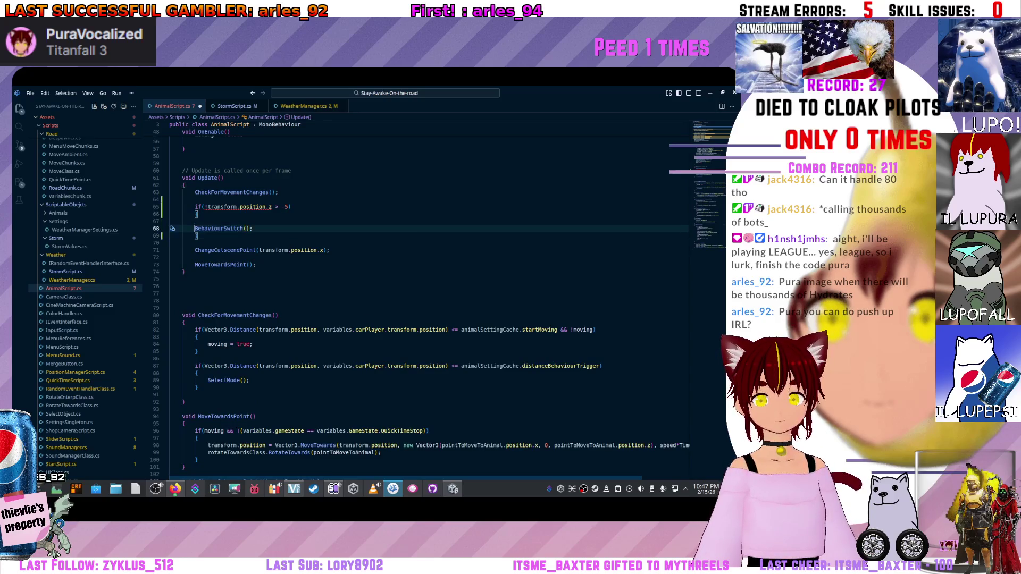
key(alt+Up)
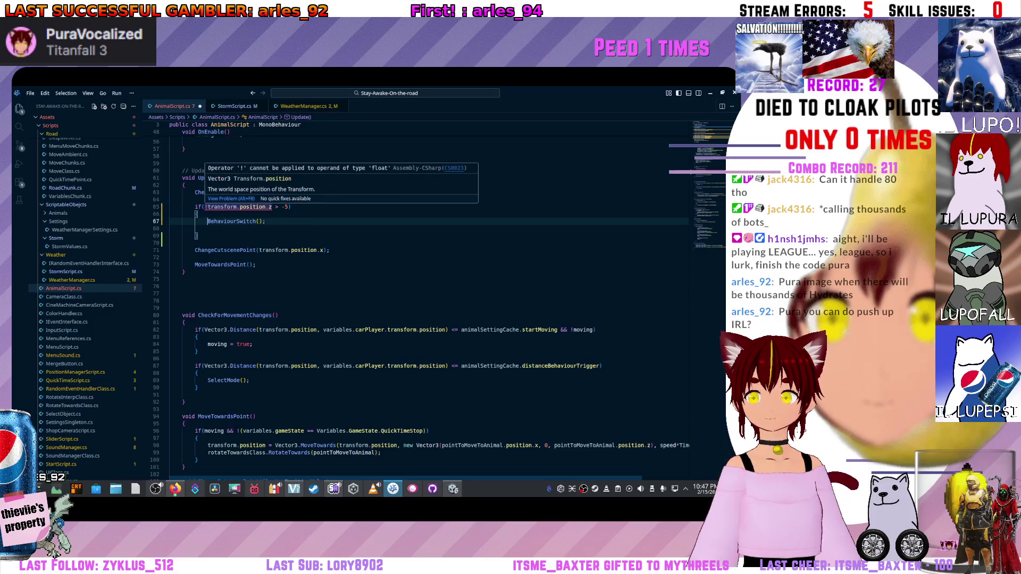
key(Up)
key(Up)
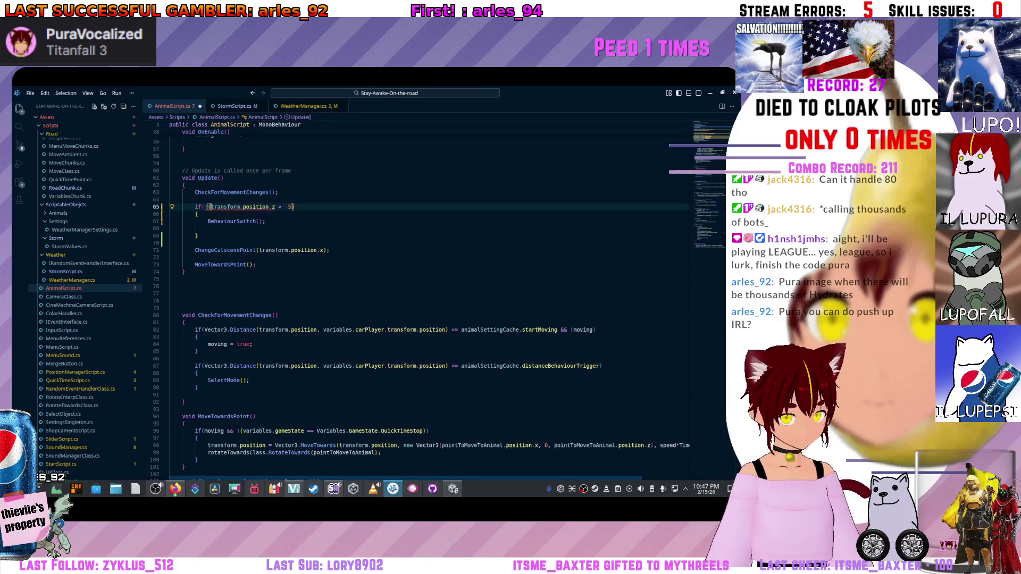
key(Right)
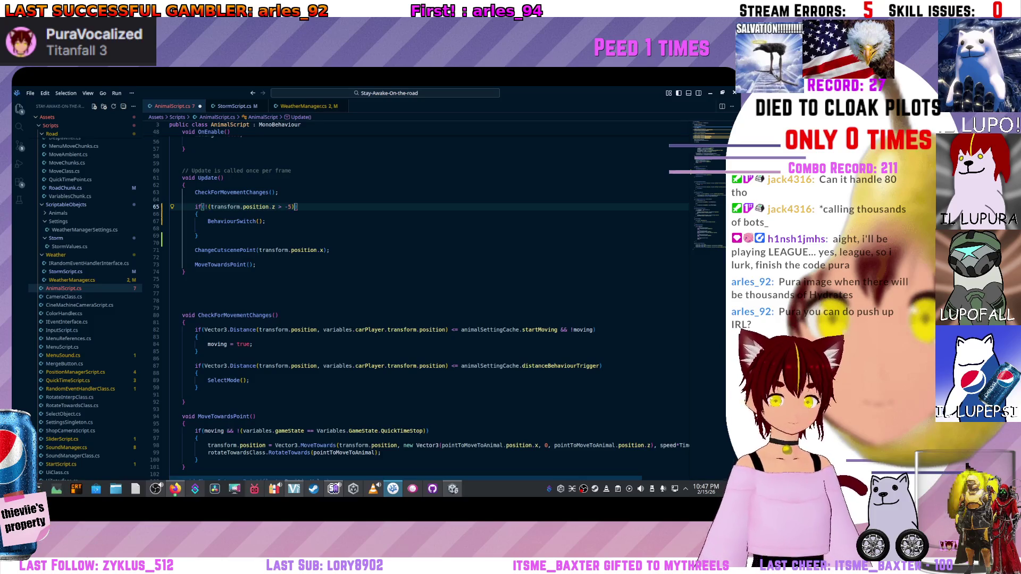
key(Down)
key(Down)
key(Down)
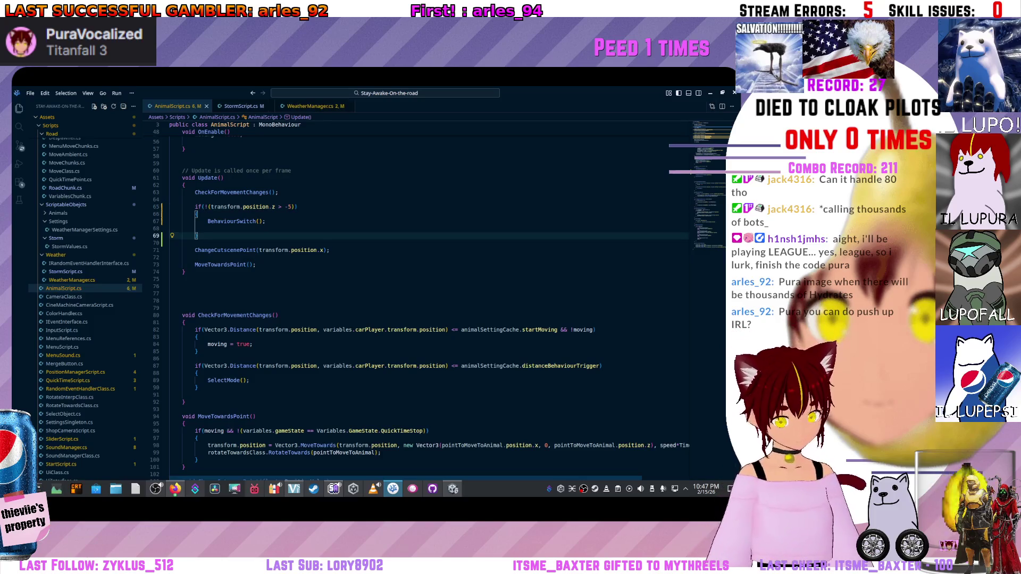
Add an else block setting behaviour = BehaviourAnimal.Default, then switch to Unity.
key(Return)
text(else)
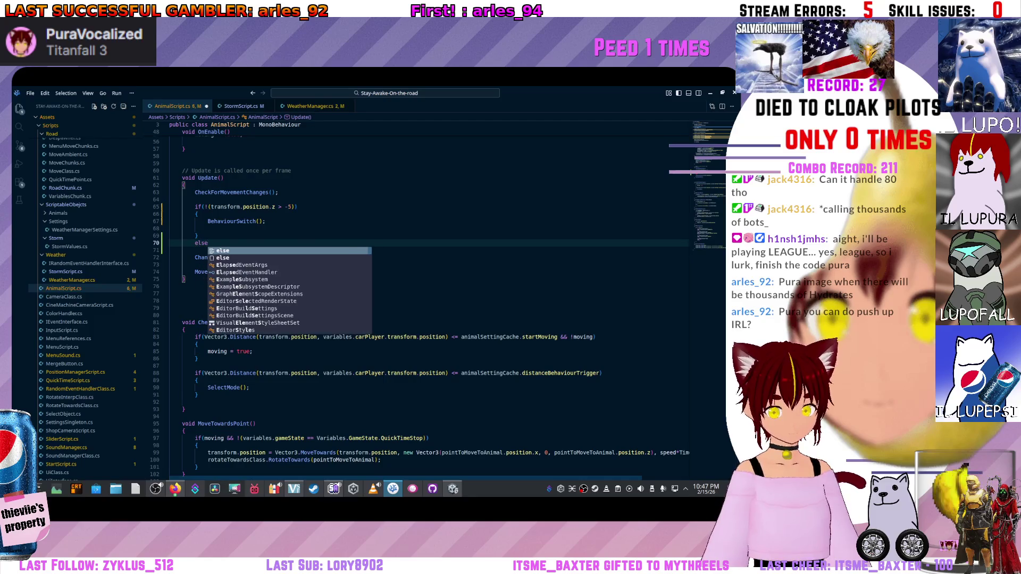
key(Escape)
key(Return)
text({)
key(Return)
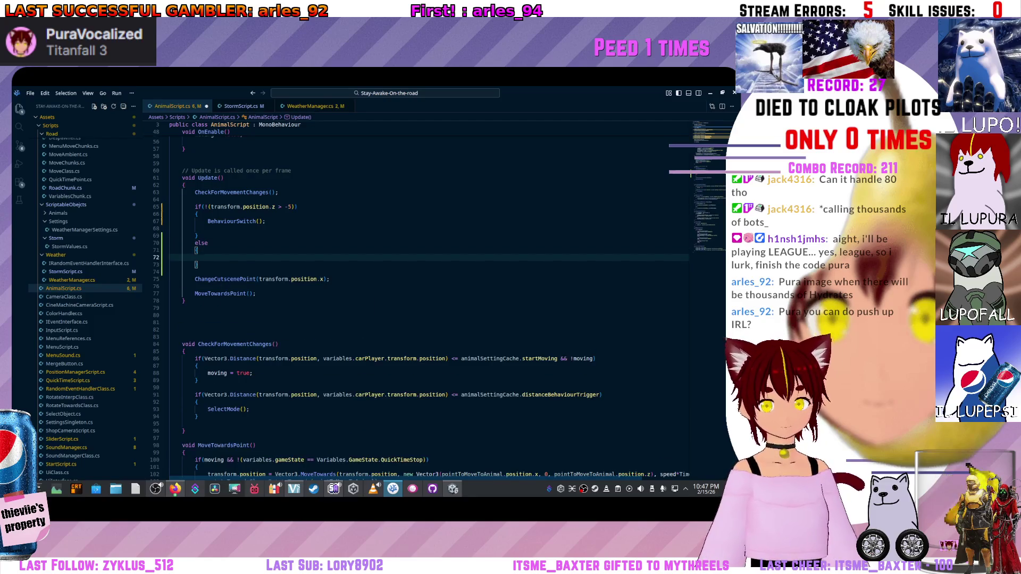
scroll(431, 304, down, 3)
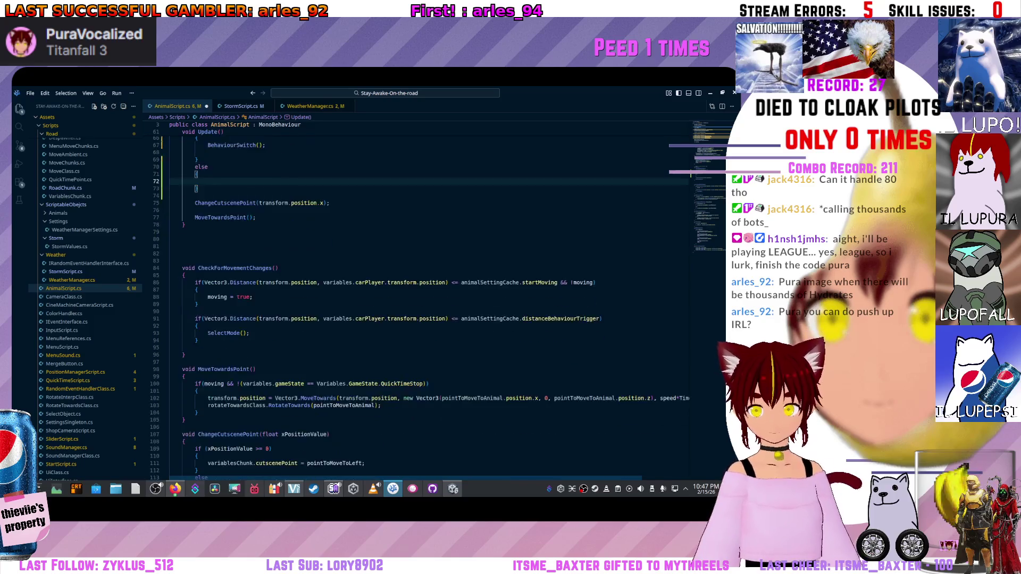
scroll(431, 304, down, 4)
scroll(431, 303, down, 2)
scroll(431, 303, down, 5)
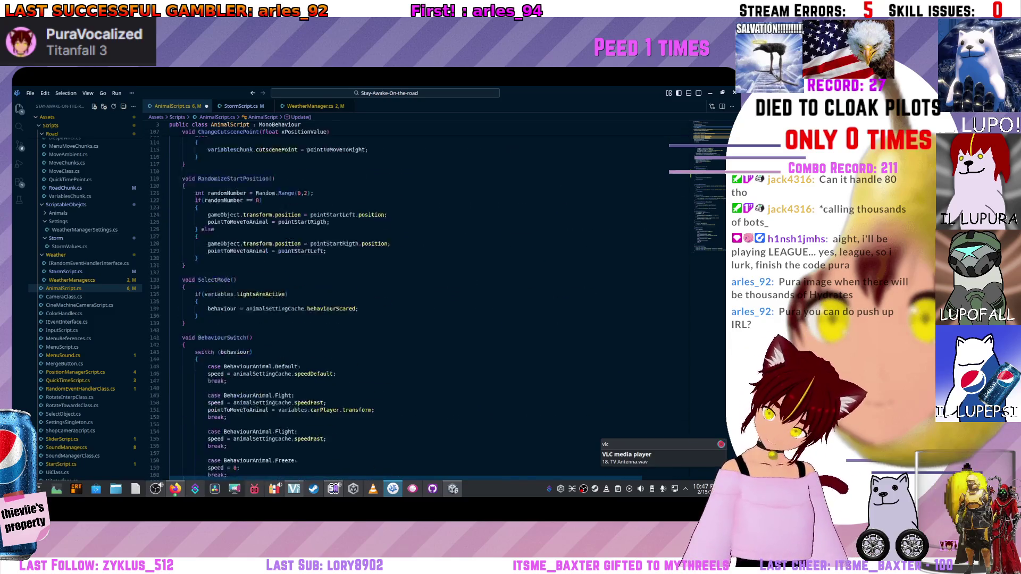
scroll(432, 303, down, 4)
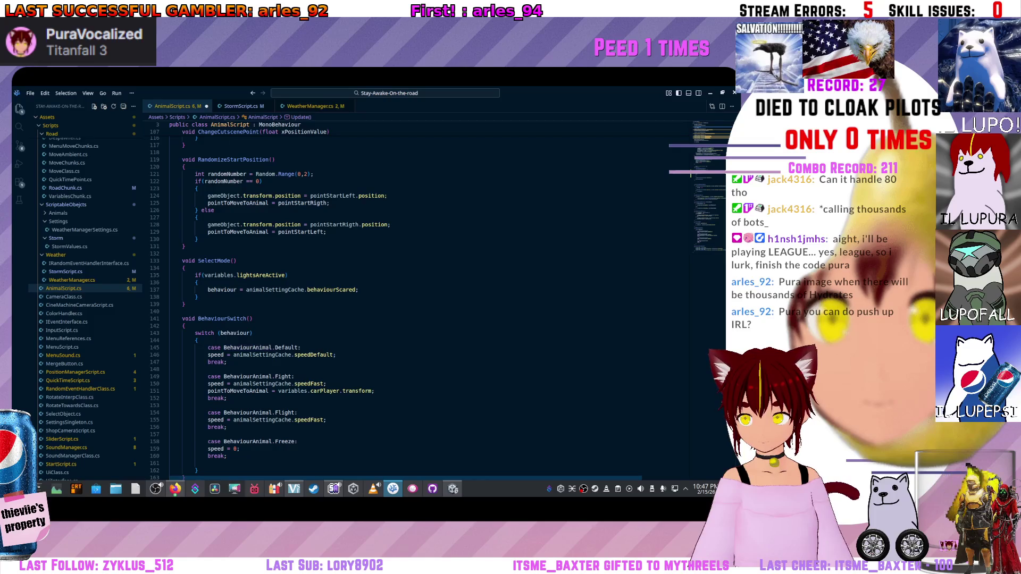
scroll(424, 303, down, 3)
scroll(423, 304, up, 2)
scroll(422, 303, up, 3)
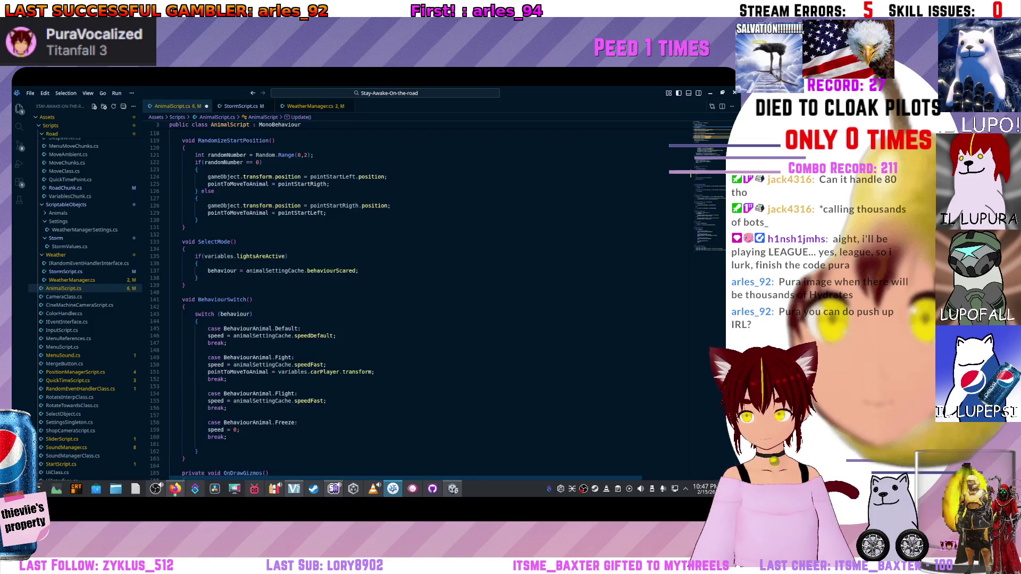
scroll(423, 303, up, 1)
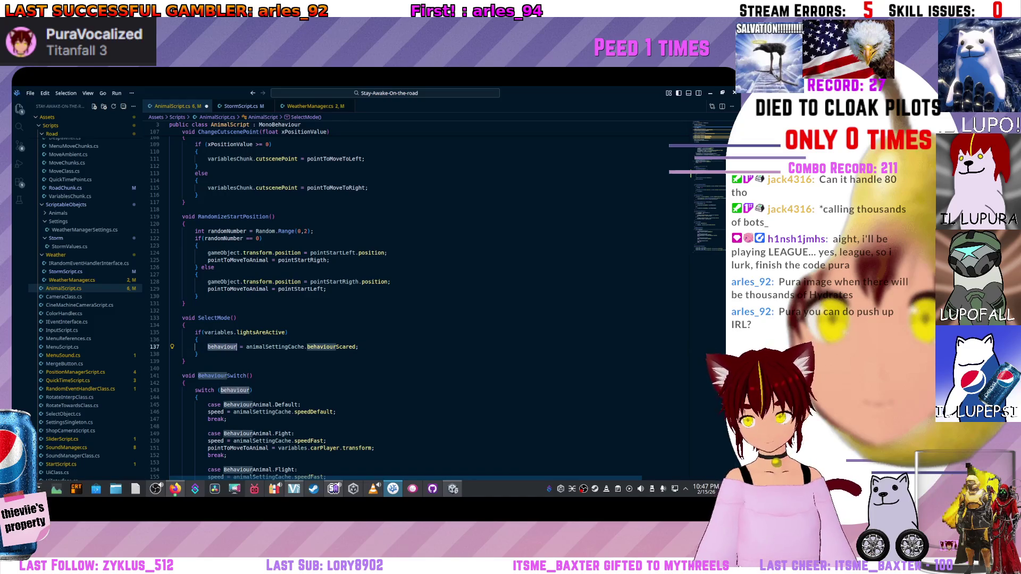
scroll(422, 303, up, 10)
scroll(423, 303, up, 7)
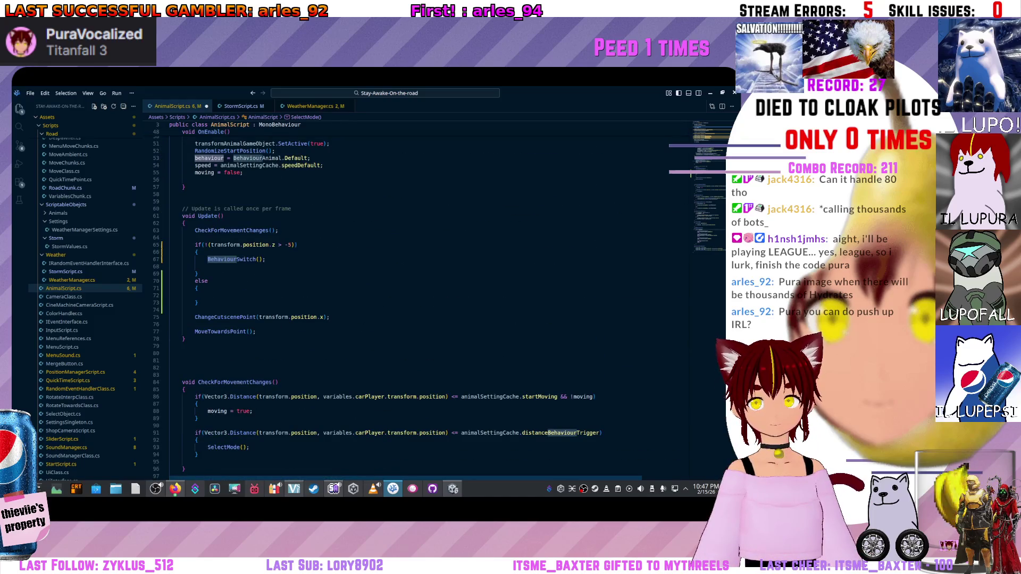
click(207, 295)
text(behaviour =)
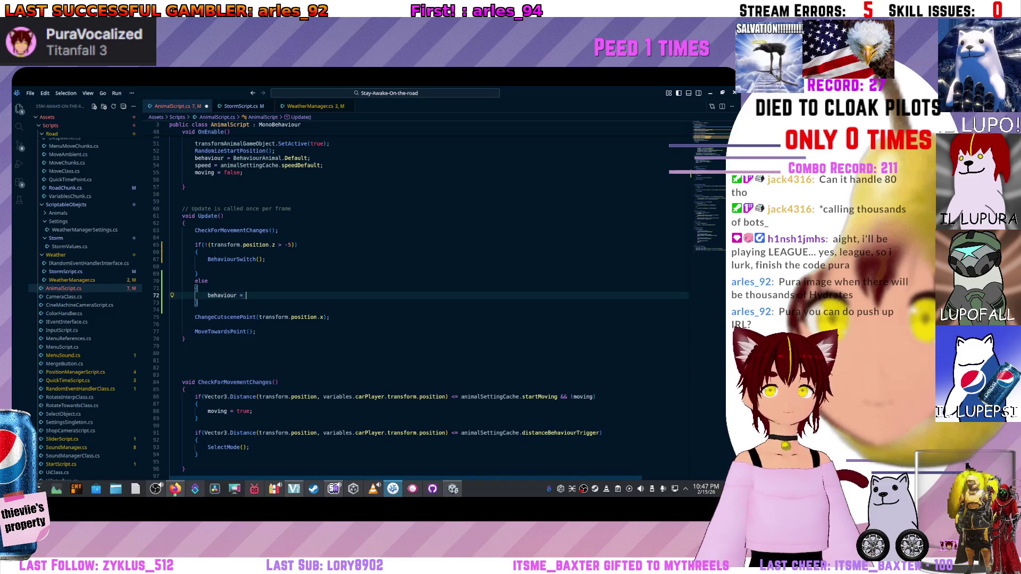
key(ctrl+space)
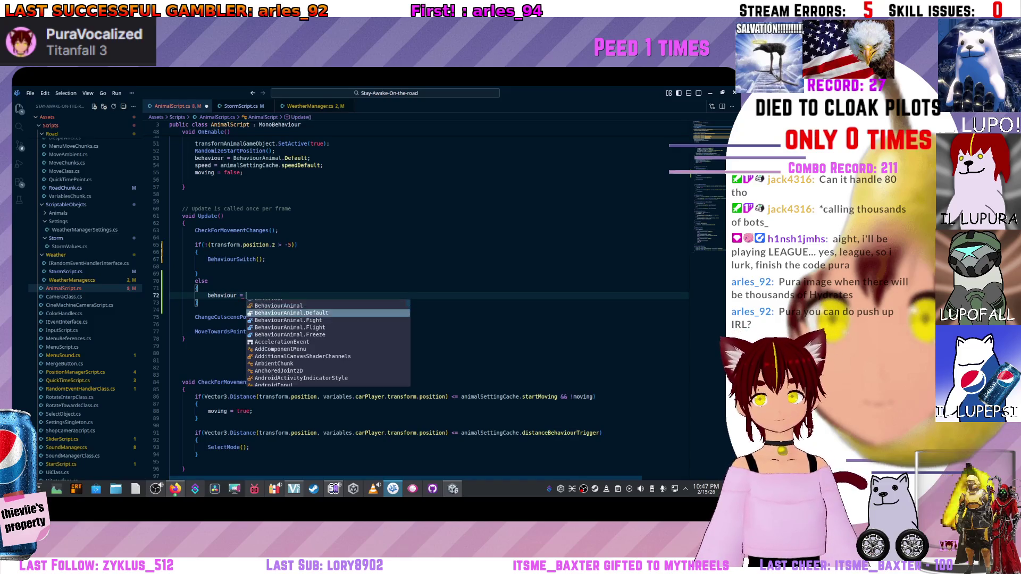
key(Return)
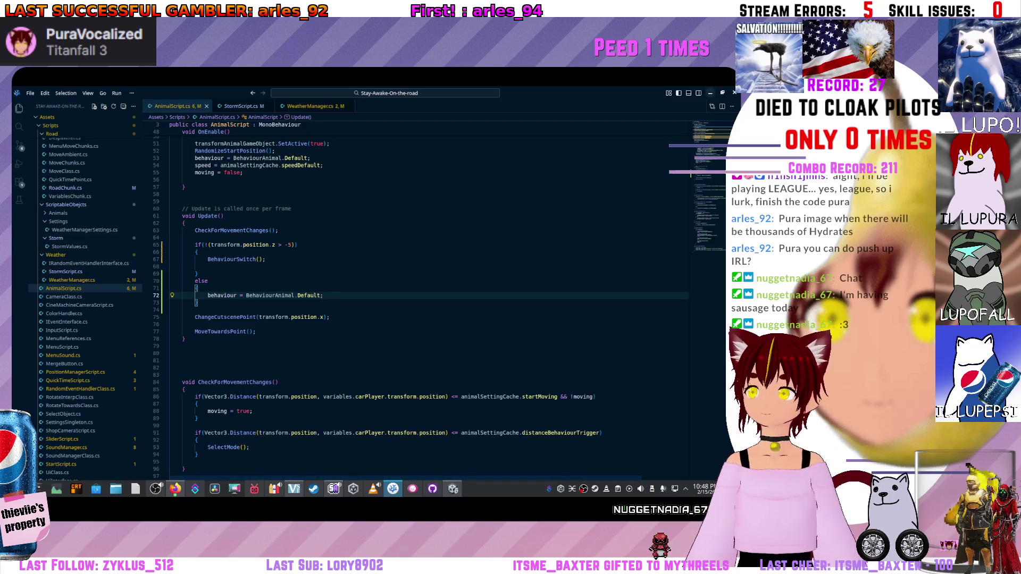
key(alt+Tab)
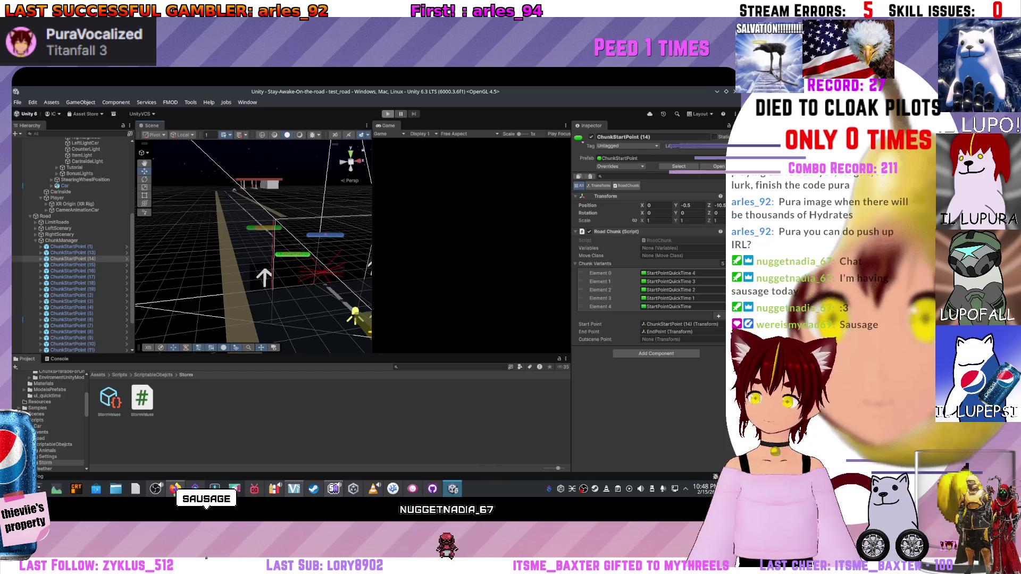
Play-test the game, answering the quick time events with arrow keys, then return to the code.
click(388, 114)
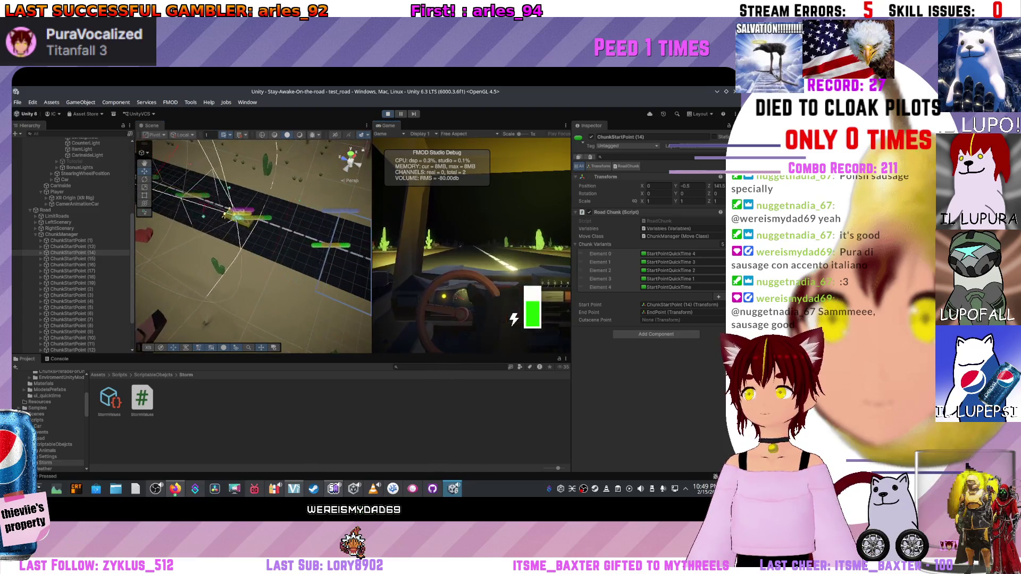
key(Right)
key(Down)
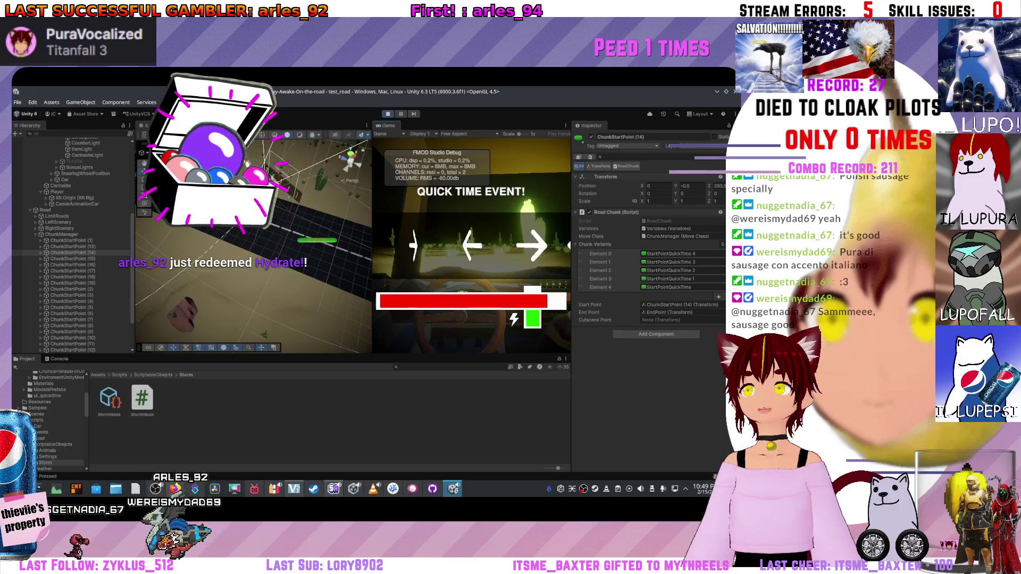
key(Left)
key(Right)
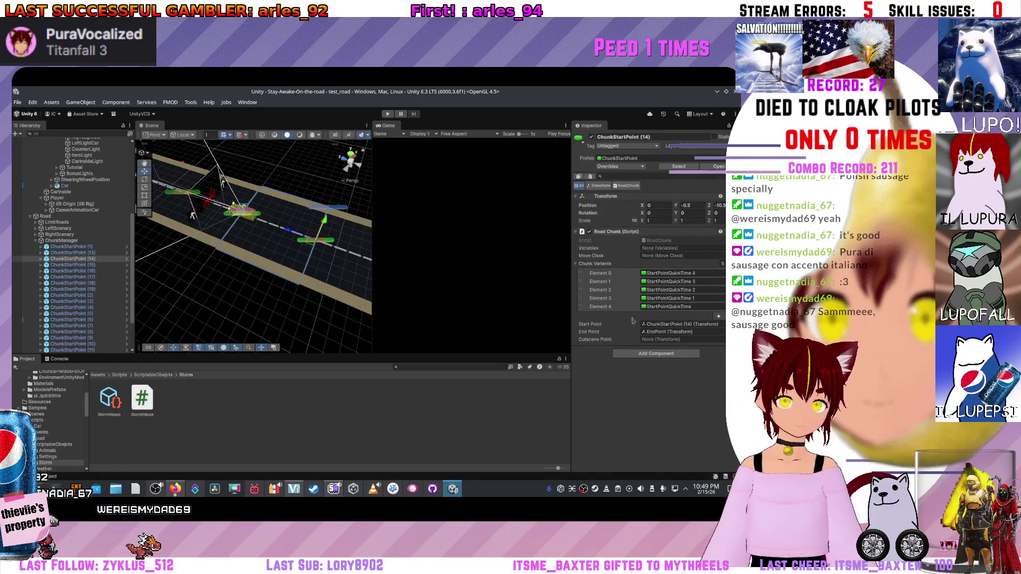
key(alt+Tab)
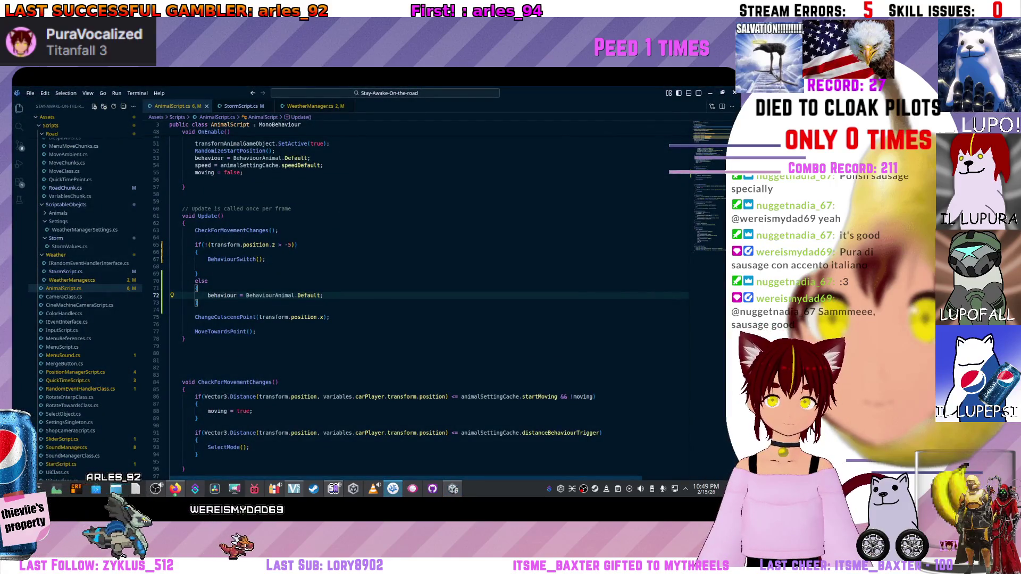
click(291, 244)
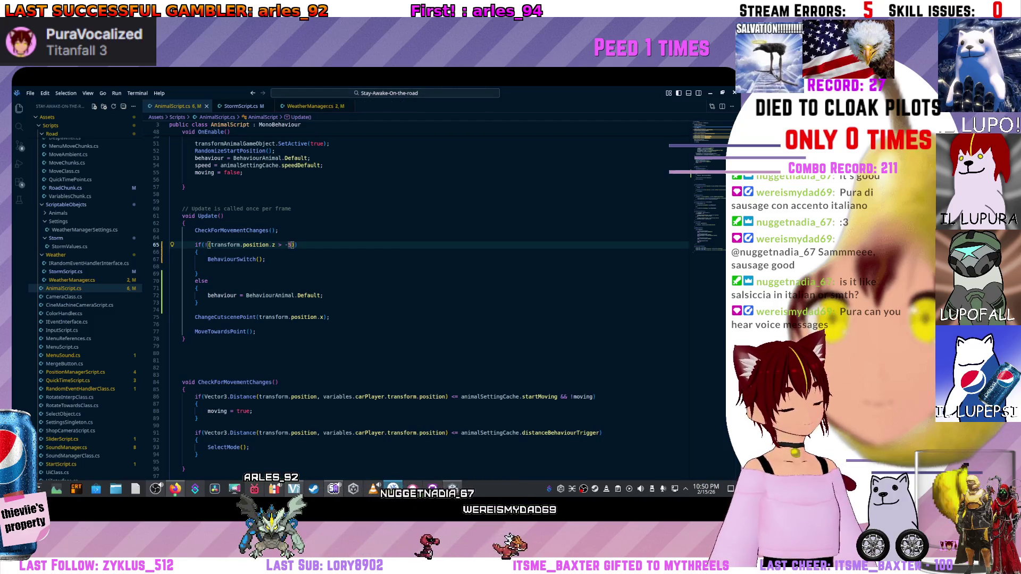
click(280, 230)
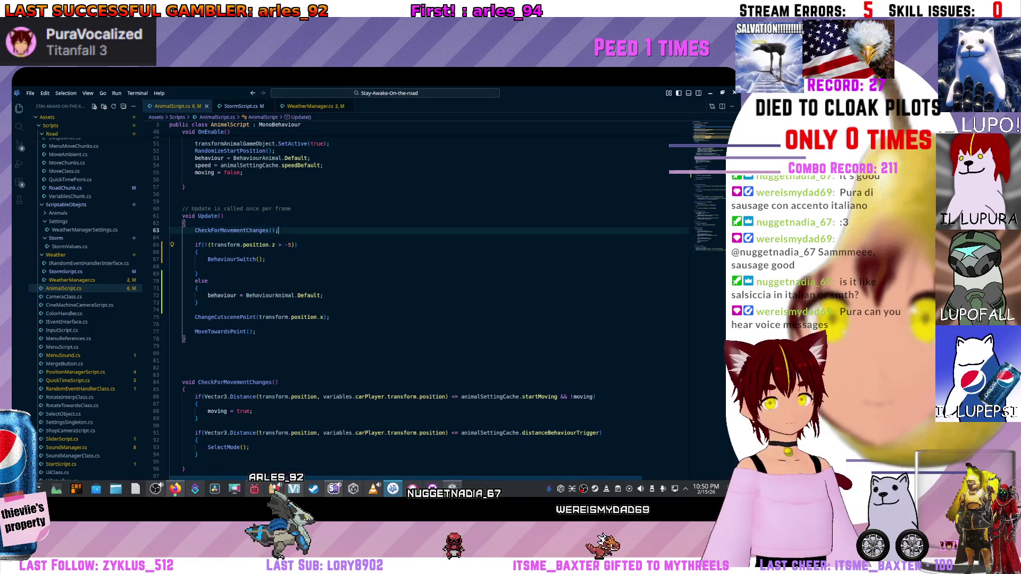
click(208, 244)
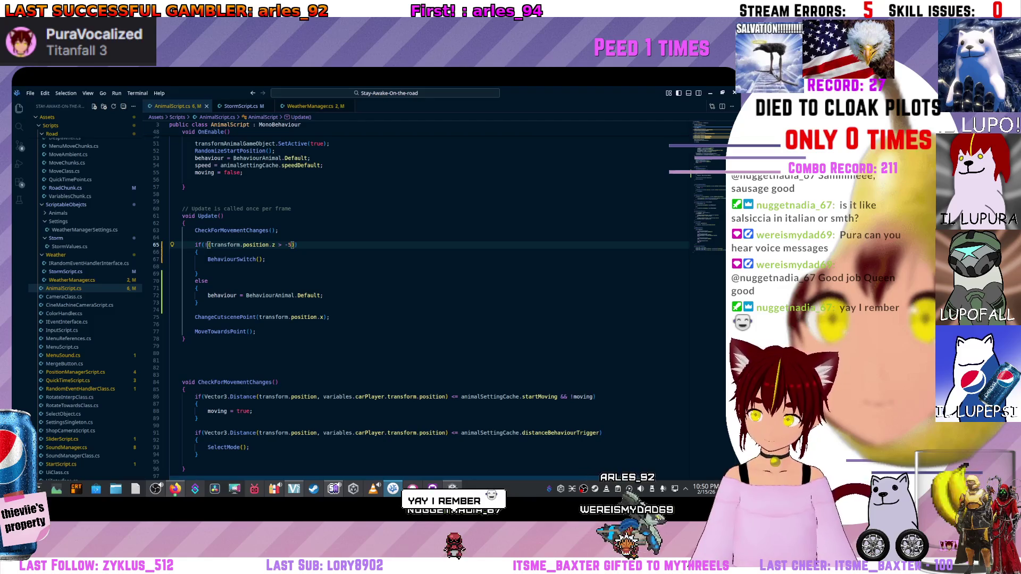
scroll(430, 303, up, 5)
scroll(429, 304, up, 5)
scroll(429, 303, up, 5)
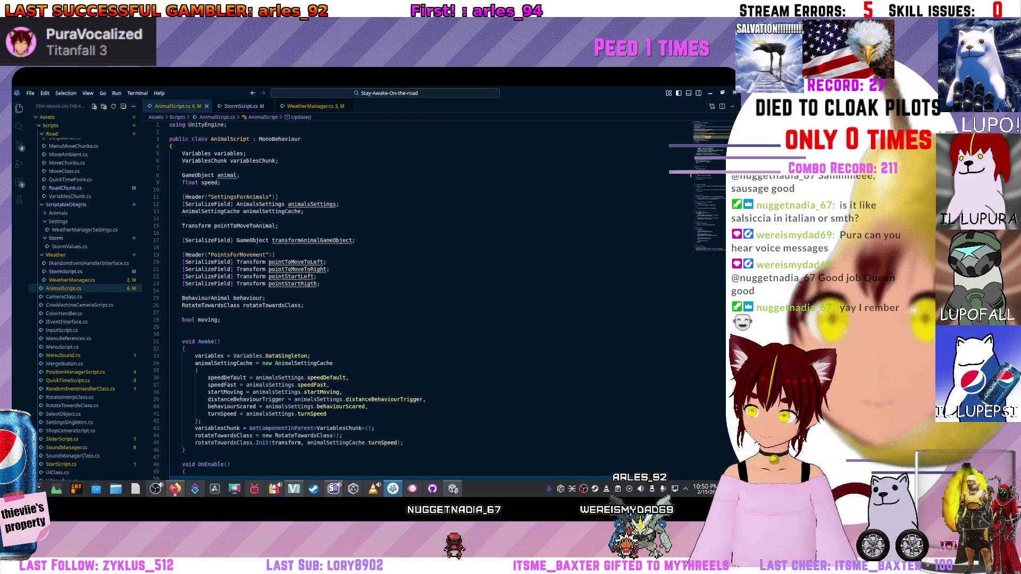
scroll(429, 303, down, 10)
scroll(430, 303, down, 2)
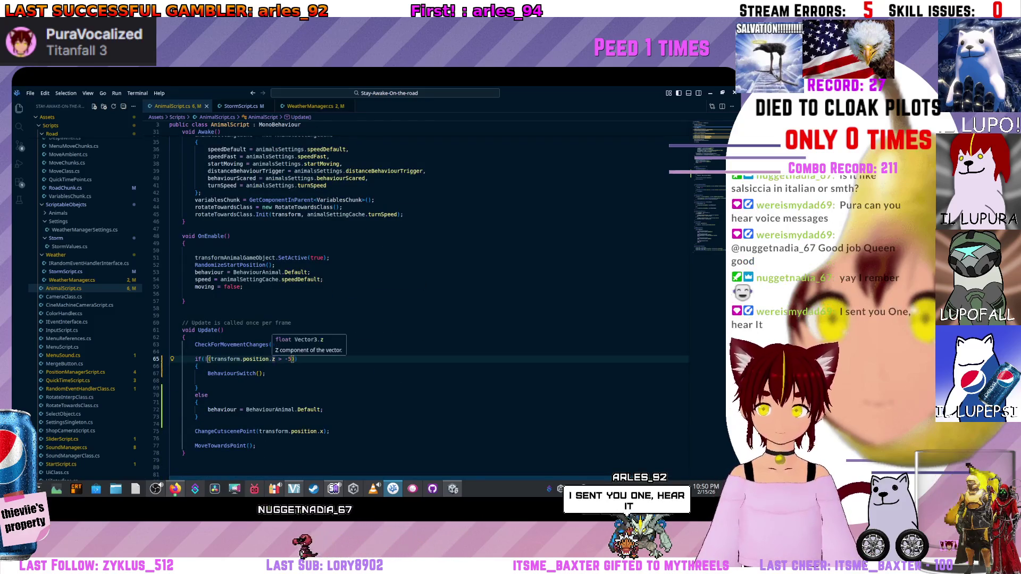
text(!)
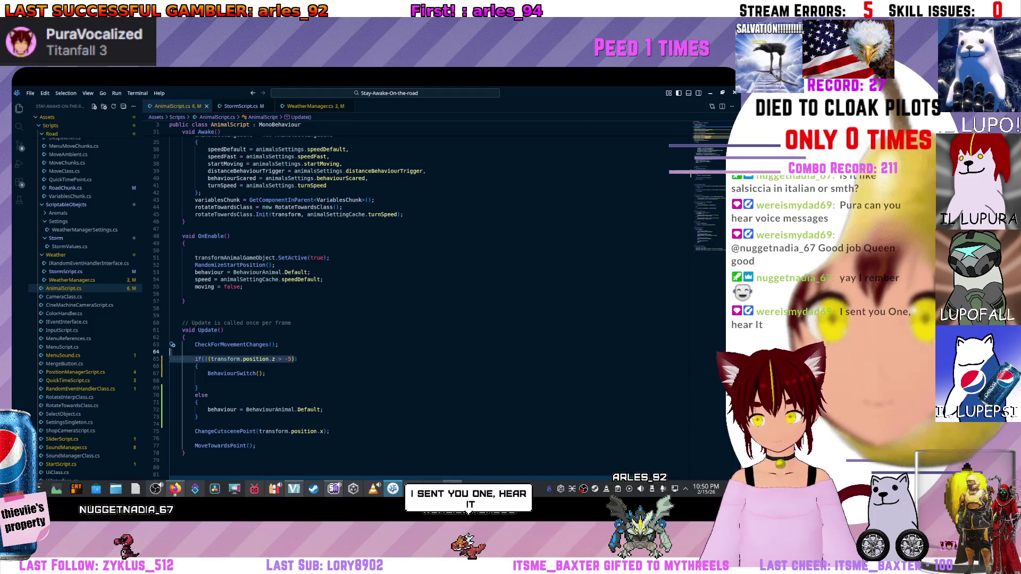
Replace the -5 threshold with variables.carPlayer.transform.position, then minimize VS Code.
key(Right)
key(BackSpace)
key(BackSpace)
key(BackSpace)
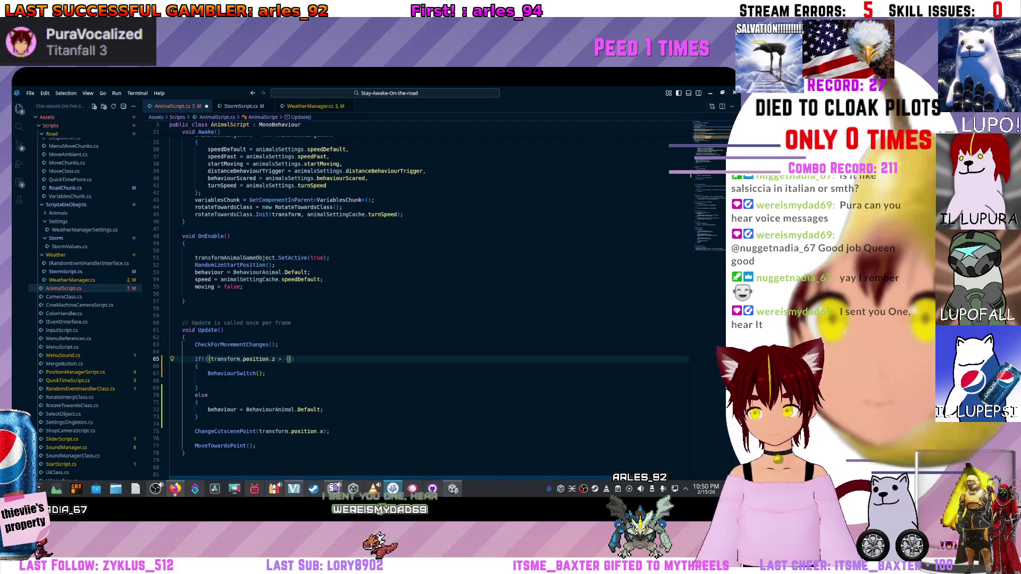
key(ctrl+space)
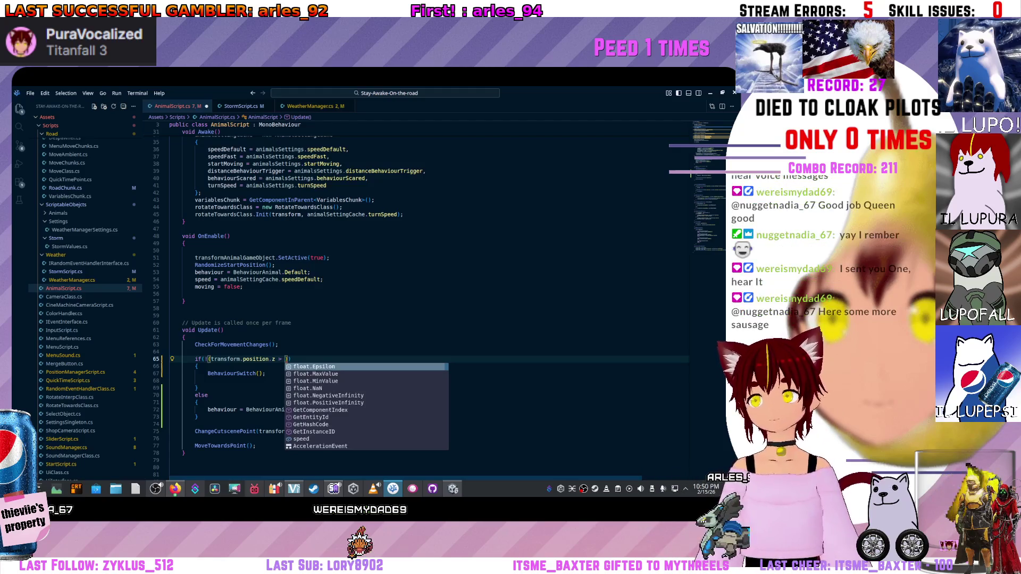
text(variables.)
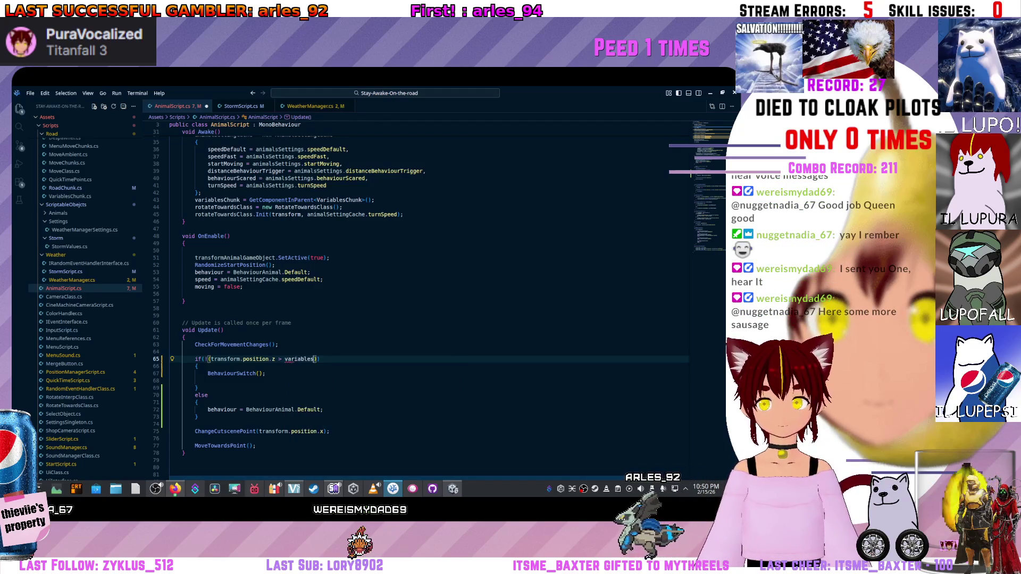
text(car)
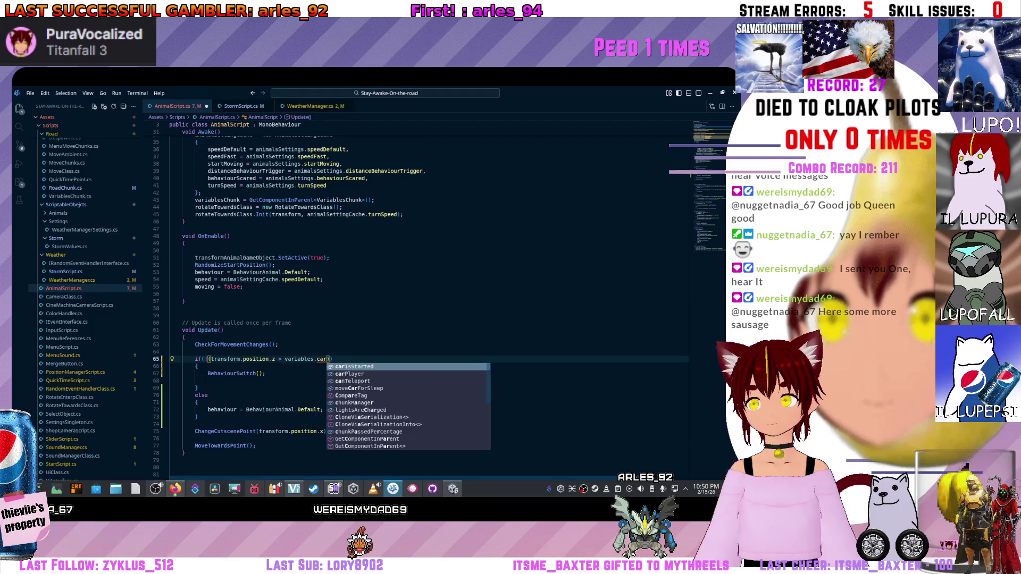
key(Down)
key(Tab)
text(.tra)
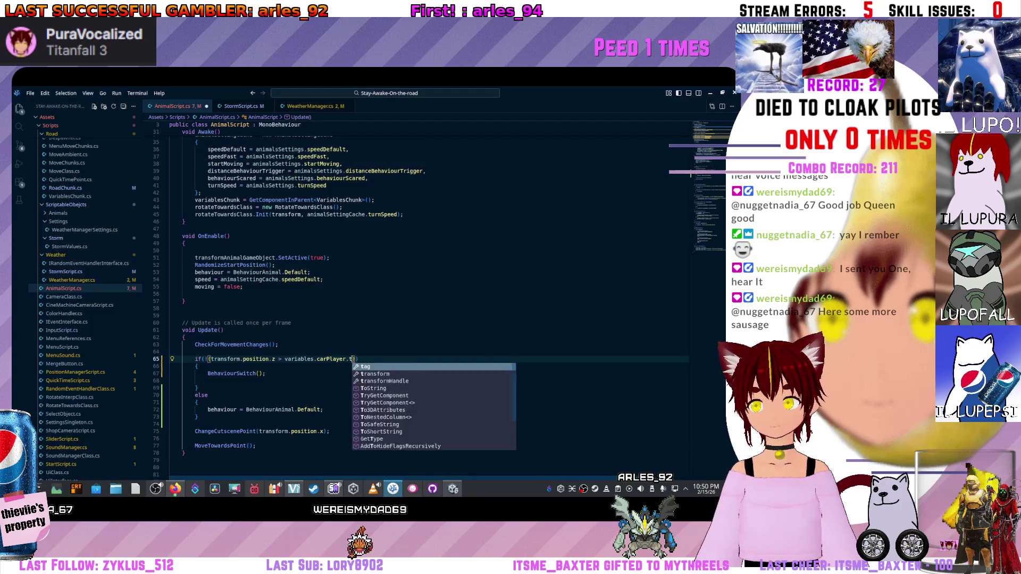
key(Tab)
text(.pos)
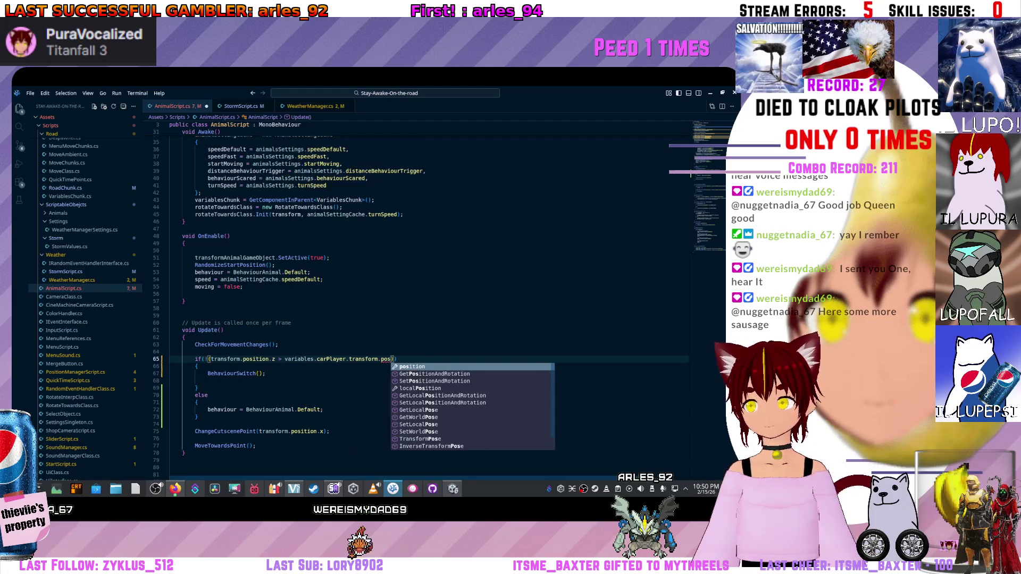
key(Tab)
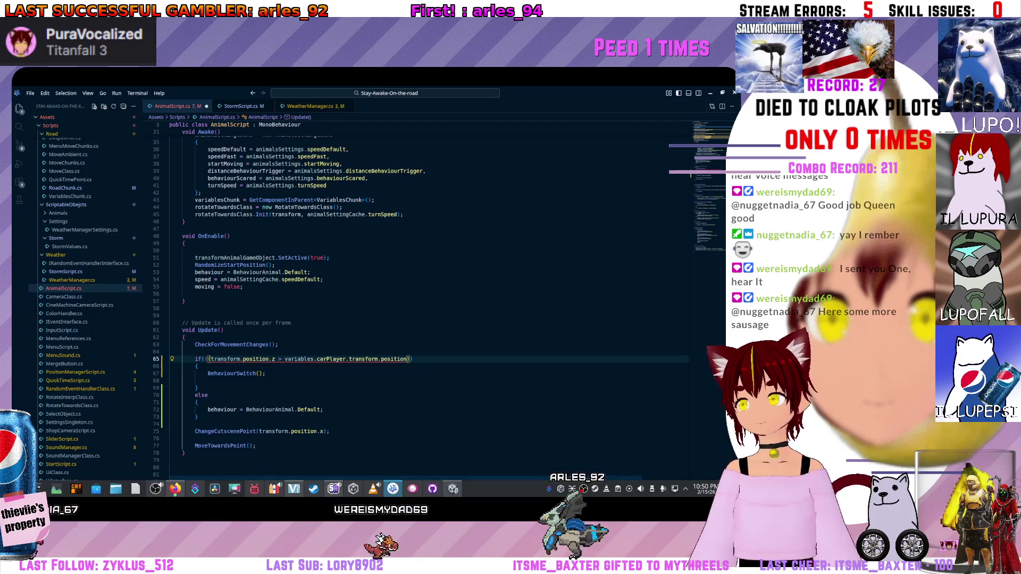
key(super+Down)
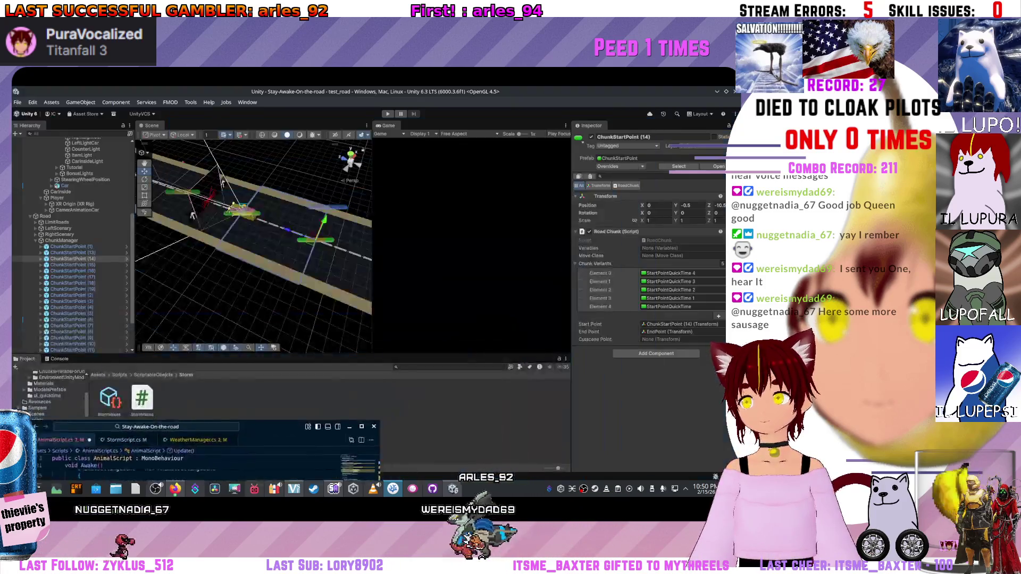
Frame the Car object in the Scene view and test its move gizmo, then return to the code.
mouse_move(192, 216)
mouse_down()
mouse_move(216, 149)
mouse_move(154, 142)
mouse_up()
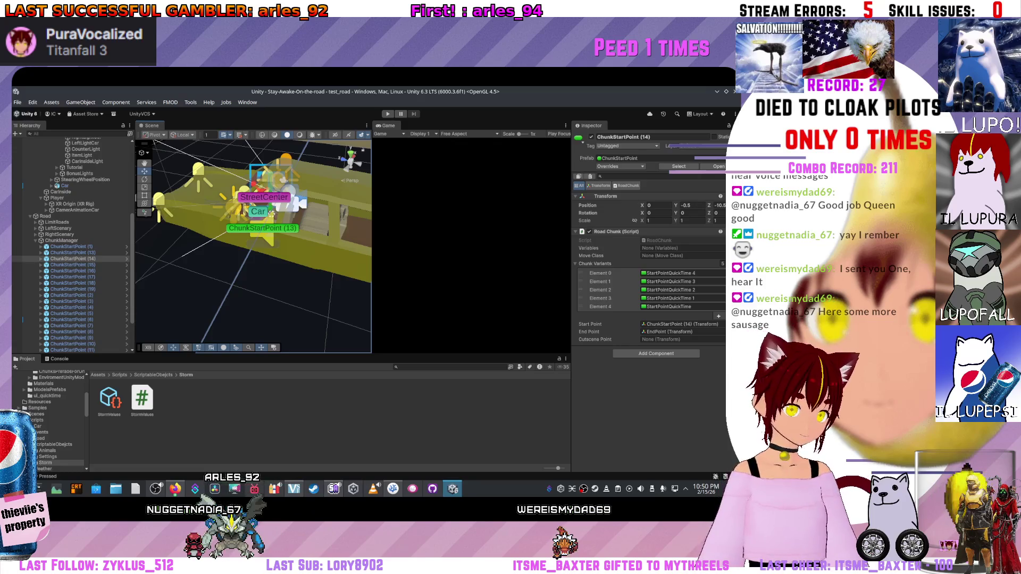
drag(154, 141, 240, 231)
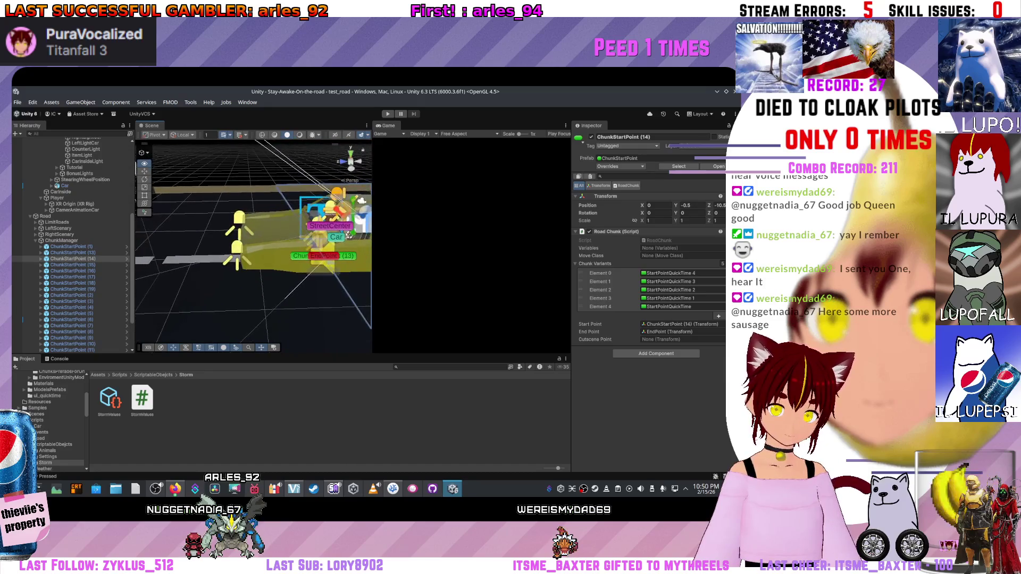
click(332, 230)
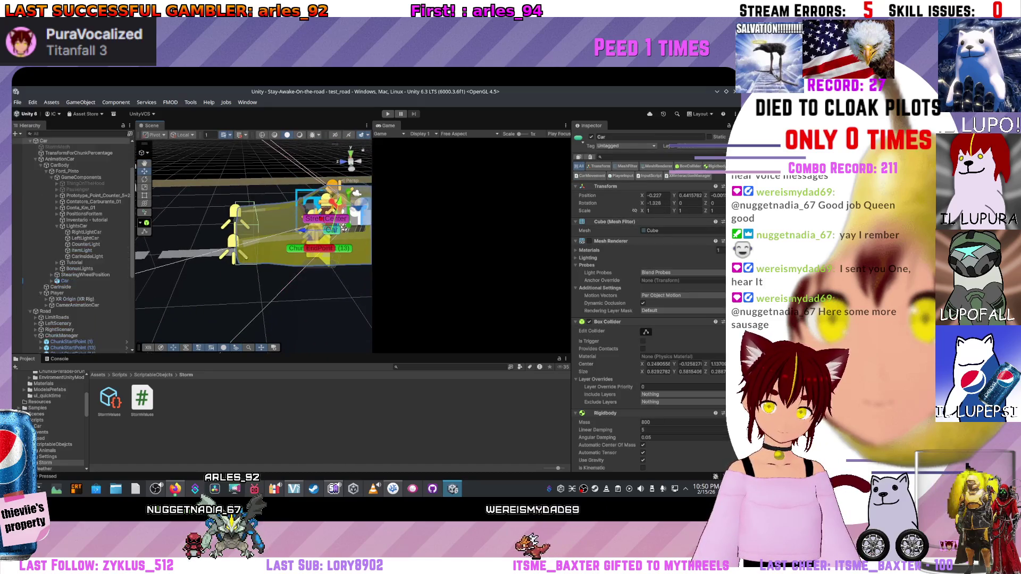
key(f)
drag(256, 239, 239, 231)
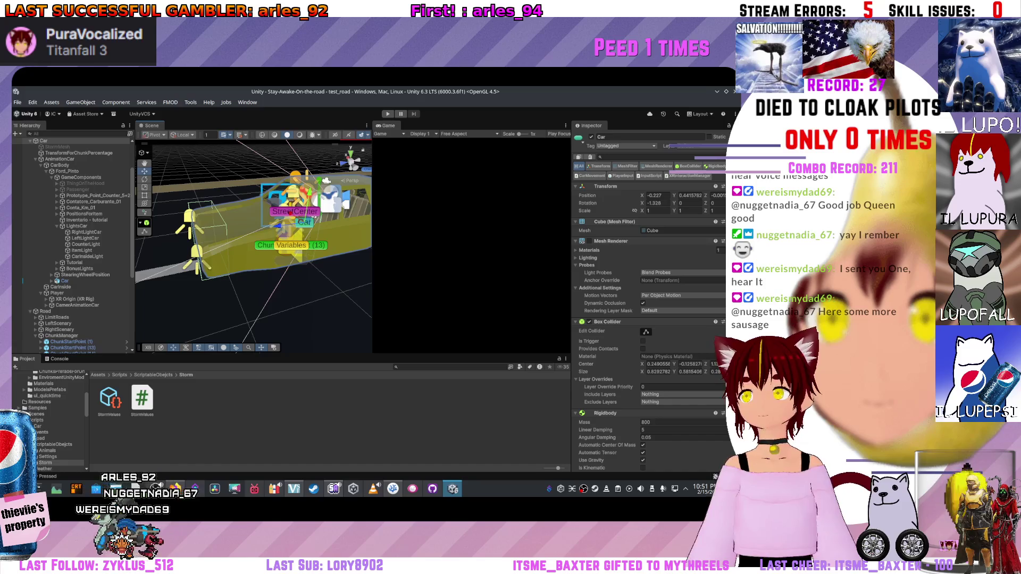
scroll(252, 244, up, 2)
drag(252, 243, 288, 240)
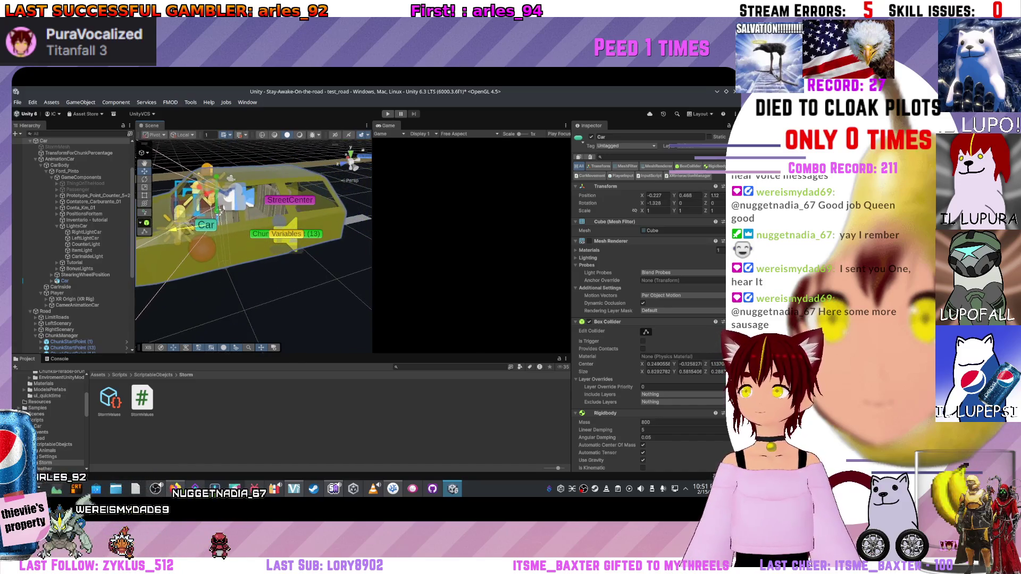
drag(202, 225, 285, 202)
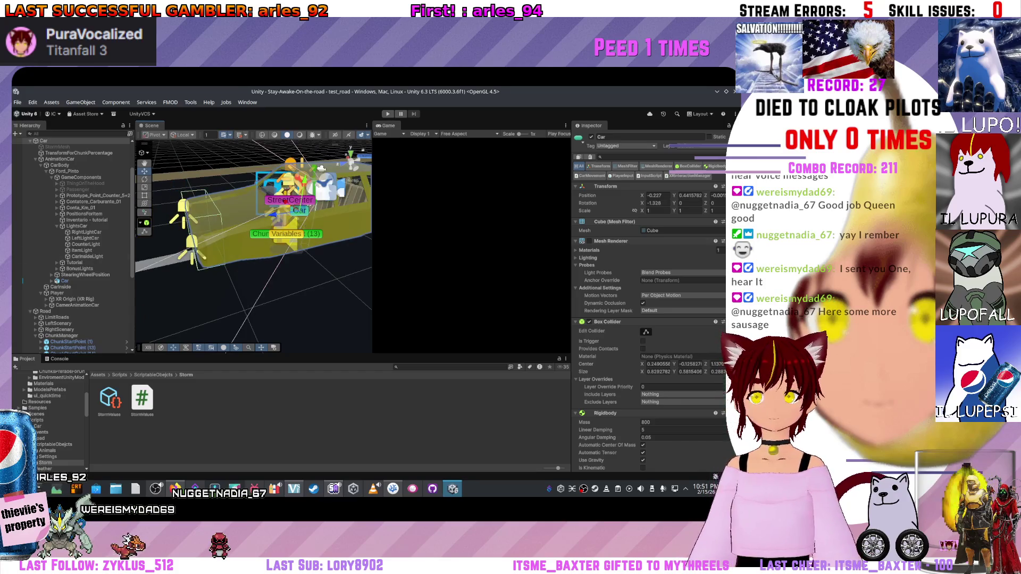
key(alt+Tab)
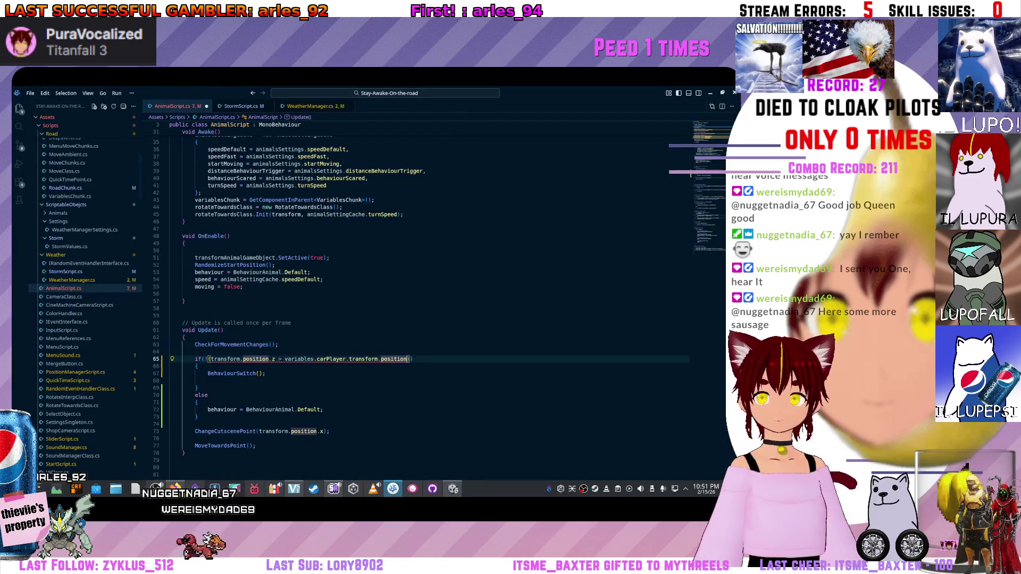
text())
Close the condition, add a .z + 1.5 offset, then delete the carPlayer comparison.
key(Down)
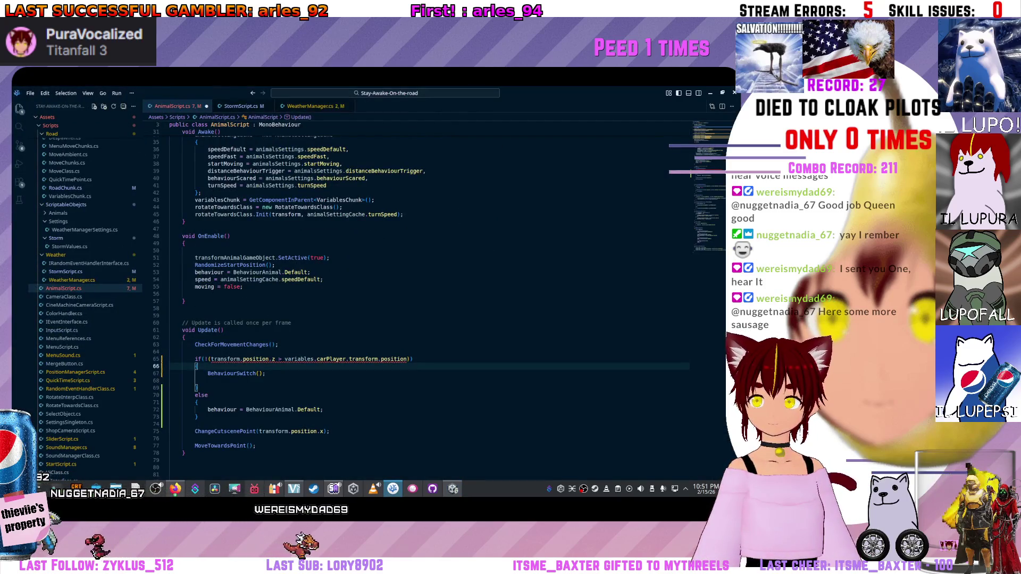
click(410, 359)
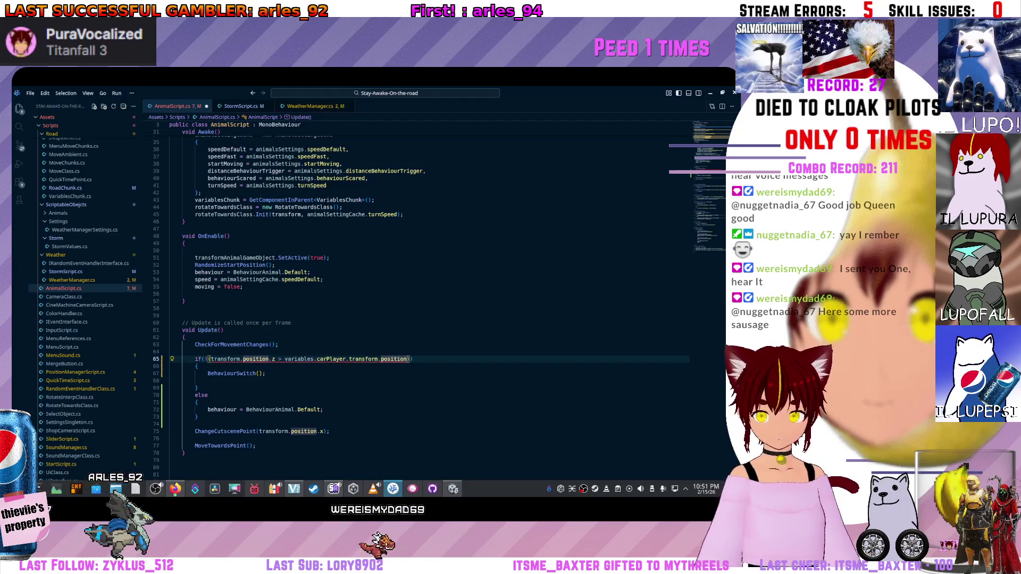
text(.z )
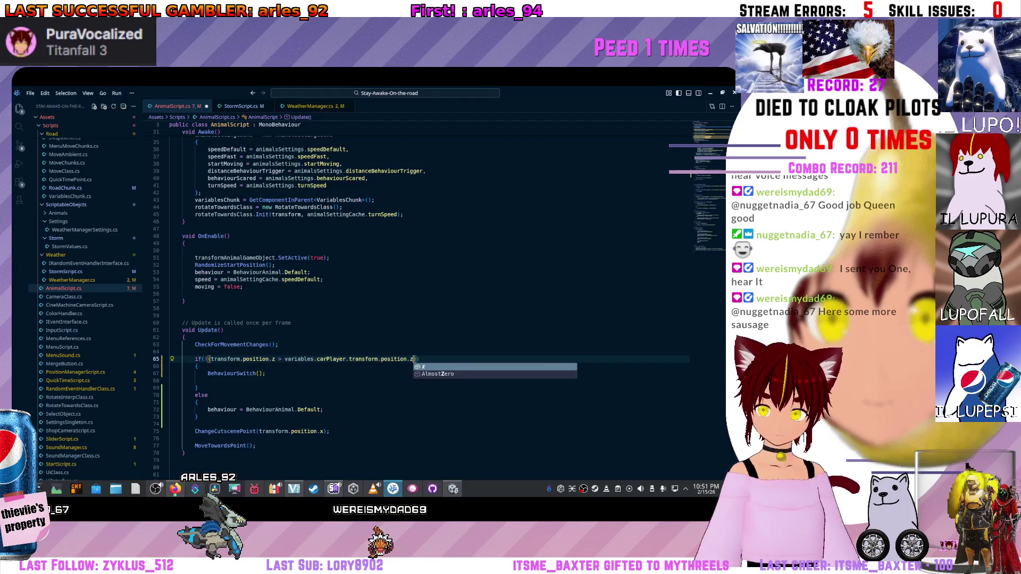
text(-)
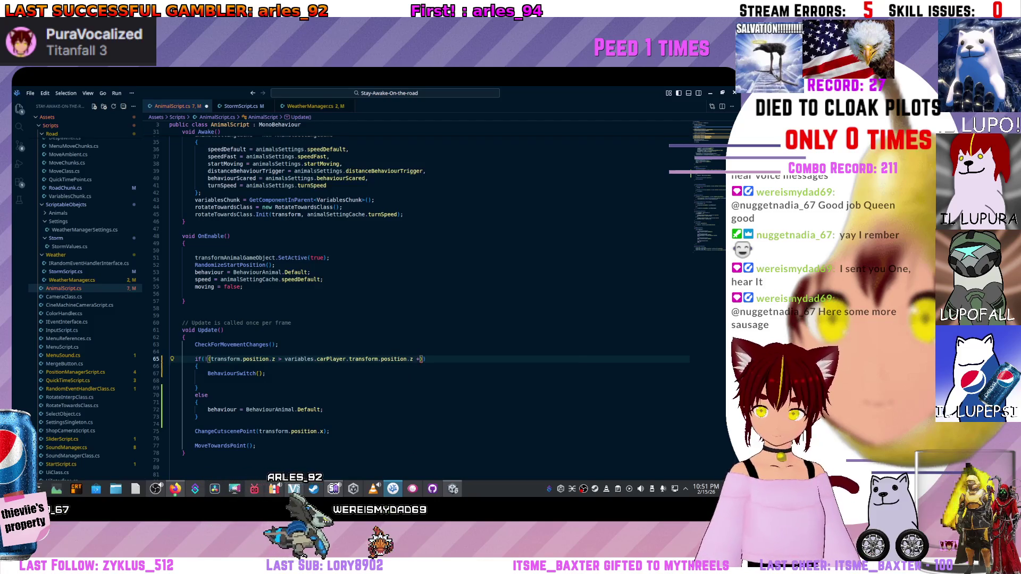
text( 1.f)
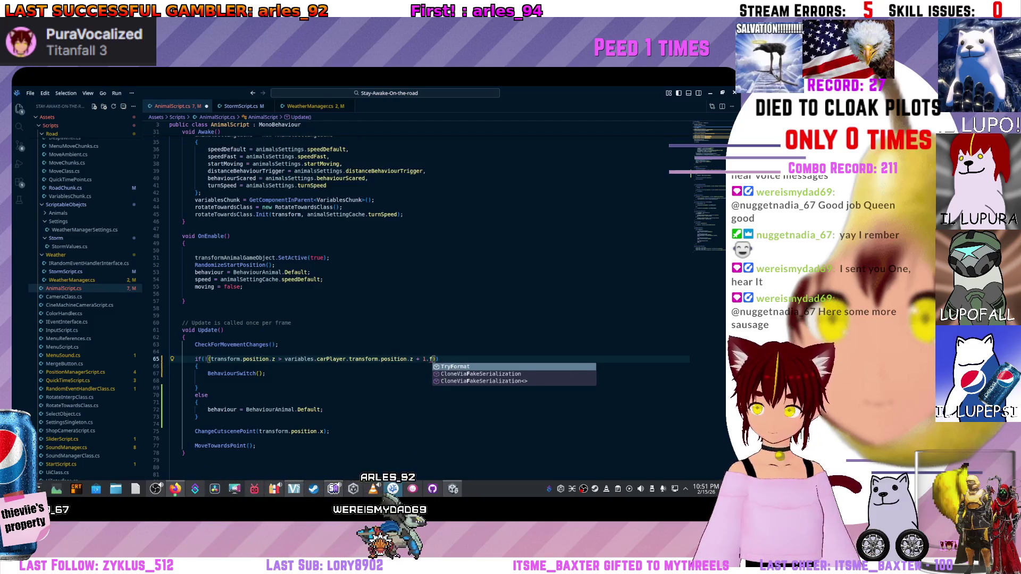
key(BackSpace)
text(5)
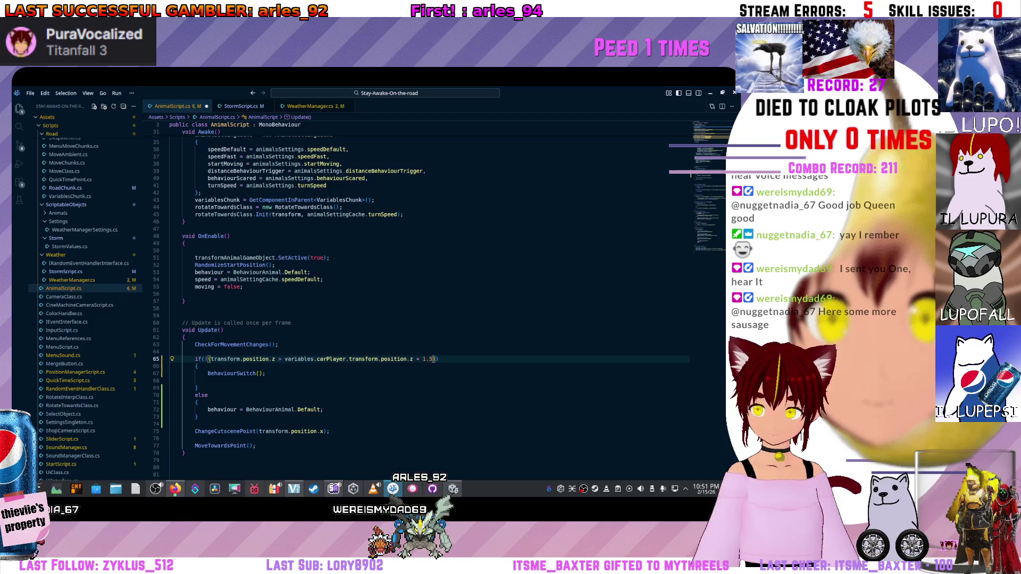
drag(422, 359, 285, 359)
key(BackSpace)
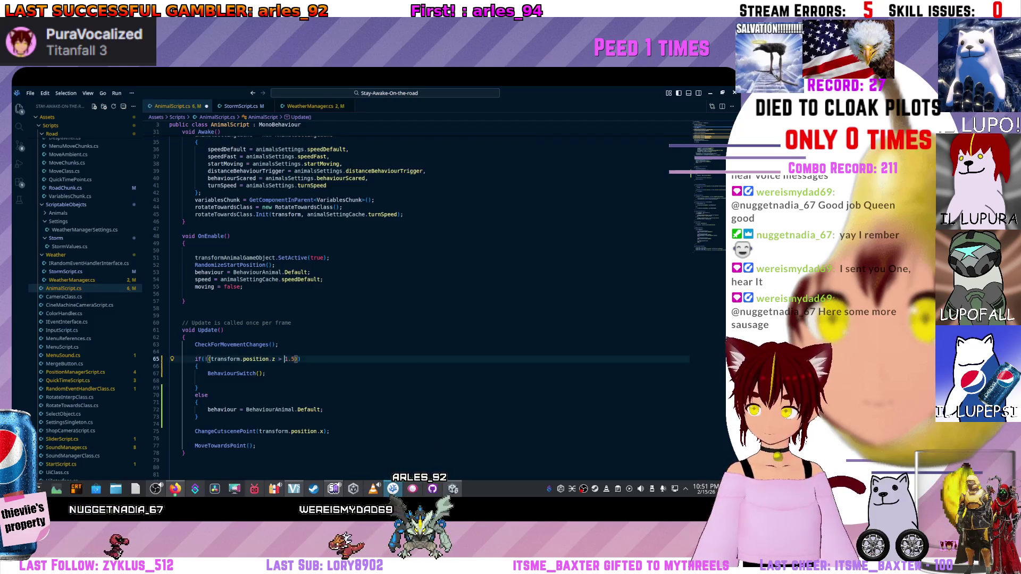
Replace the 1.5f threshold so the condition reads transform.position.z > 2.
click(246, 345)
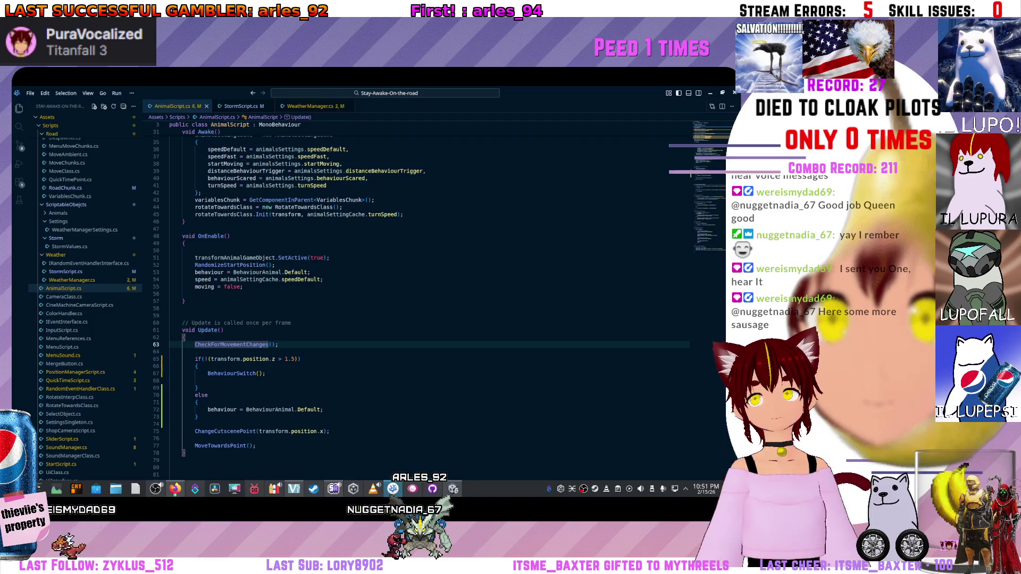
click(208, 359)
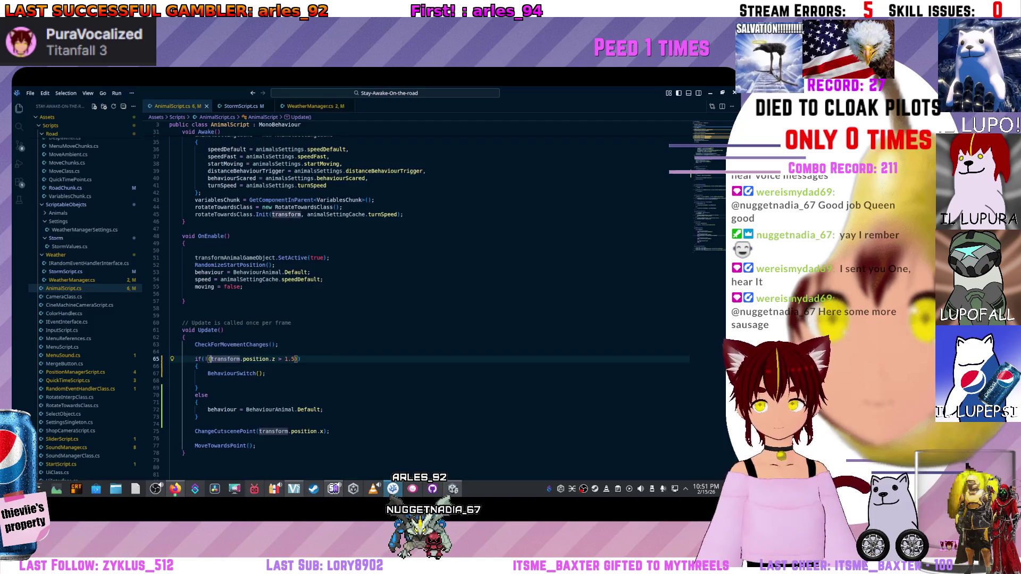
double_click(288, 359)
text(2)
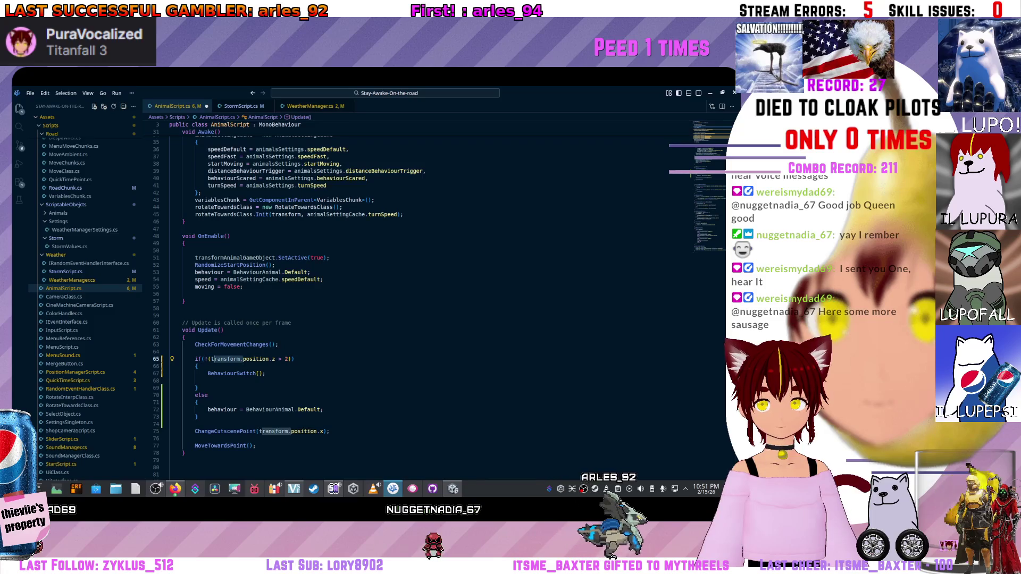
key(ctrl+Left)
scroll(431, 303, up, 8)
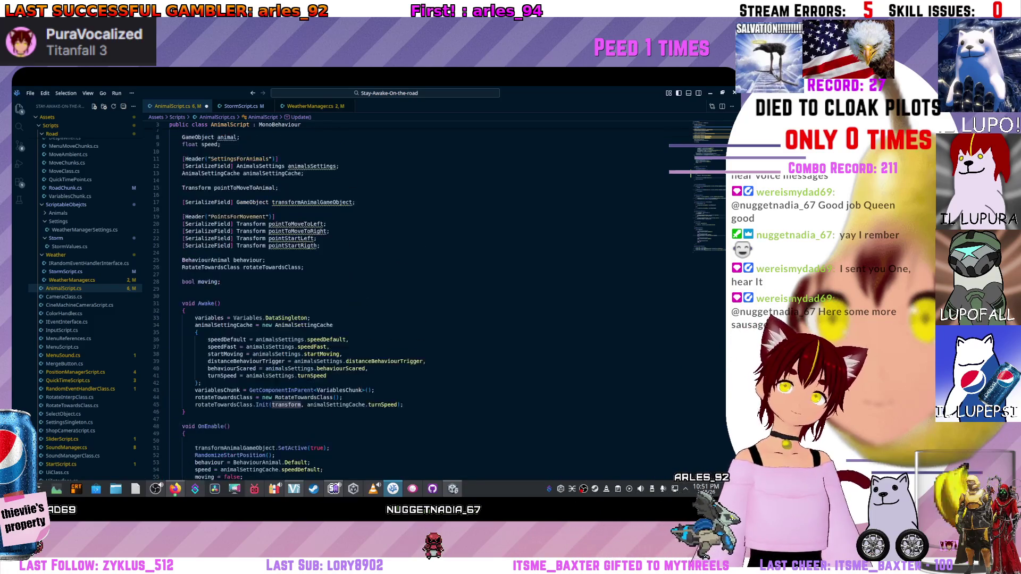
scroll(431, 303, down, 1)
Prefix the line-65 condition with transformAnimalGameObject (position.z > 2), save, and return to Unity to recompile.
click(313, 182)
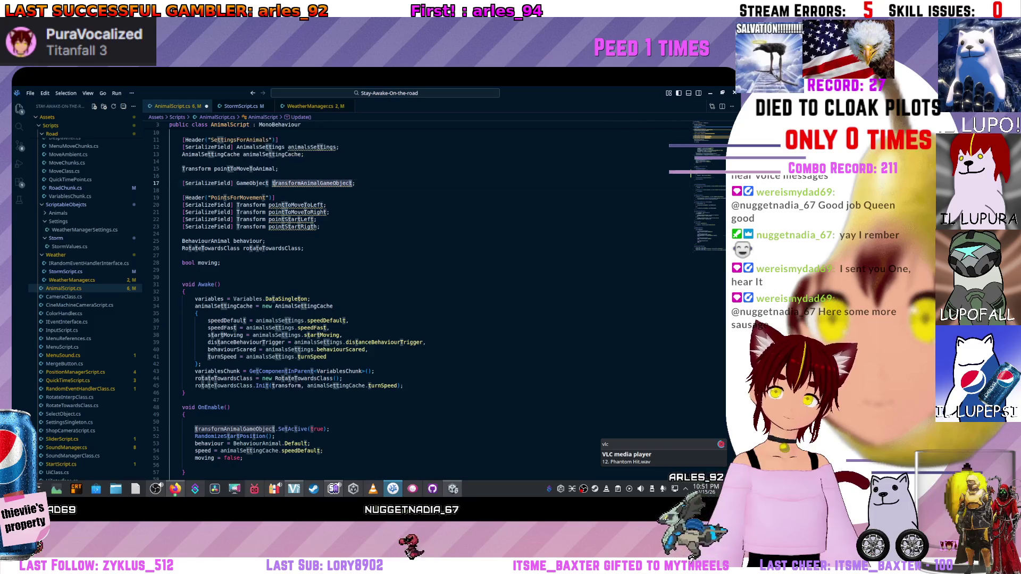
scroll(431, 303, down, 6)
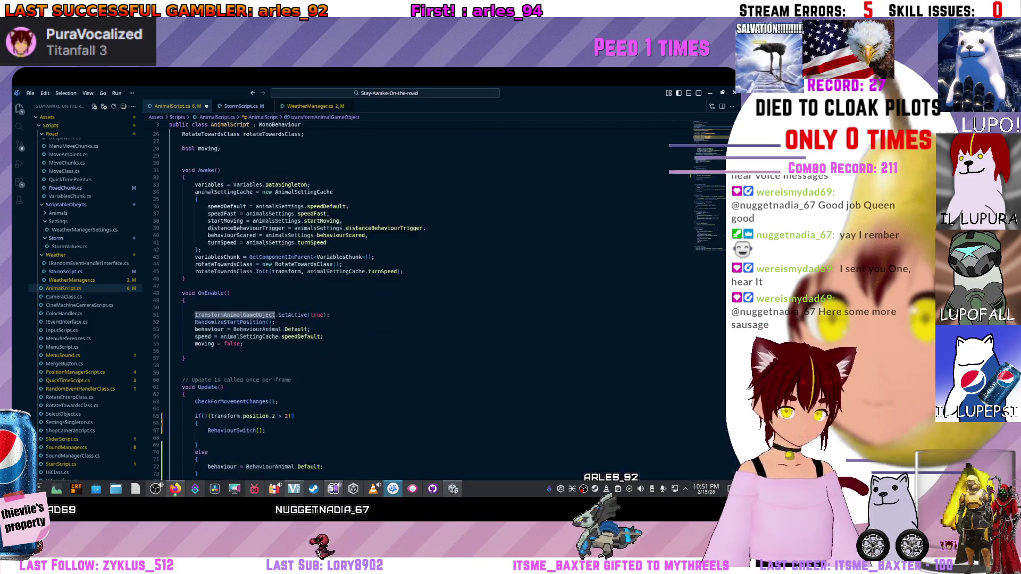
scroll(430, 304, down, 2)
click(208, 359)
text(transformAnimalGameObject.)
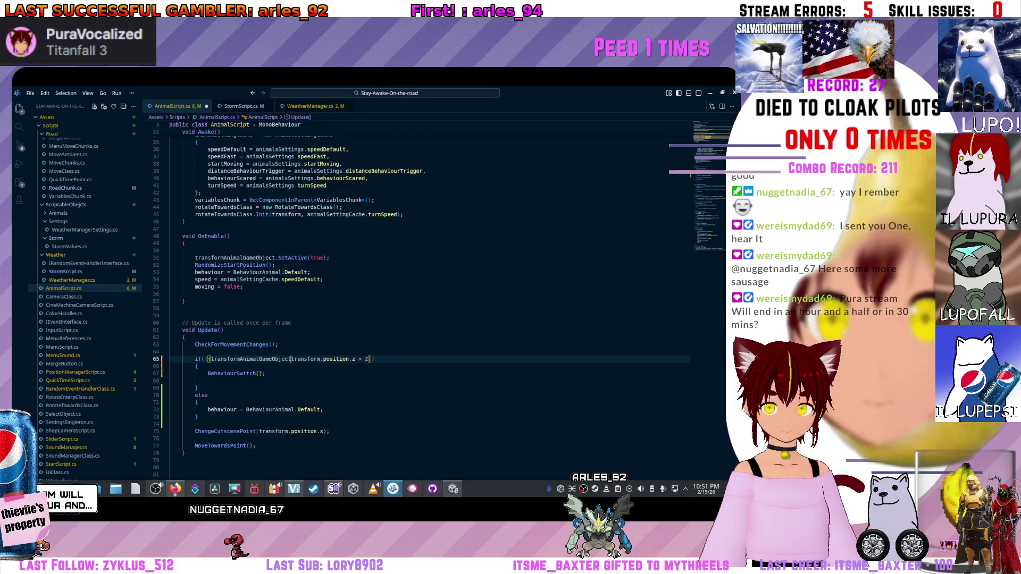
key(Escape)
key(Up)
key(Up)
key(Up)
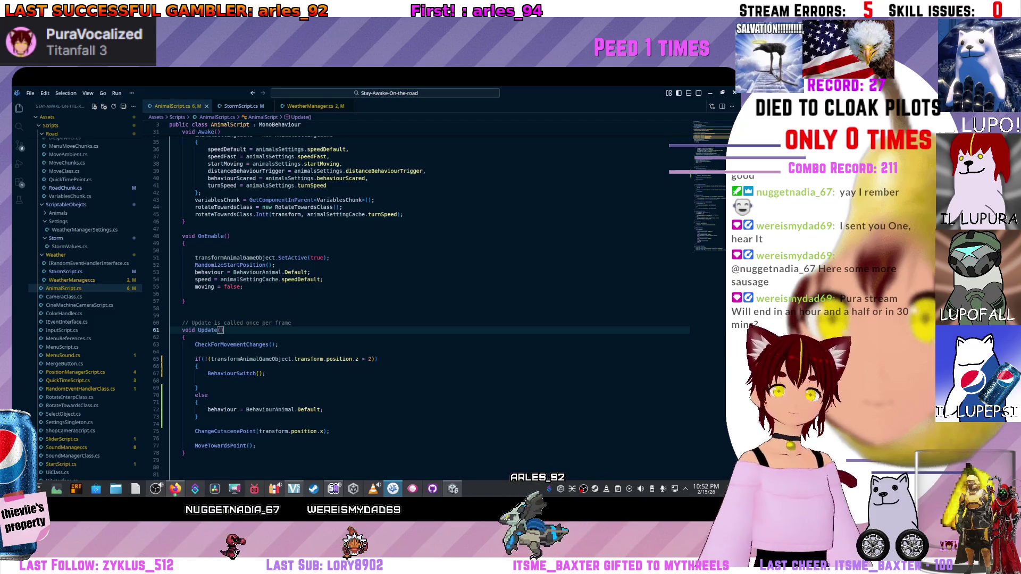
click(452, 488)
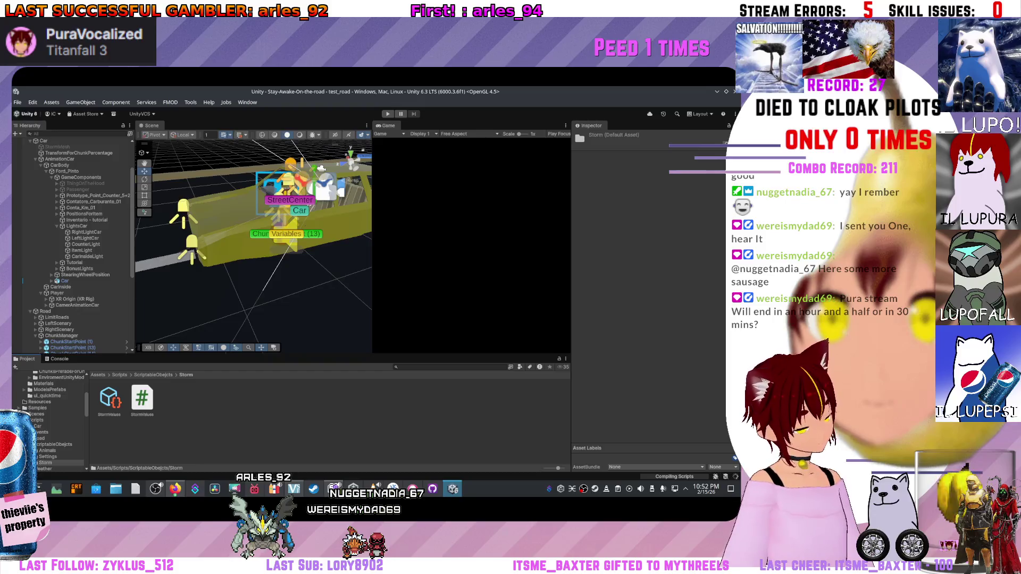
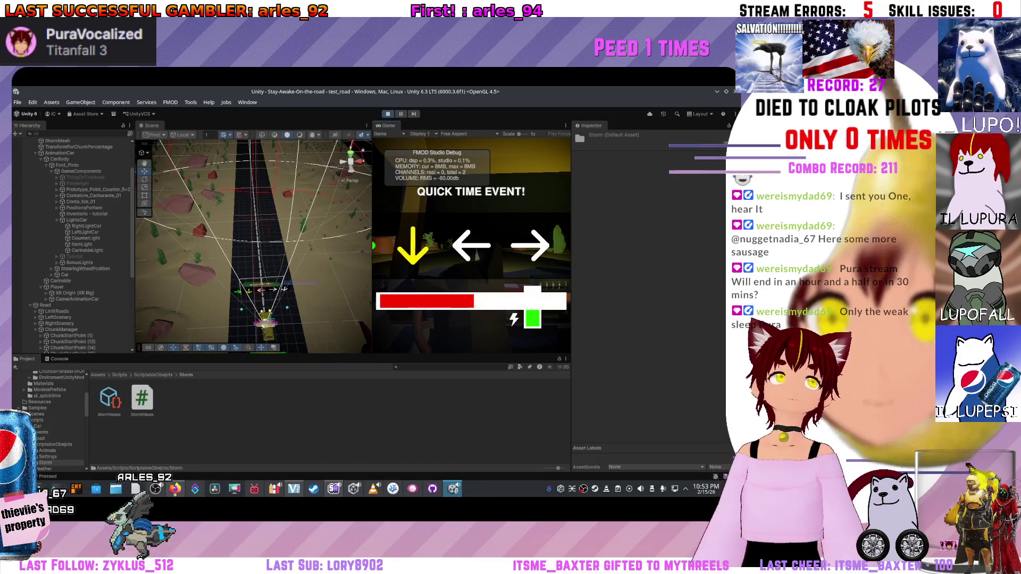
Exit Play mode with Ctrl+P and switch over to AnimalScript.cs in Visual Studio Code.
key(ctrl+p)
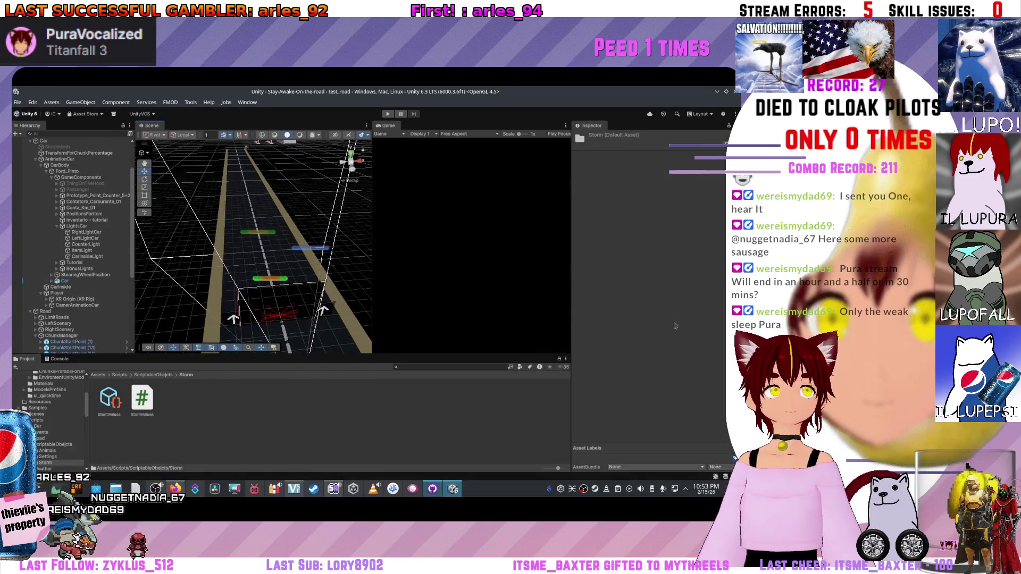
key(alt+Tab)
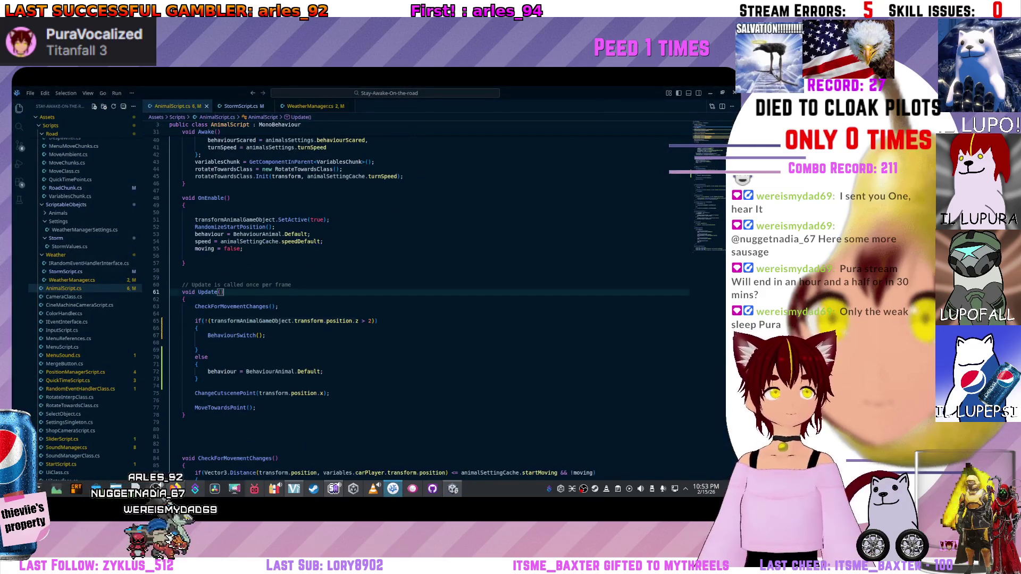
Remove the redundant parenthesis from the z-position if condition on line 65, save, and return to Unity.
click(372, 321)
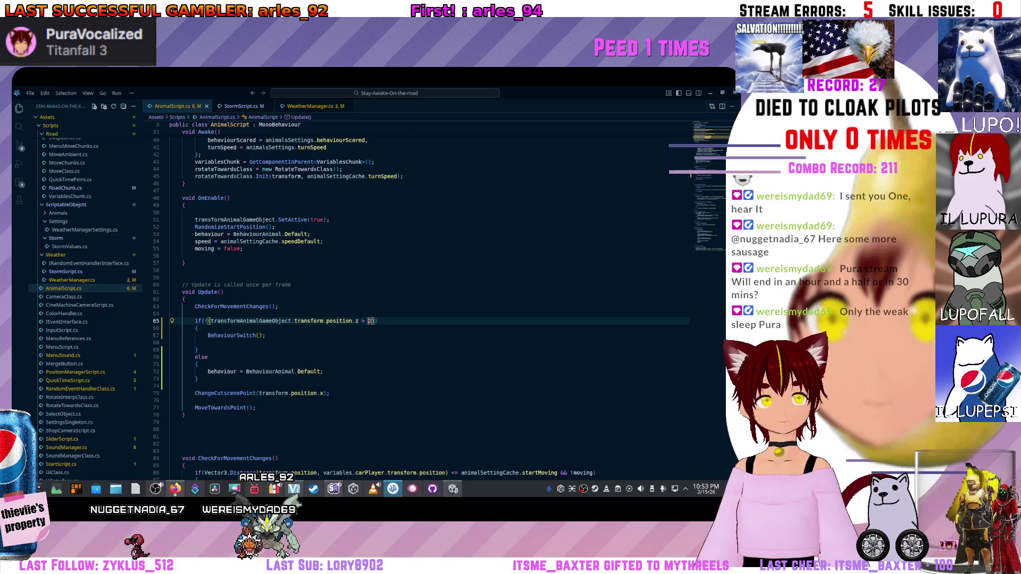
double_click(362, 320)
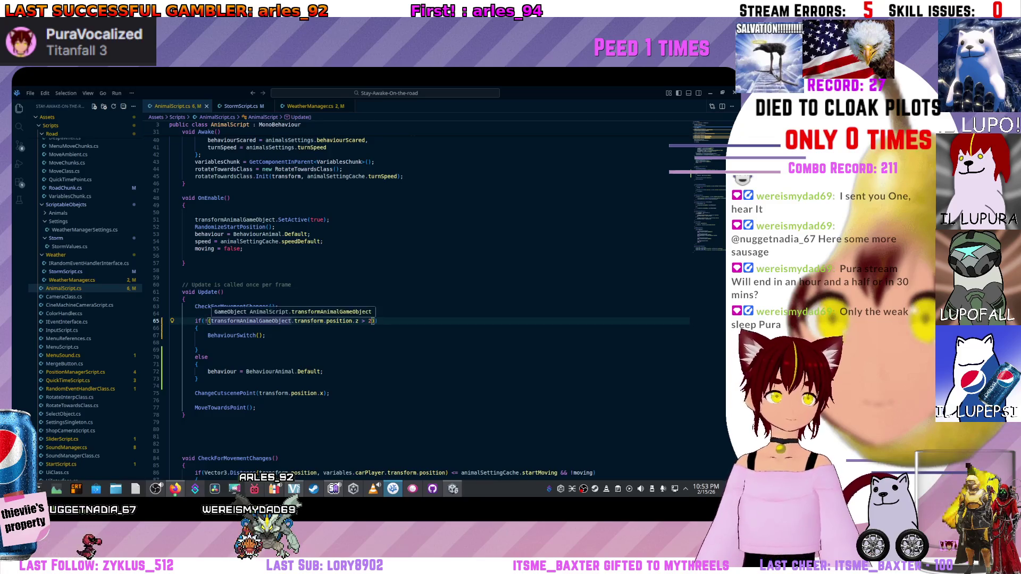
key(BackSpace)
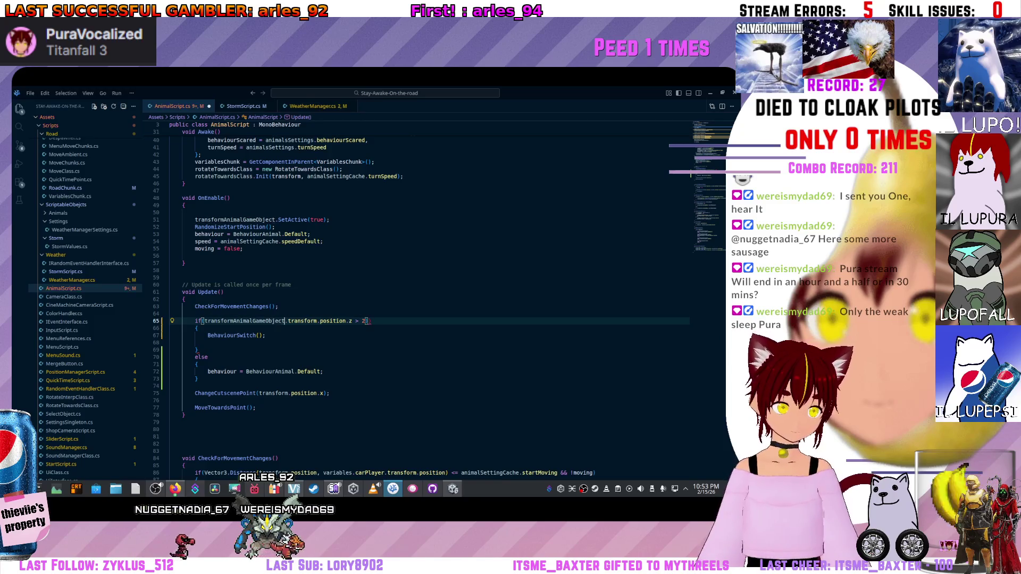
key(ctrl+s)
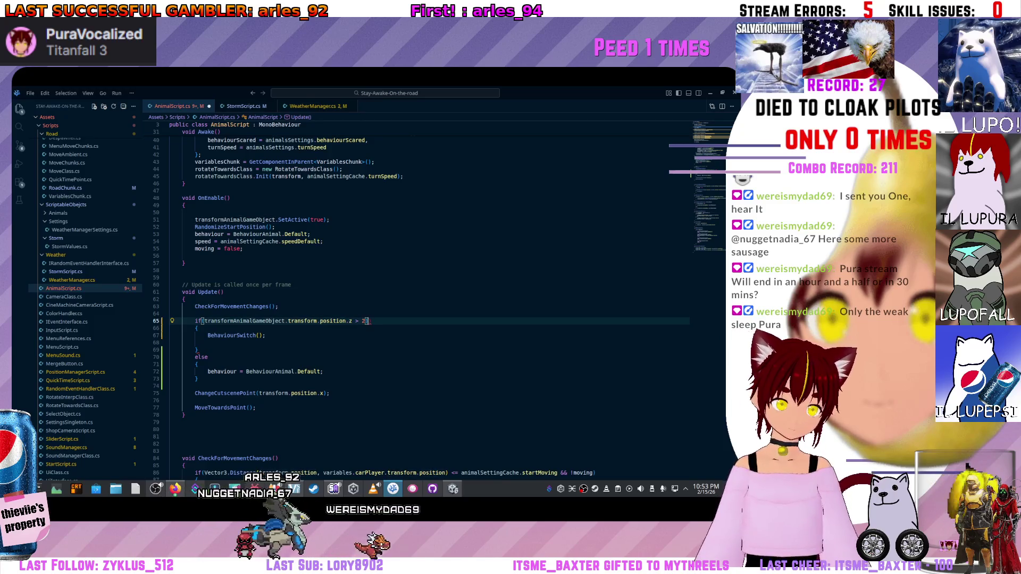
click(244, 248)
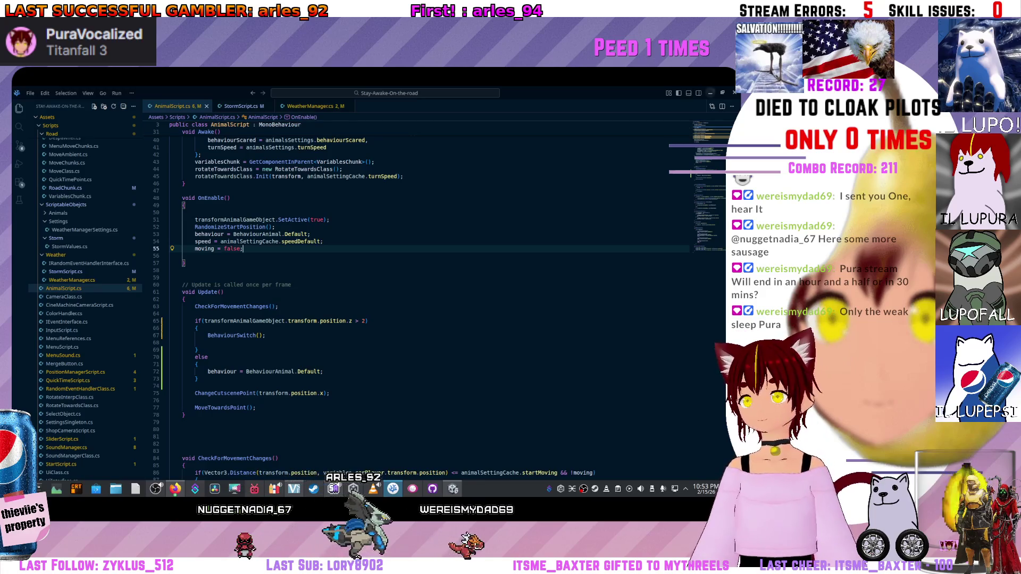
key(alt+Tab)
Refresh the Project assets from the context menu and start Play mode to test the change.
right_click(315, 401)
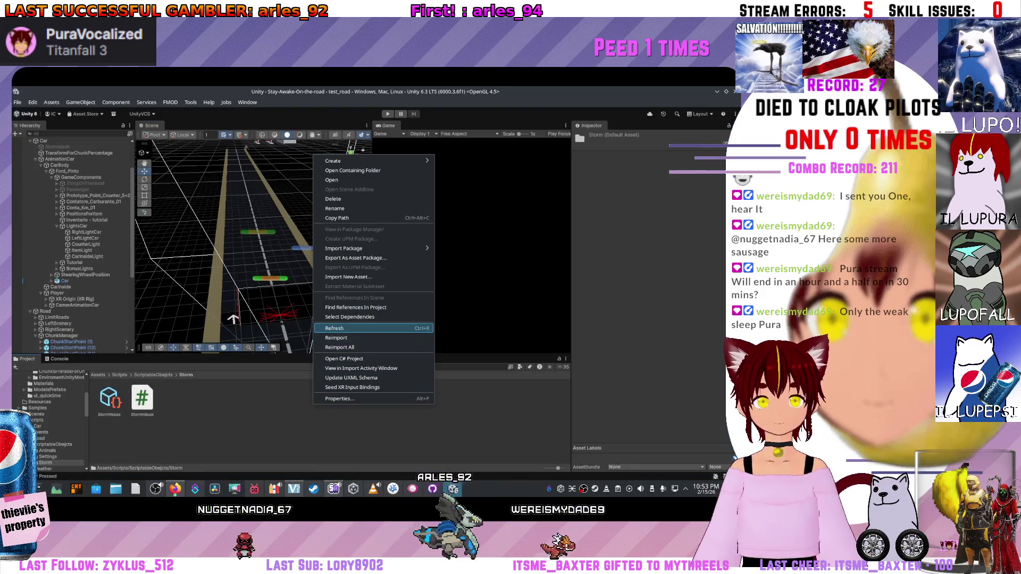
click(335, 337)
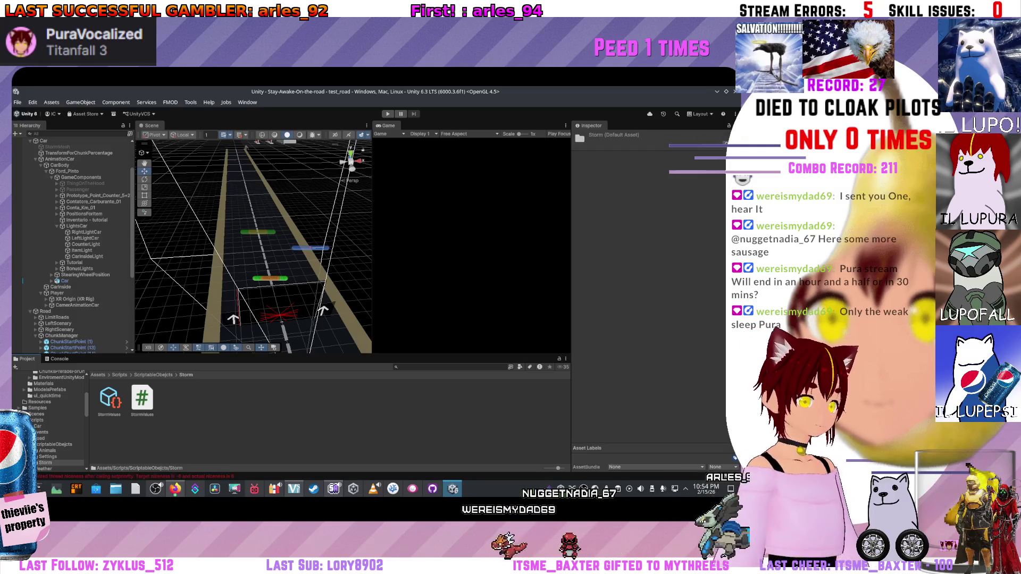
key(ctrl+p)
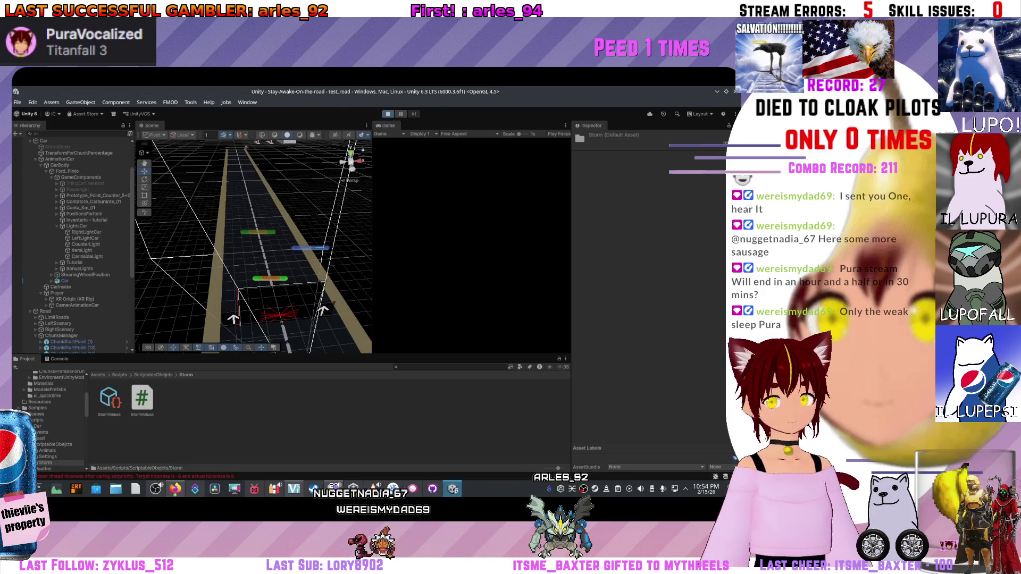
scroll(72, 240, down, 1)
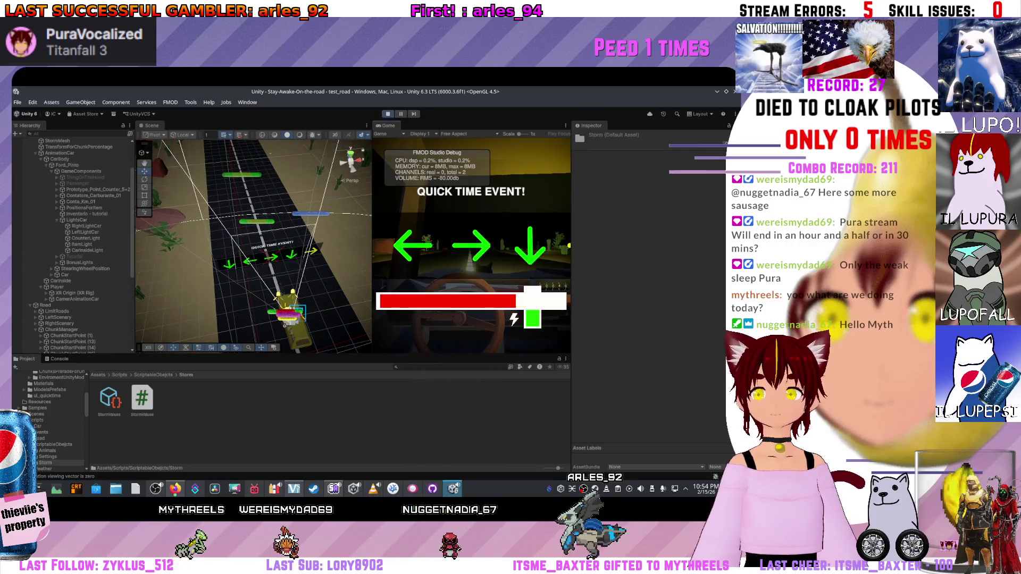
Answer two quick time event prompts with the matching arrow keys, then exit Play mode.
key(Left)
key(Right)
key(Down)
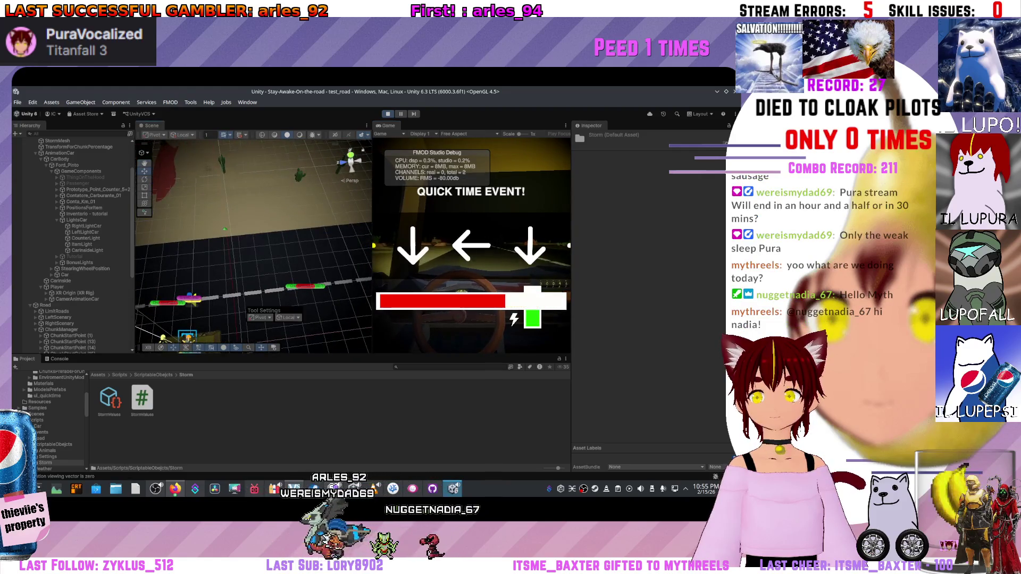
key(Down)
key(Left)
key(Down)
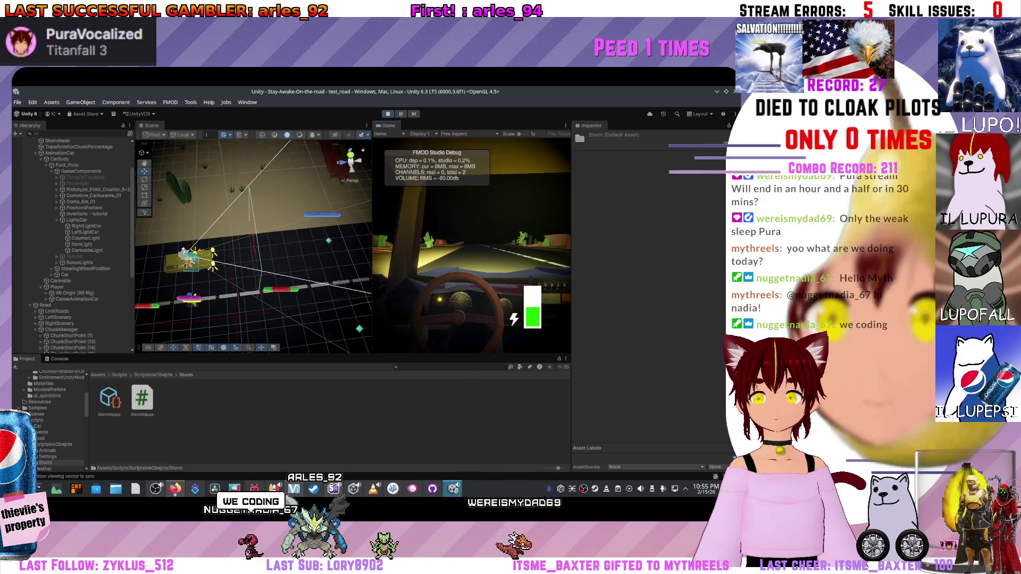
key(ctrl+p)
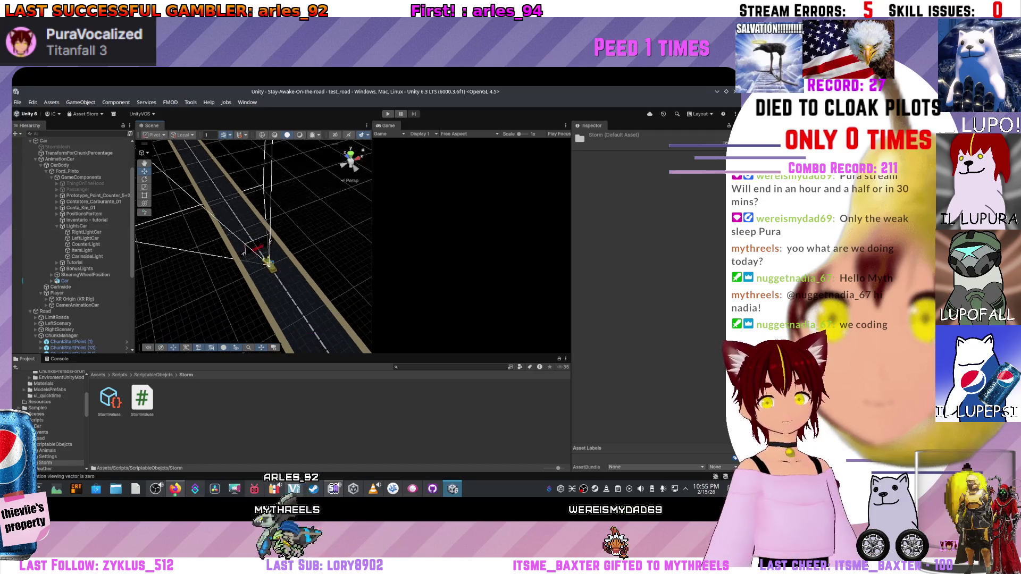
scroll(256, 248, up, 3)
Stop the test run and orbit the Scene view to look along the road toward the chunk start points.
drag(256, 248, 288, 240)
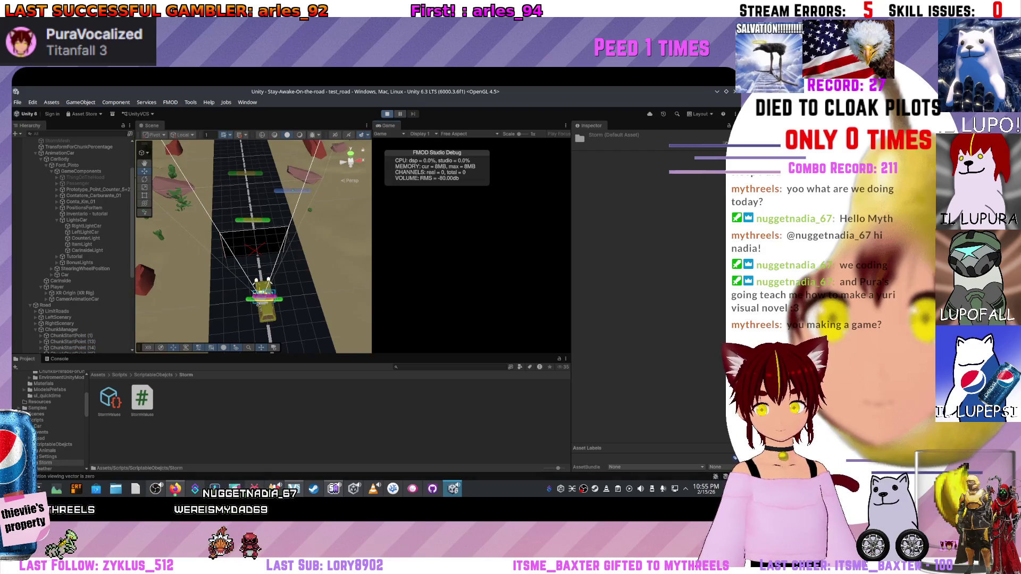
key(ctrl+p)
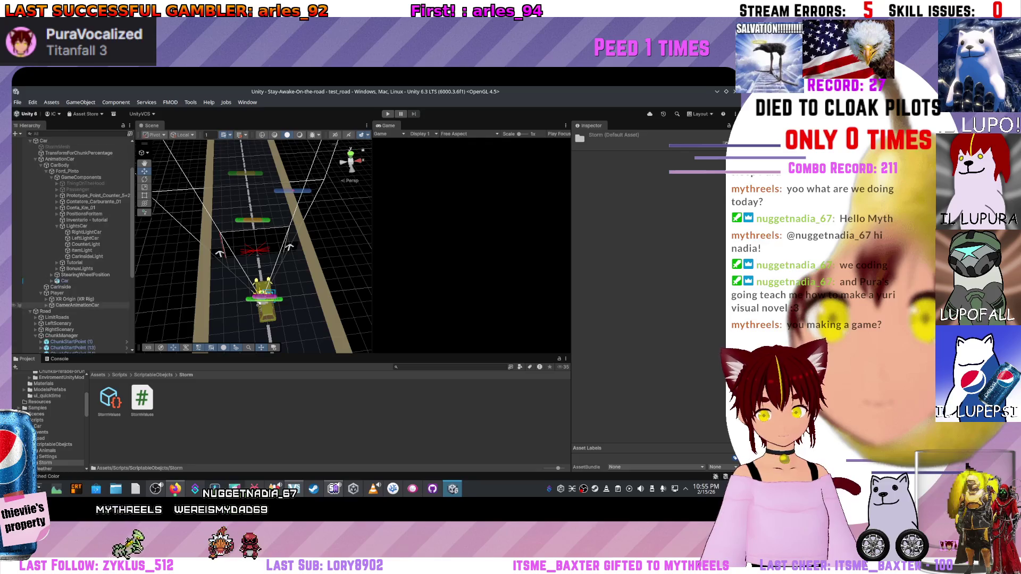
scroll(18, 306, up, 3)
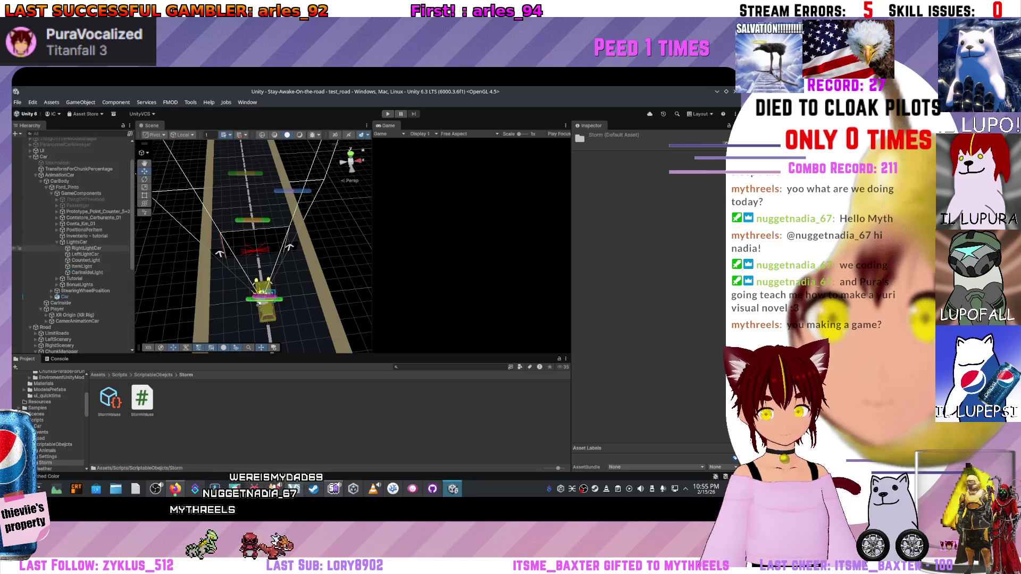
scroll(16, 248, up, 2)
scroll(14, 207, down, 5)
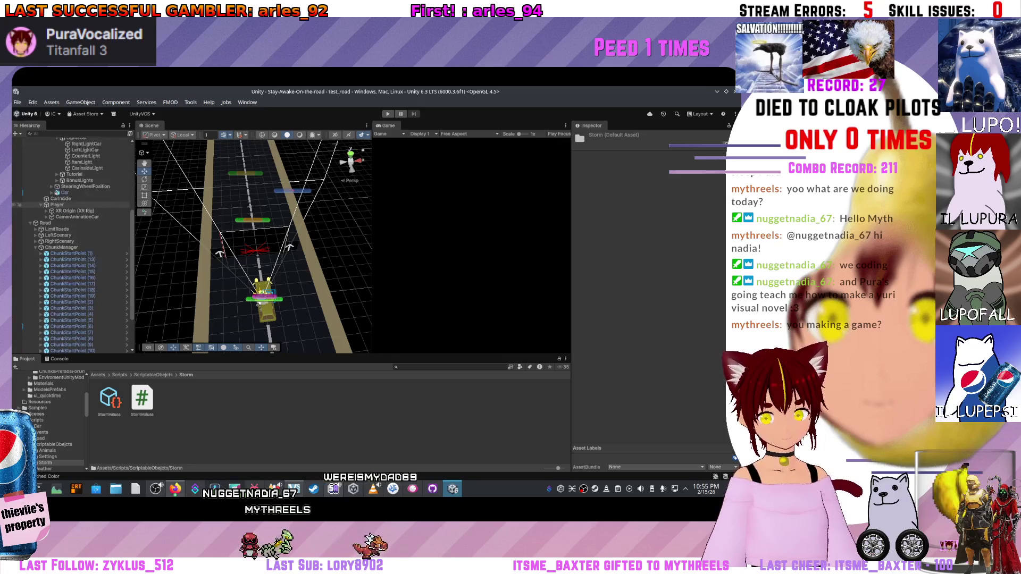
scroll(70, 247, down, 3)
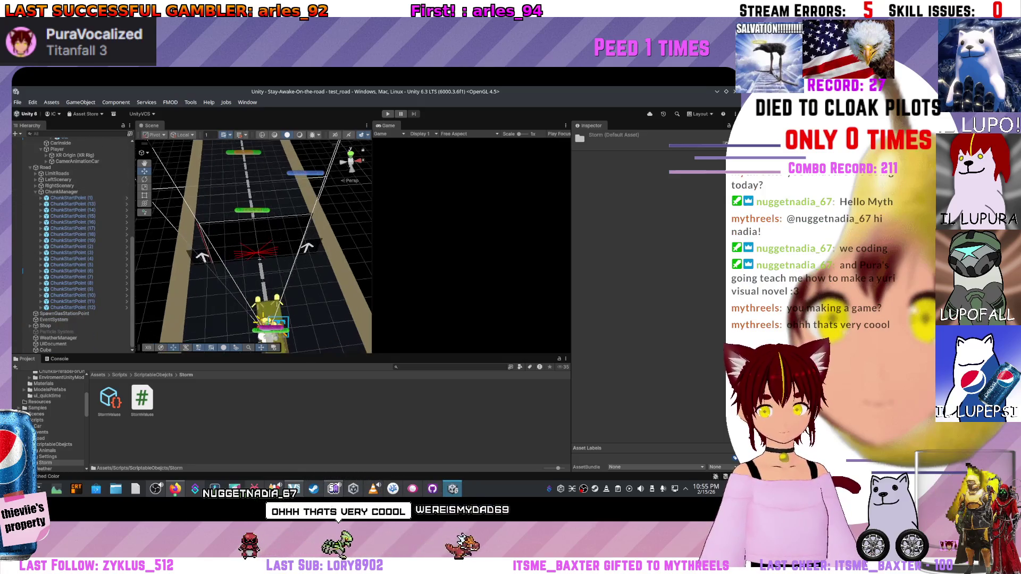
scroll(70, 248, down, 2)
drag(347, 159, 261, 151)
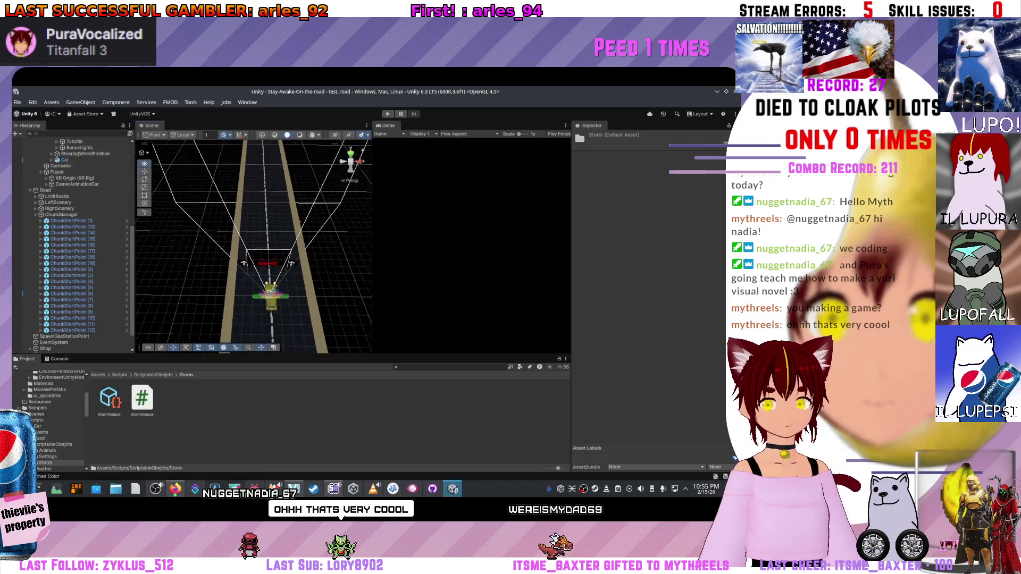
scroll(18, 271, down, 2)
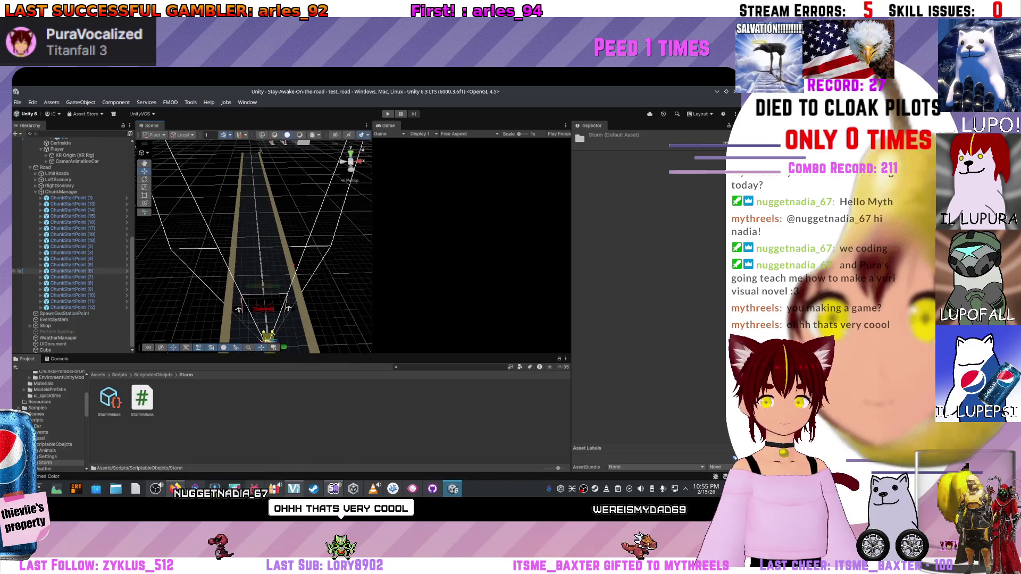
Inspect ChunkStartPoint (10) and SpawnGasStationPoint, framing the chunk start point in the Scene view.
click(72, 295)
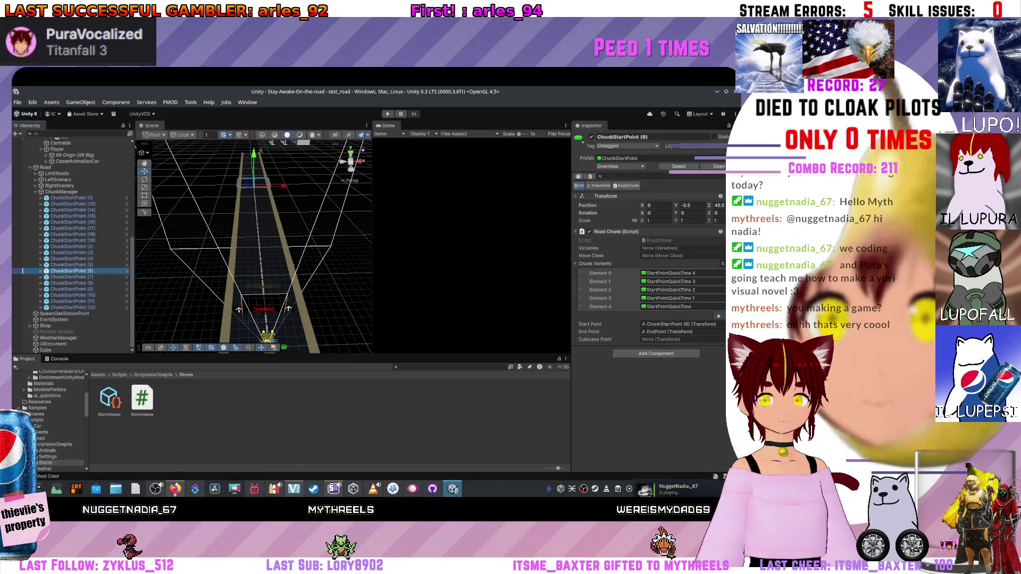
click(64, 314)
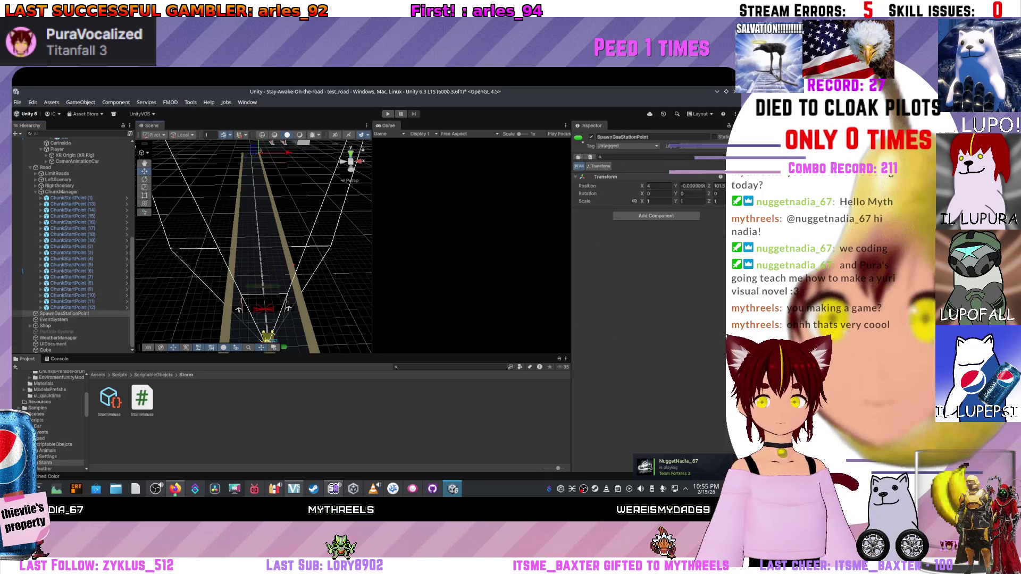
double_click(72, 295)
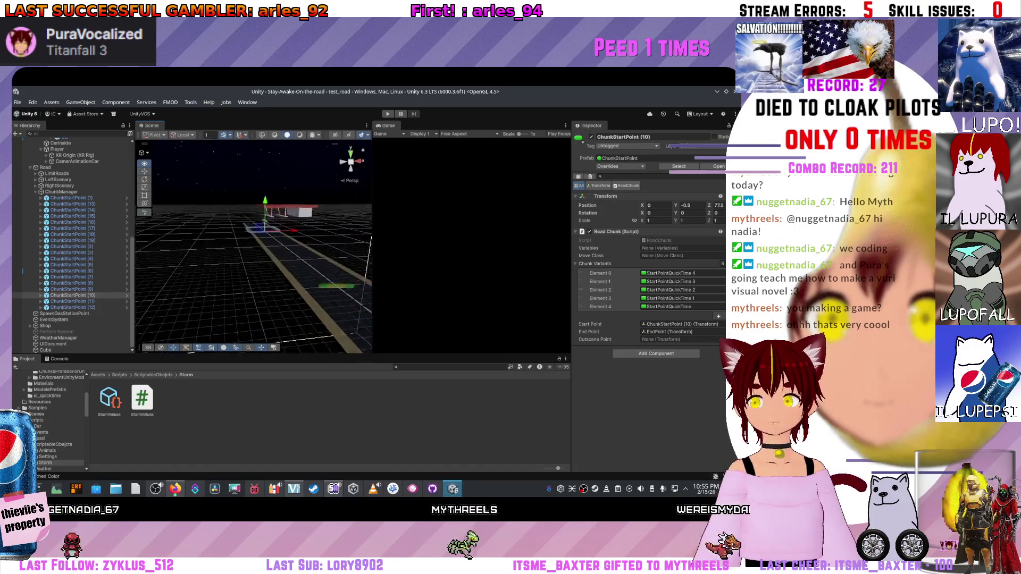
scroll(252, 248, up, 2)
key(w)
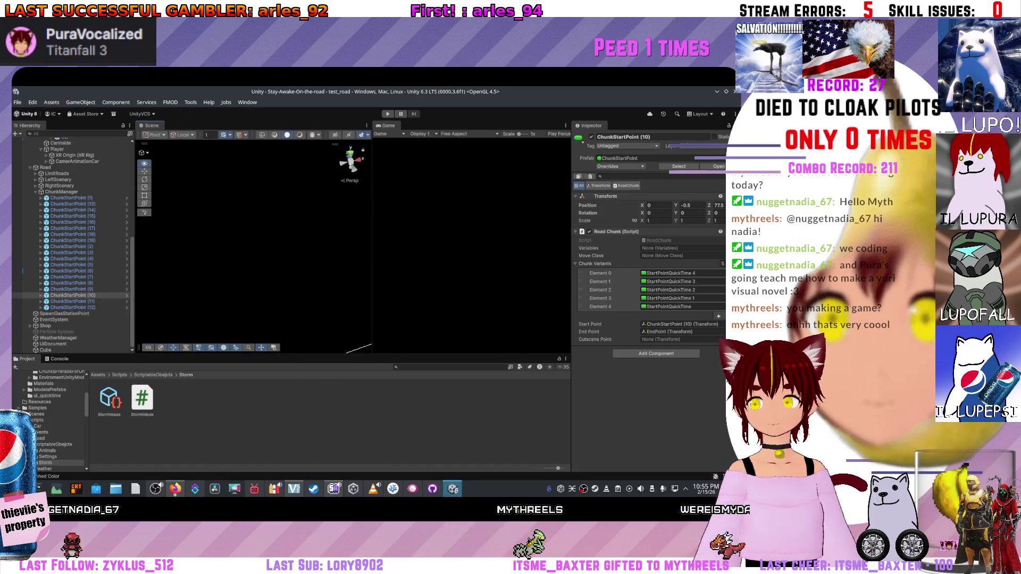
key(f)
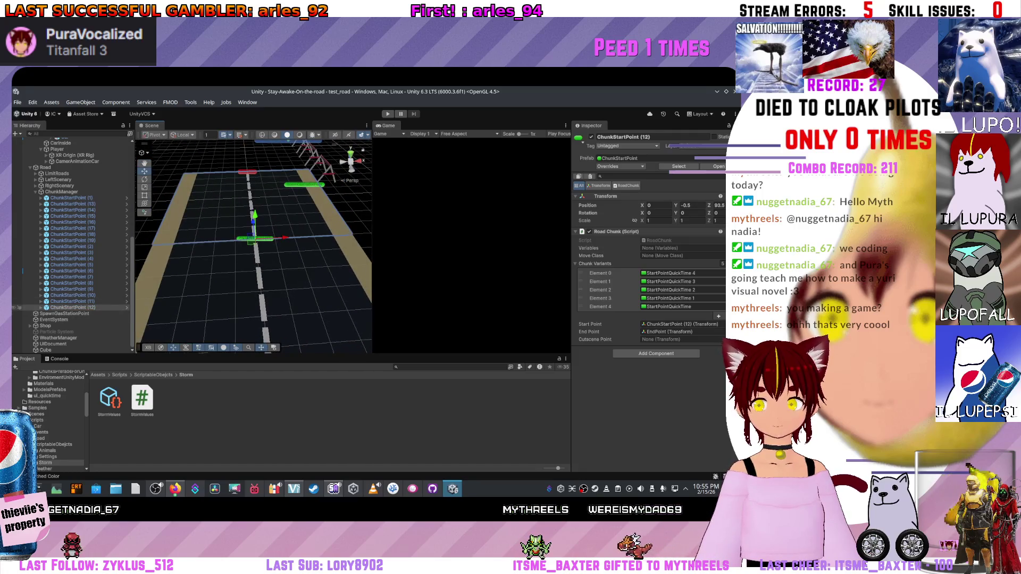
Expand ChunkStartPoint (12), select its StartPointQuickTime 2 child and frame it with the road running sideways.
click(41, 307)
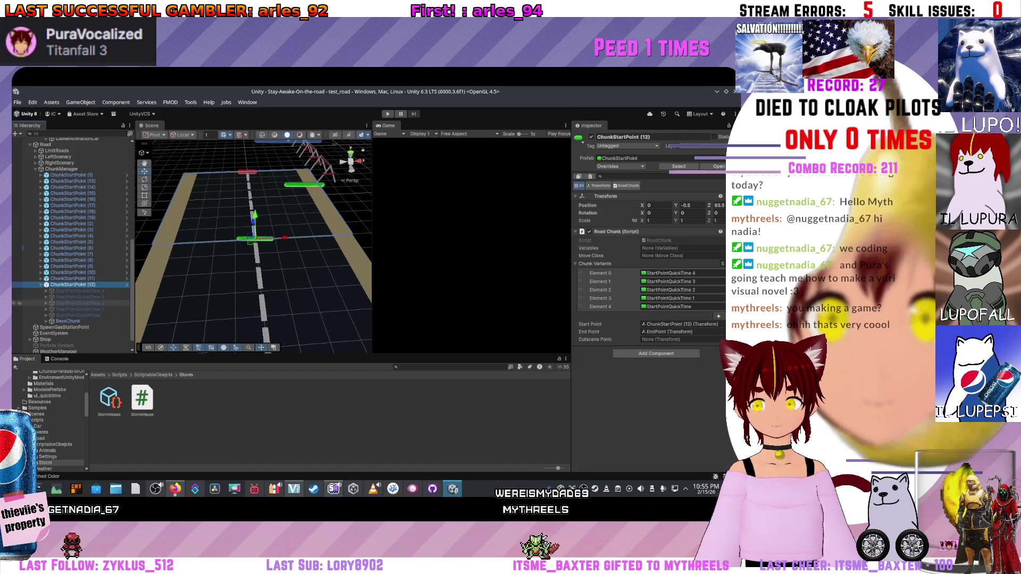
click(76, 303)
key(f)
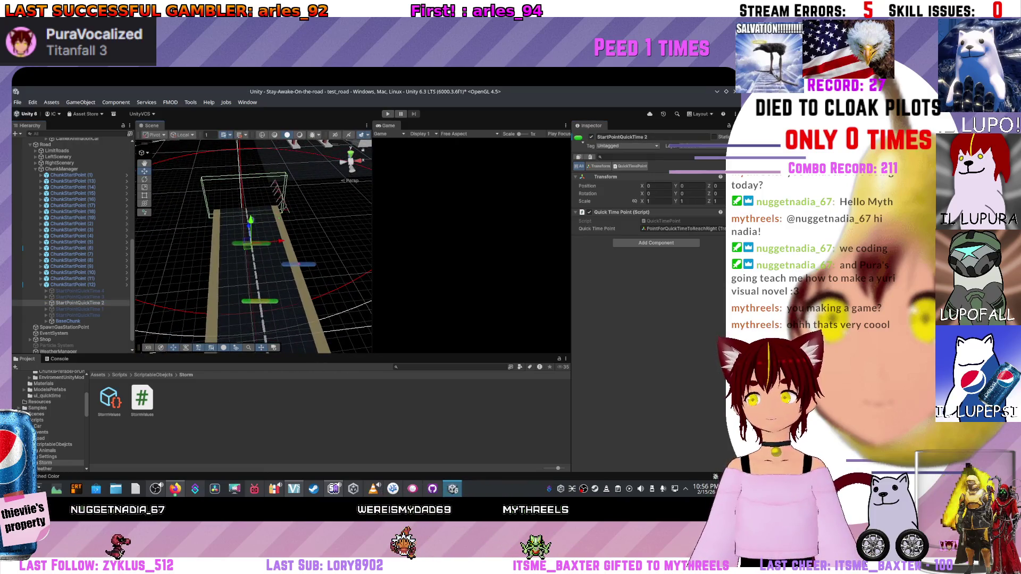
drag(240, 240, 319, 247)
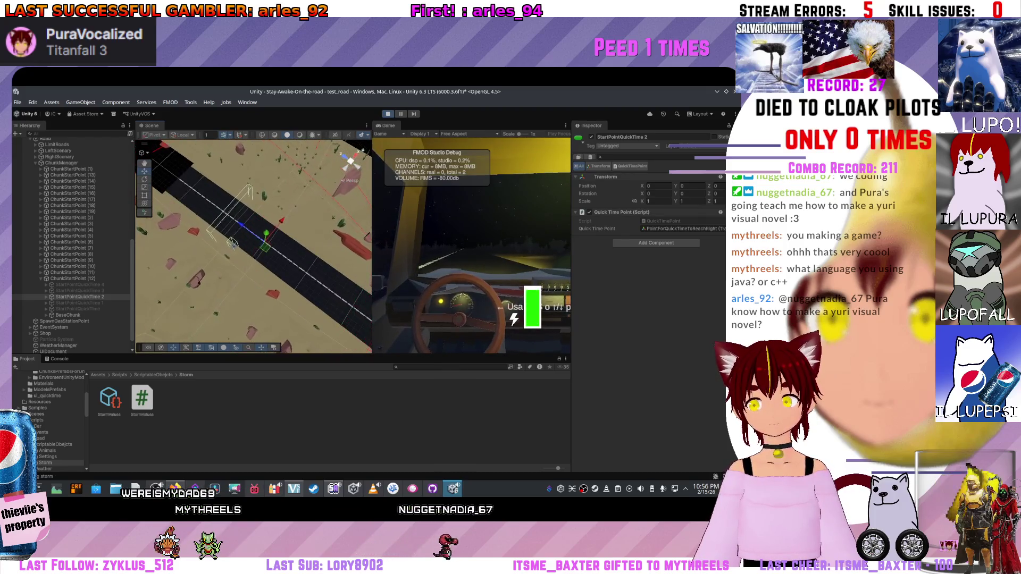
key(ctrl+p)
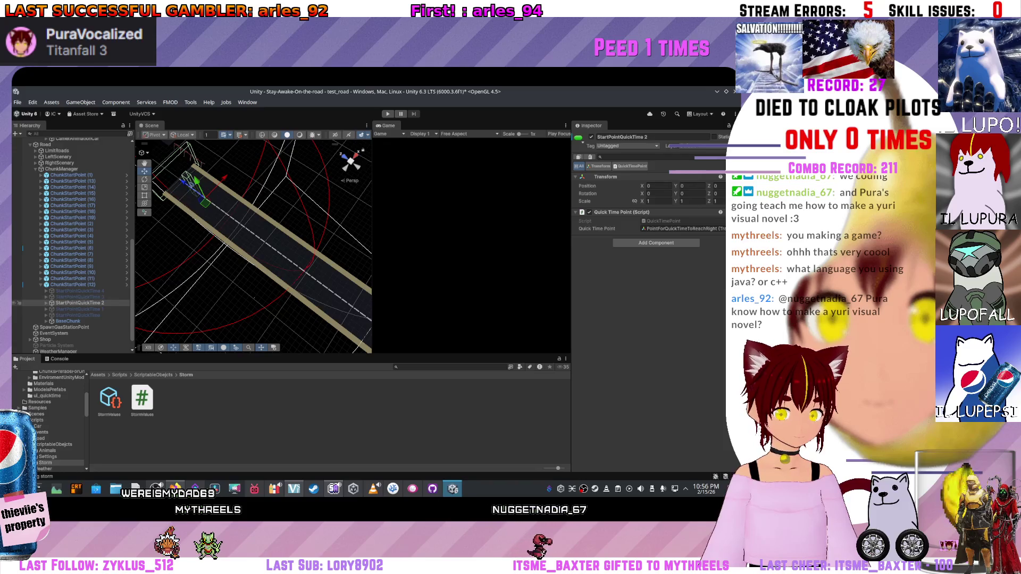
click(46, 302)
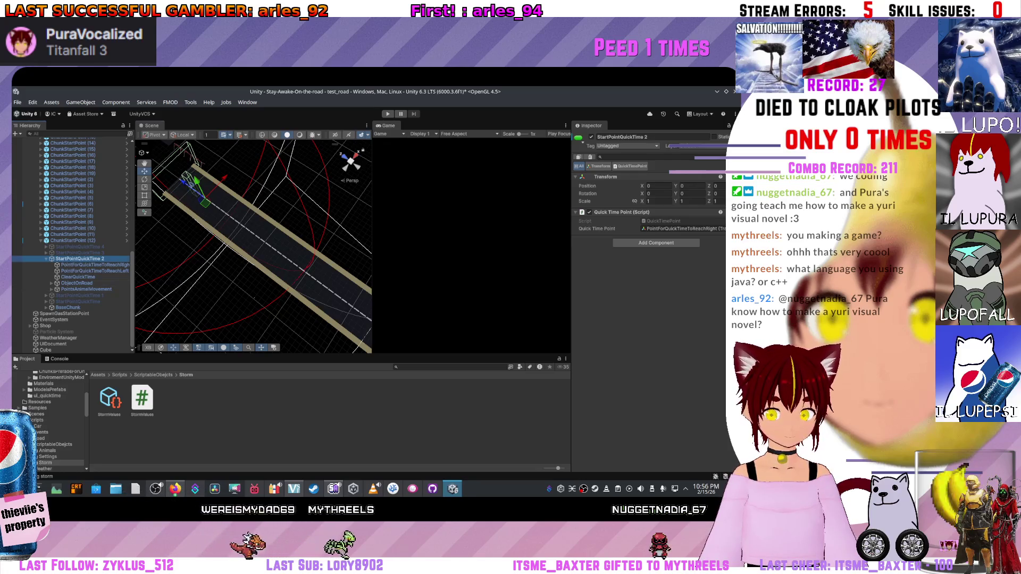
key(Left)
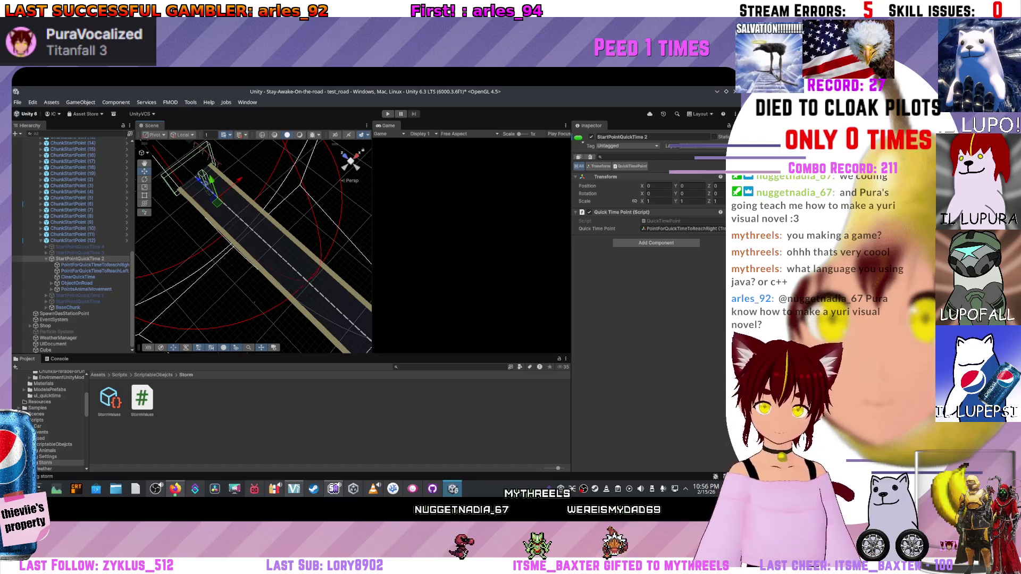
scroll(265, 233, up, 2)
scroll(264, 234, up, 2)
scroll(264, 234, up, 2)
scroll(265, 233, up, 2)
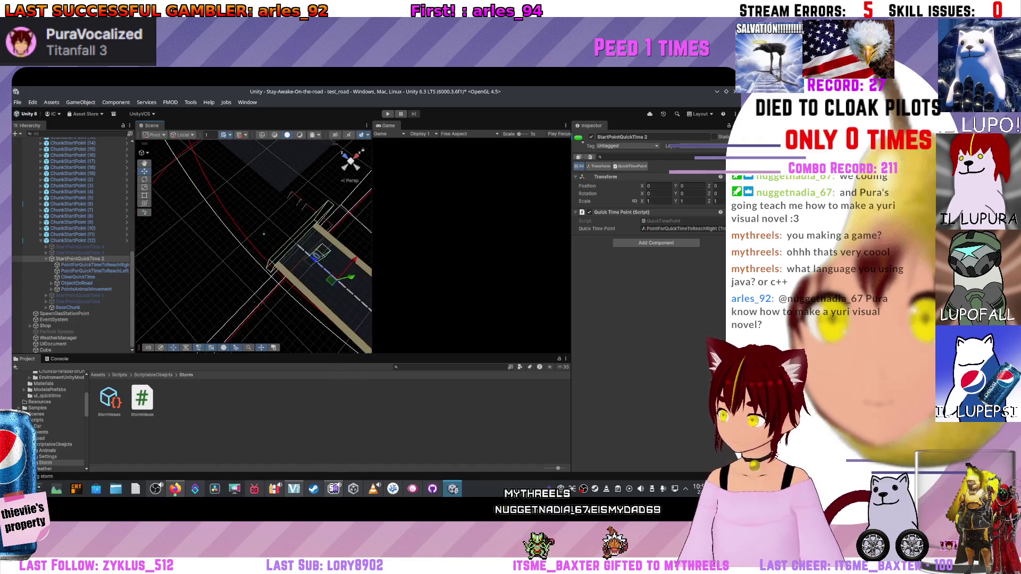
Orbit to a flatter angle and select ClearQuickTime to show its cube mesh and trigger box collider.
drag(264, 234, 287, 199)
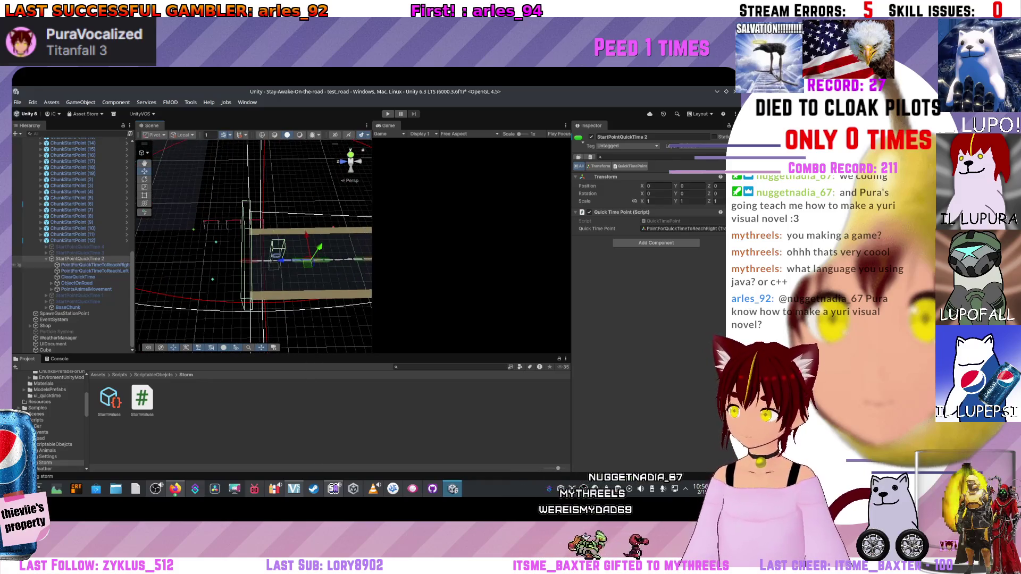
click(248, 240)
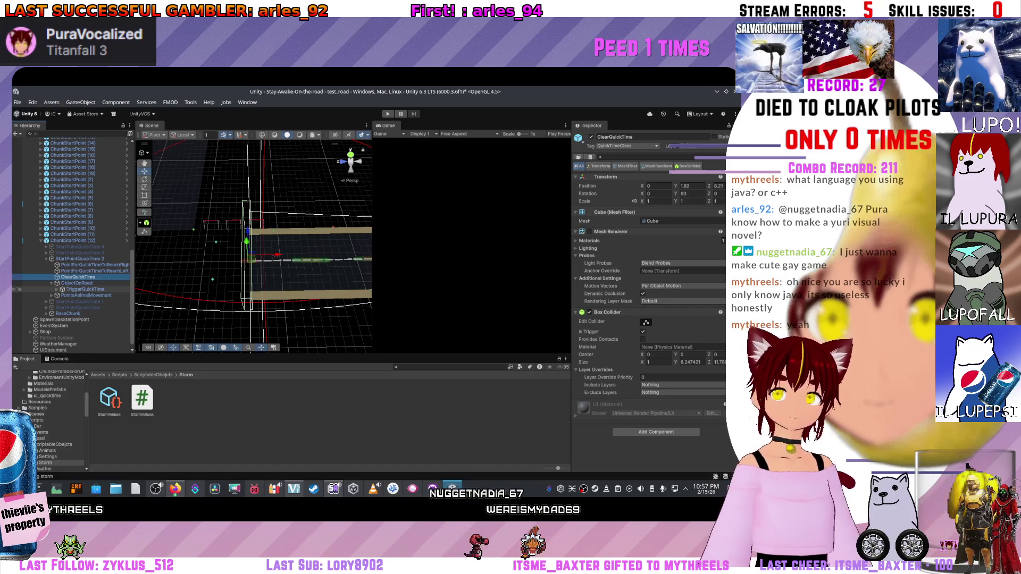
scroll(252, 246, up, 2)
scroll(253, 247, up, 3)
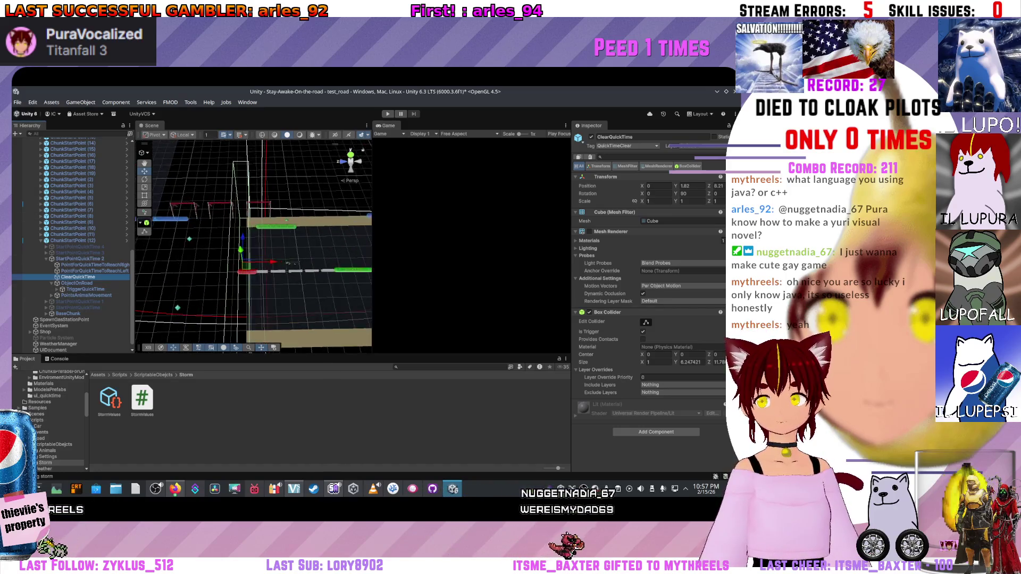
scroll(253, 247, up, 2)
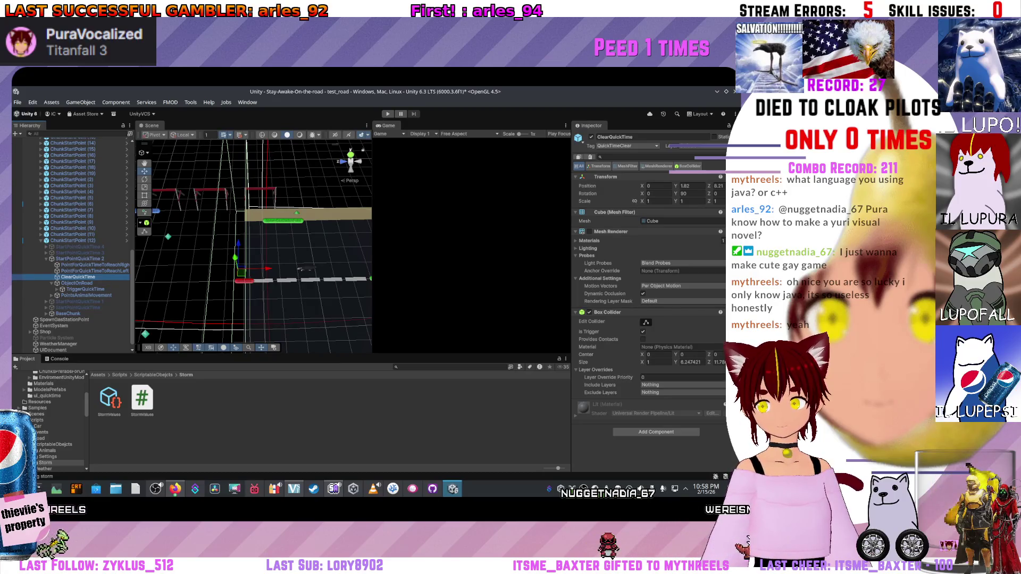
scroll(254, 246, up, 1)
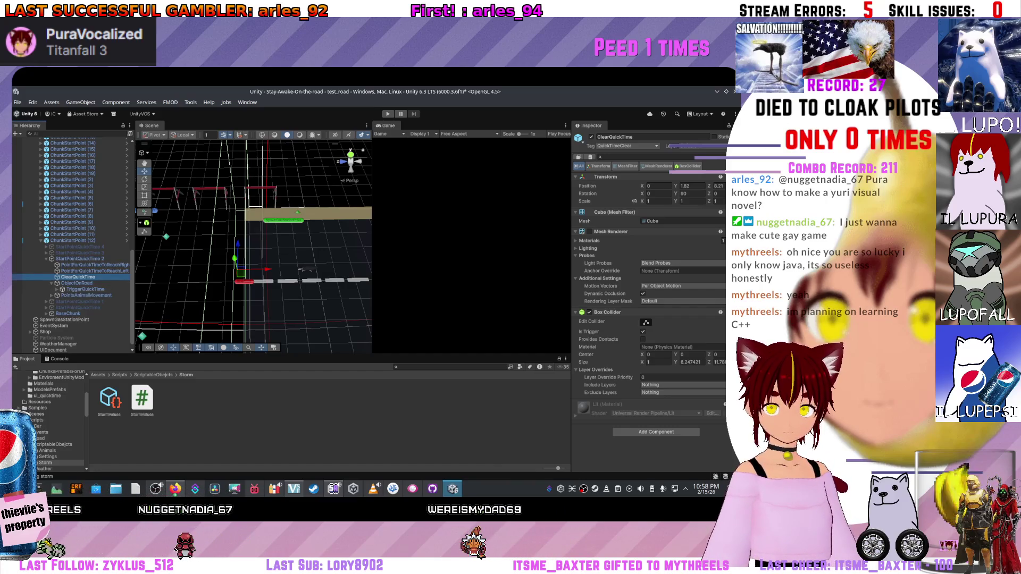
Select PointForQuickTimeToReachRight and ReachLeft and drag them onto ClearQuickTime, hitting the prefab restructure warning.
drag(255, 239, 224, 247)
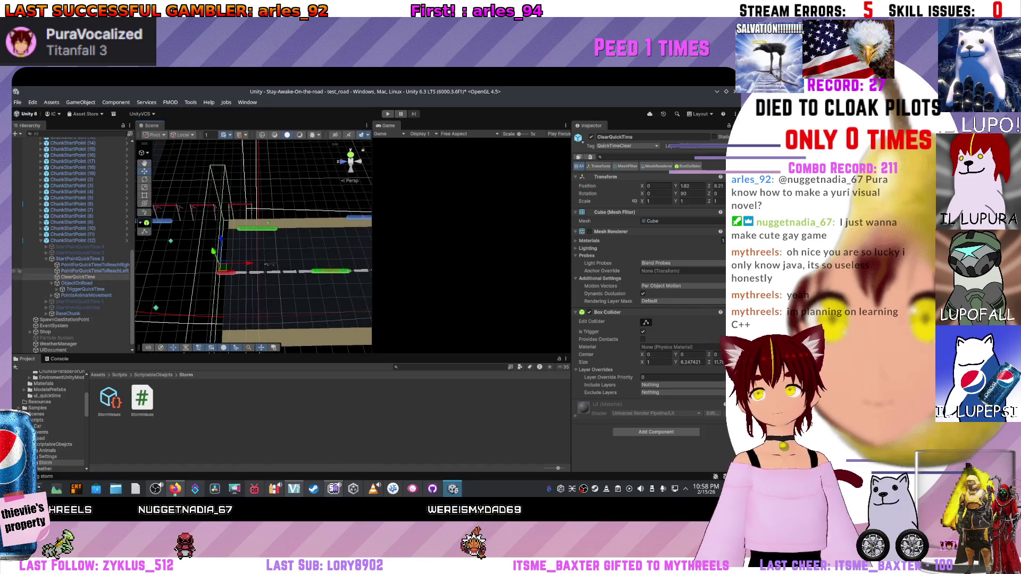
click(89, 265)
shift+click(88, 270)
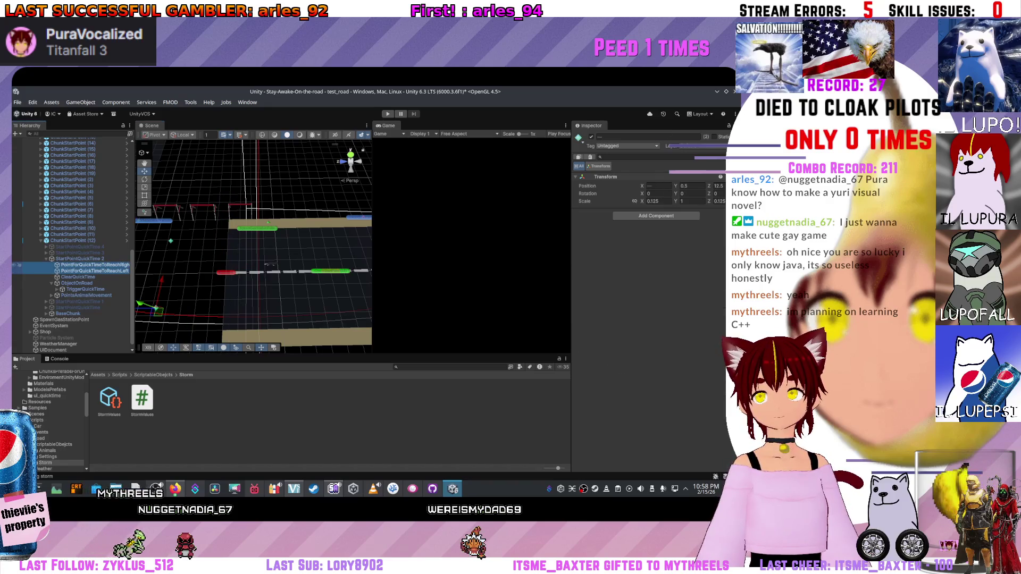
drag(97, 283, 97, 282)
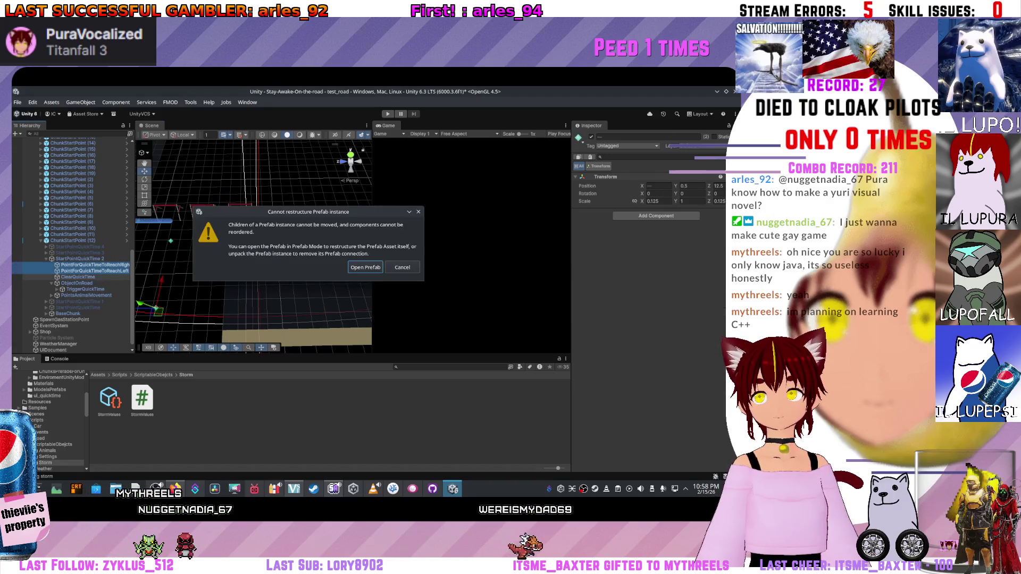
Open the ChunkStartPoint prefab and move the two reach points under ClearQuickTime, undoing and redoing the move.
click(365, 267)
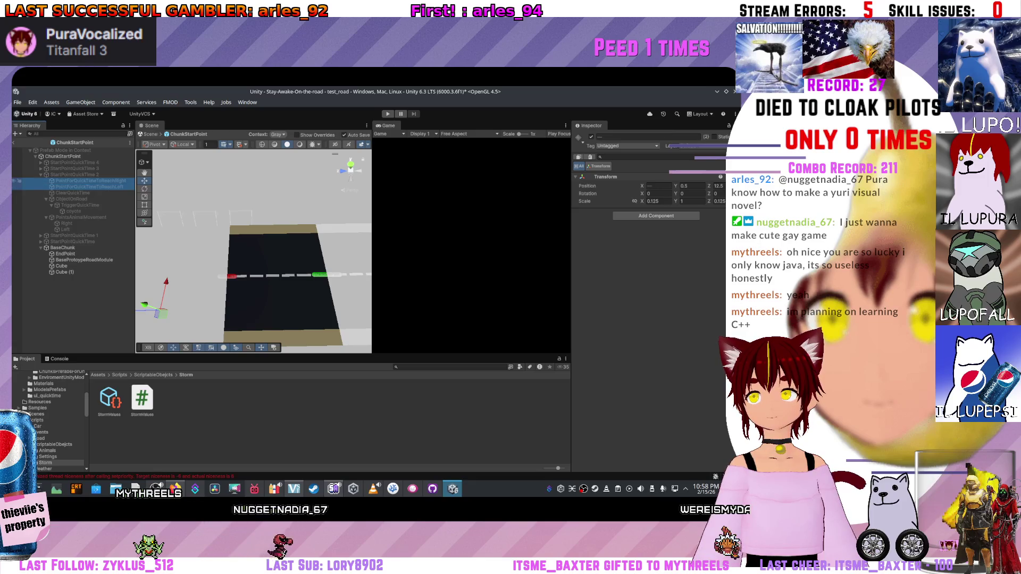
drag(88, 183, 88, 193)
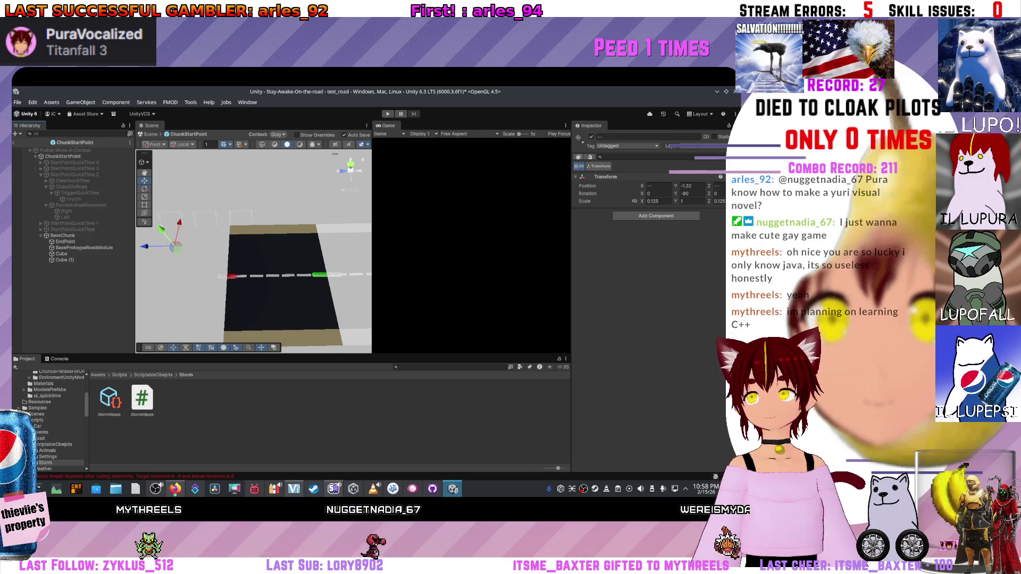
key(ctrl+z)
key(ctrl+y)
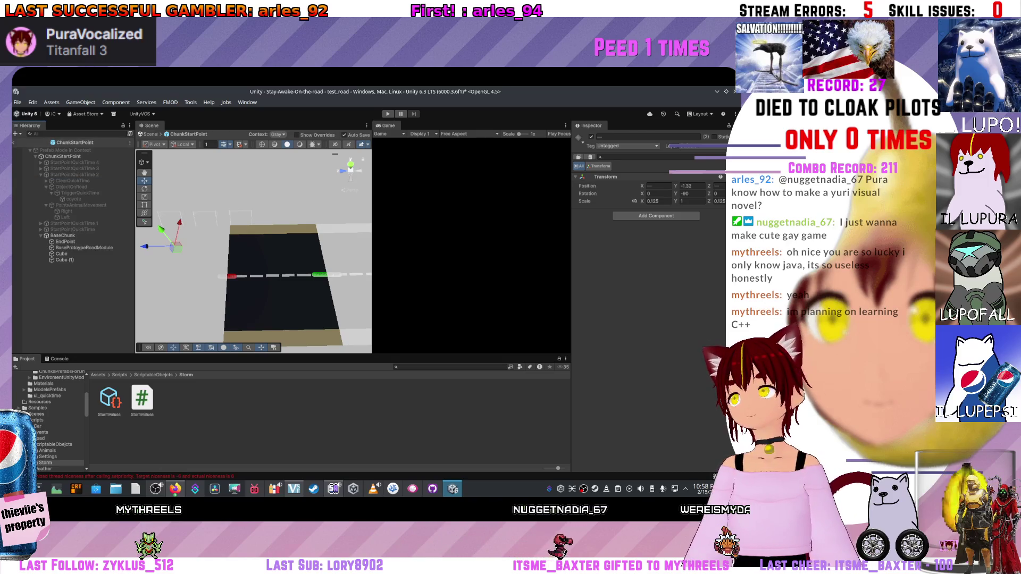
Leave Prefab Mode back to the scene and select ClearQuickTime, the points' new parent.
click(44, 142)
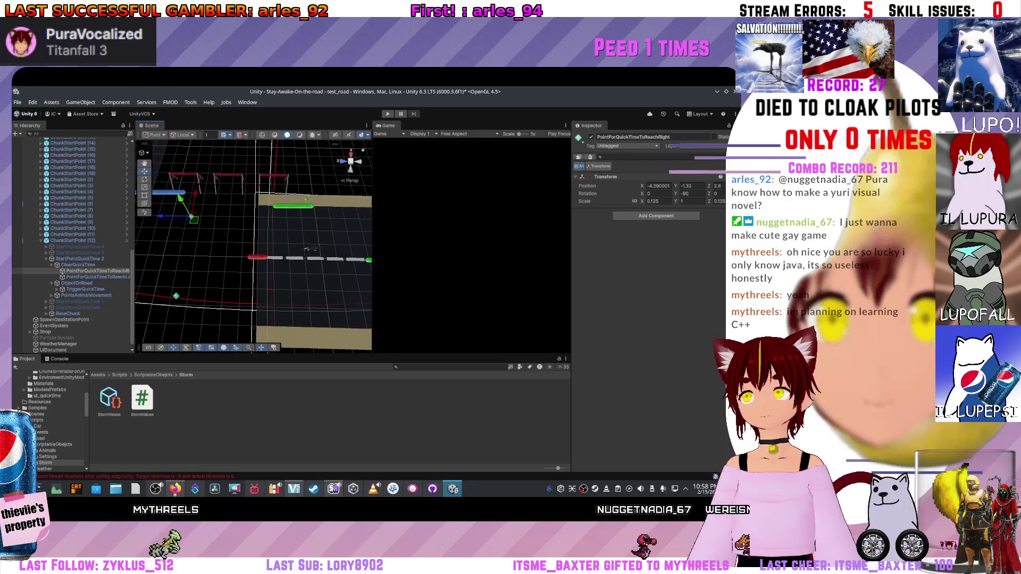
key(Up)
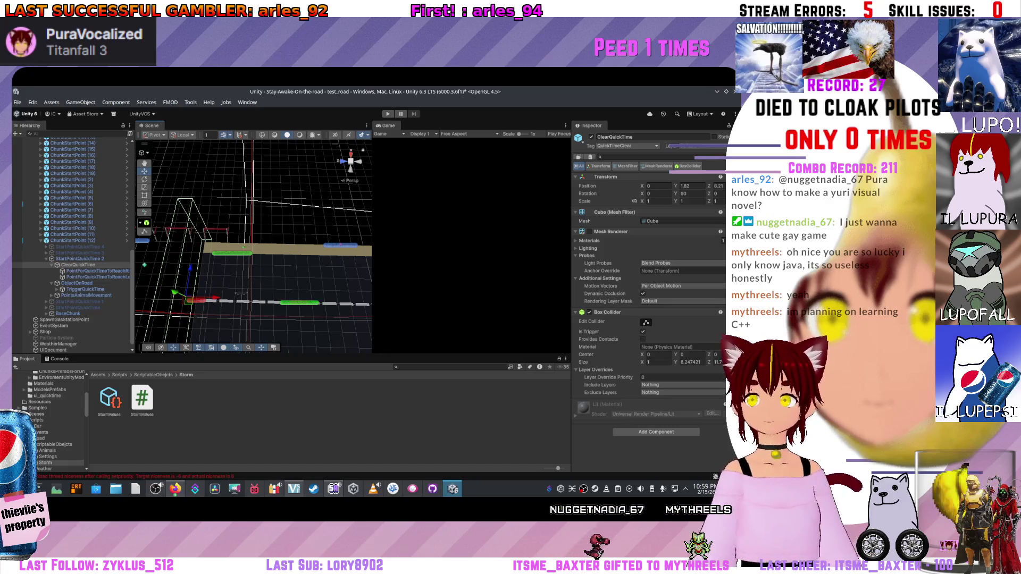
drag(240, 294, 302, 257)
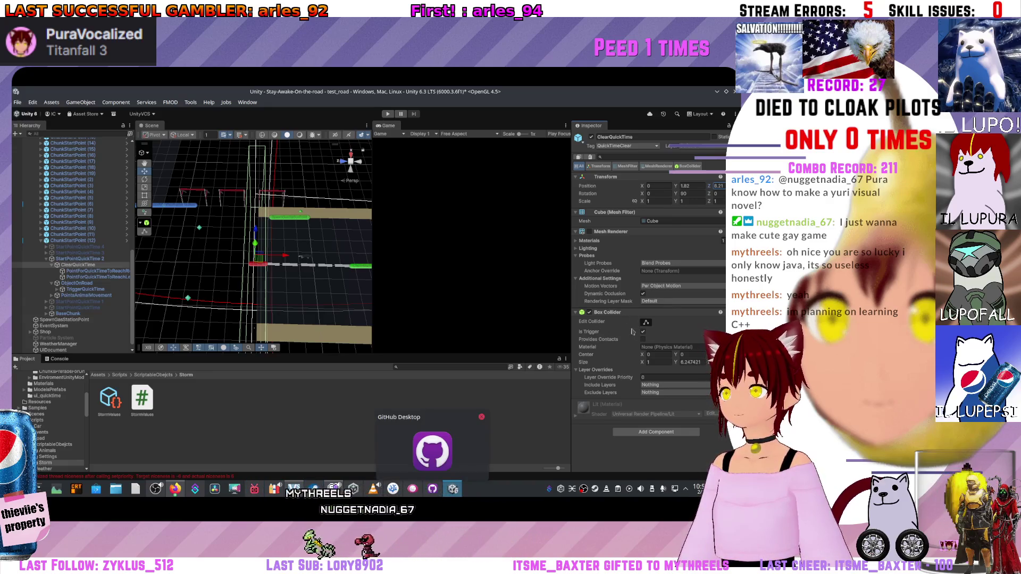
scroll(432, 304, down, 3)
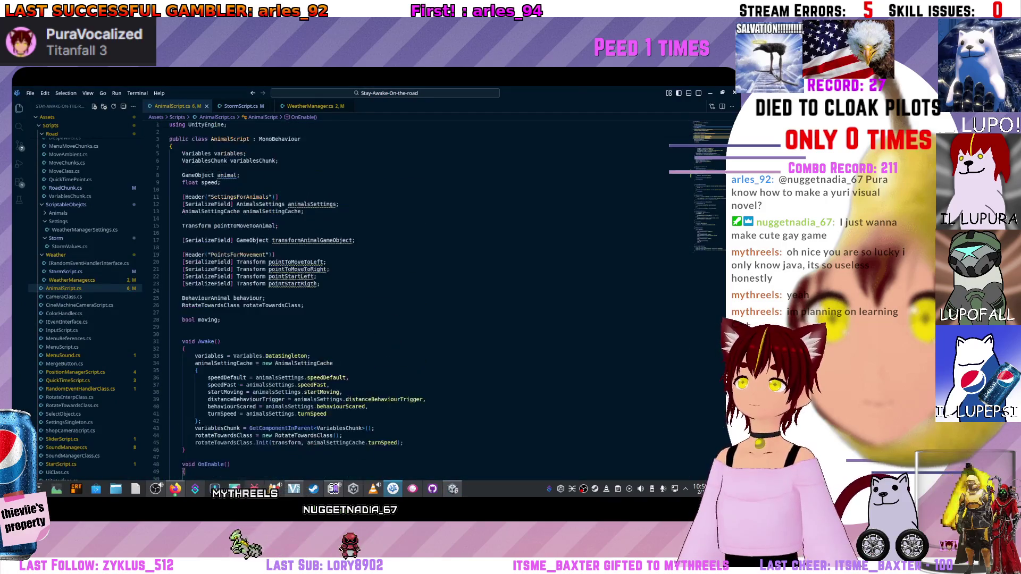
scroll(431, 303, down, 5)
scroll(431, 303, up, 5)
scroll(431, 303, down, 5)
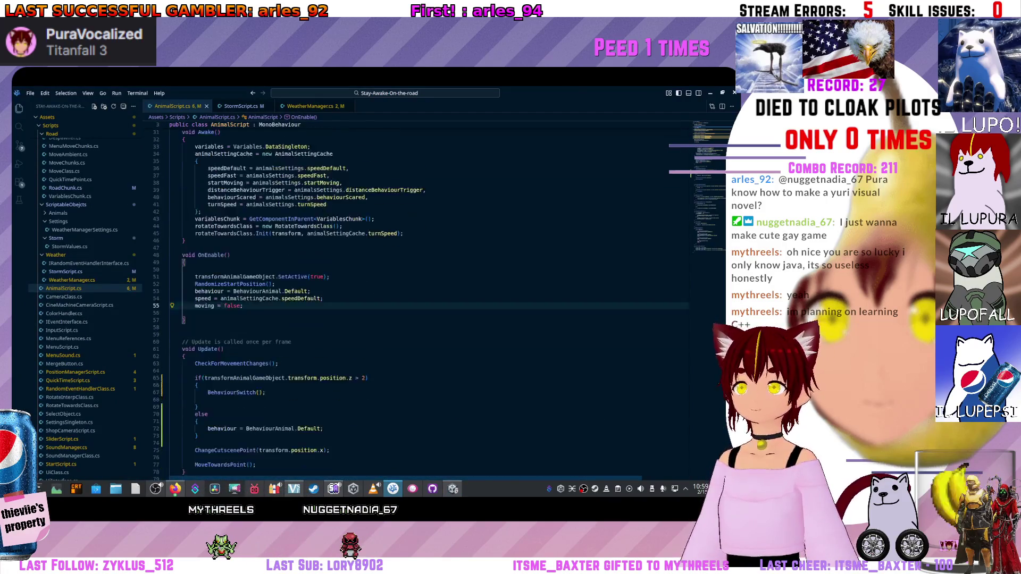
scroll(430, 303, down, 5)
scroll(431, 303, up, 3)
scroll(431, 303, up, 2)
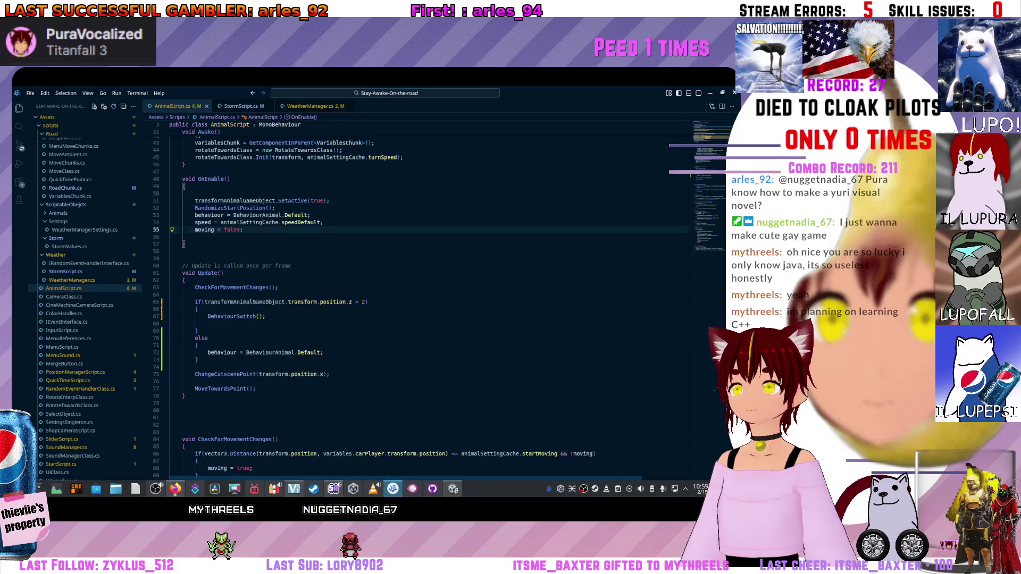
scroll(431, 303, down, 3)
scroll(431, 303, down, 3)
scroll(431, 303, down, 1)
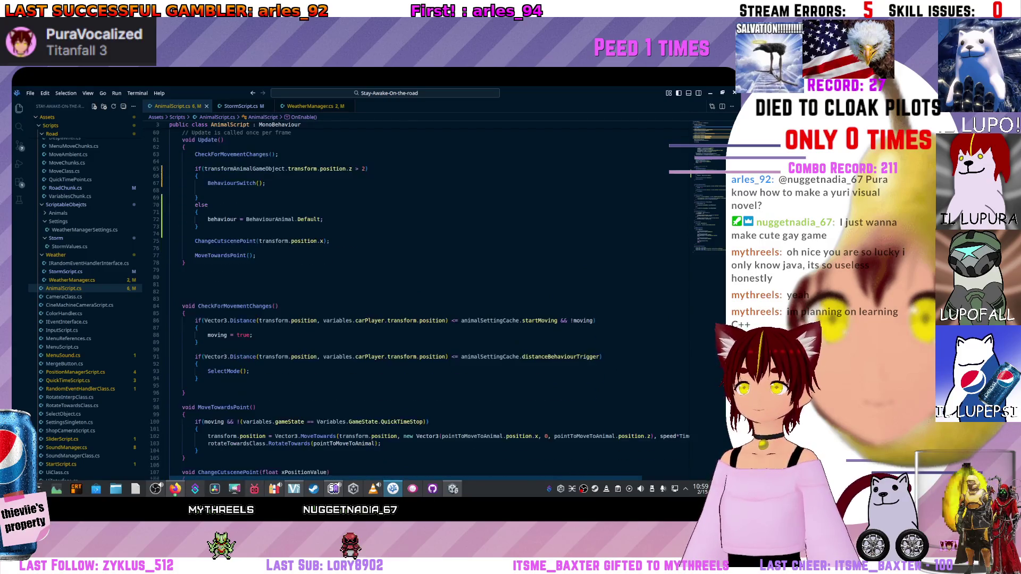
scroll(431, 303, down, 2)
Add an empty void ChangeClearQuickTimePosition() method stub after CheckForMovementChanges in AnimalScript.cs.
click(184, 336)
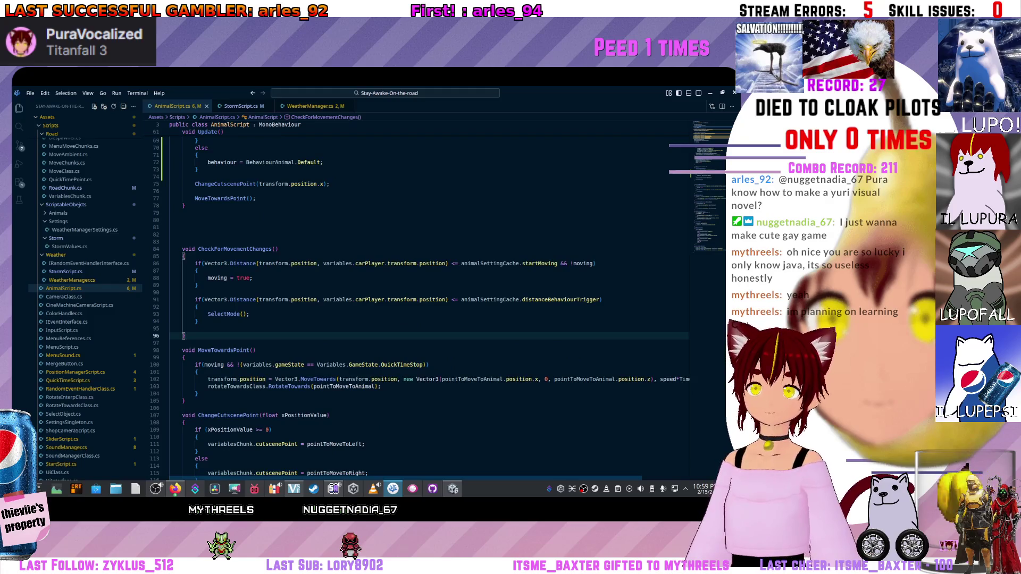
key(Return)
key(Return)
text(void)
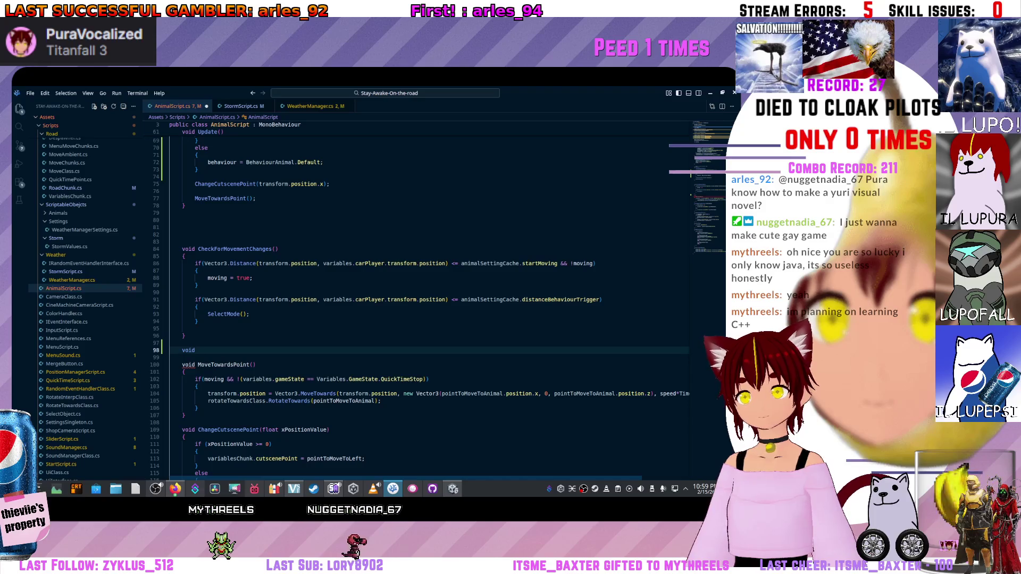
text(Change)
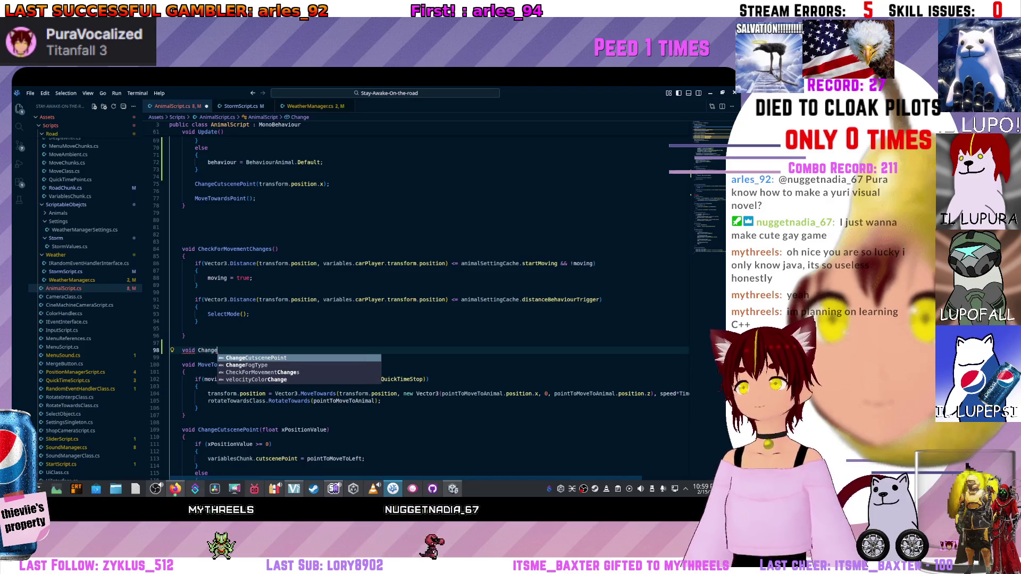
key(alt+Tab)
key(alt+Tab)
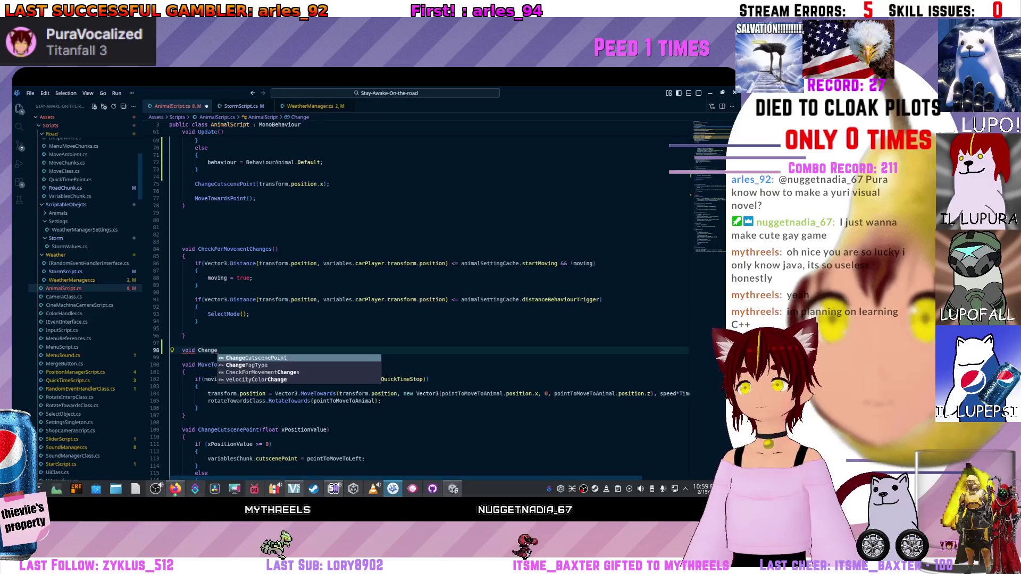
text(ClearQu)
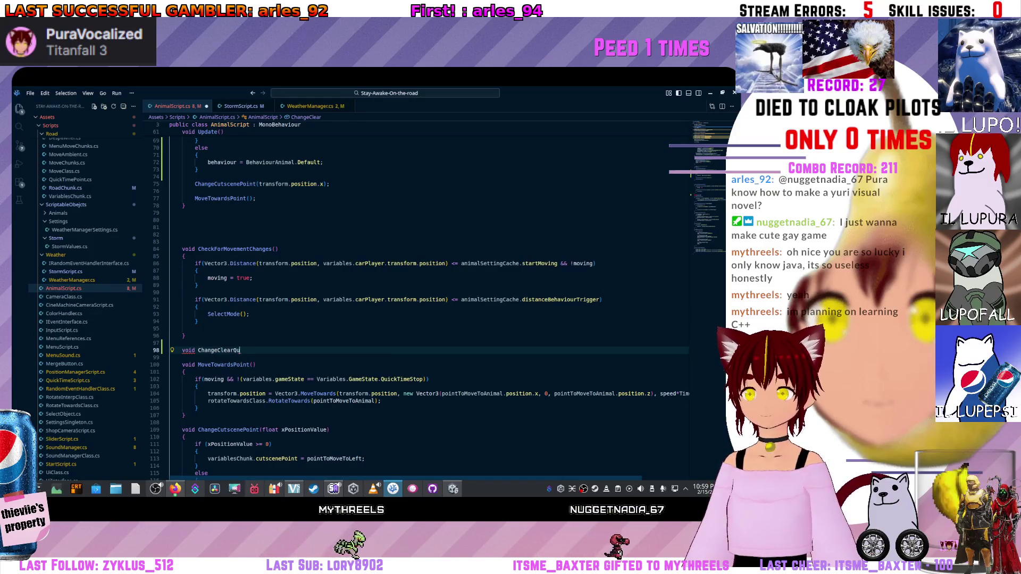
text(ickTimePosition()
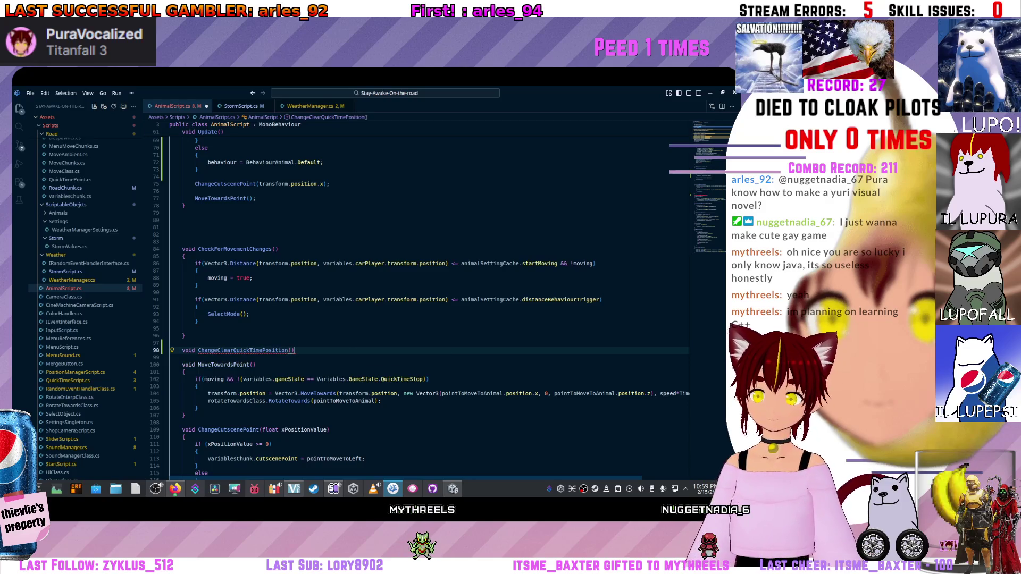
key(Return)
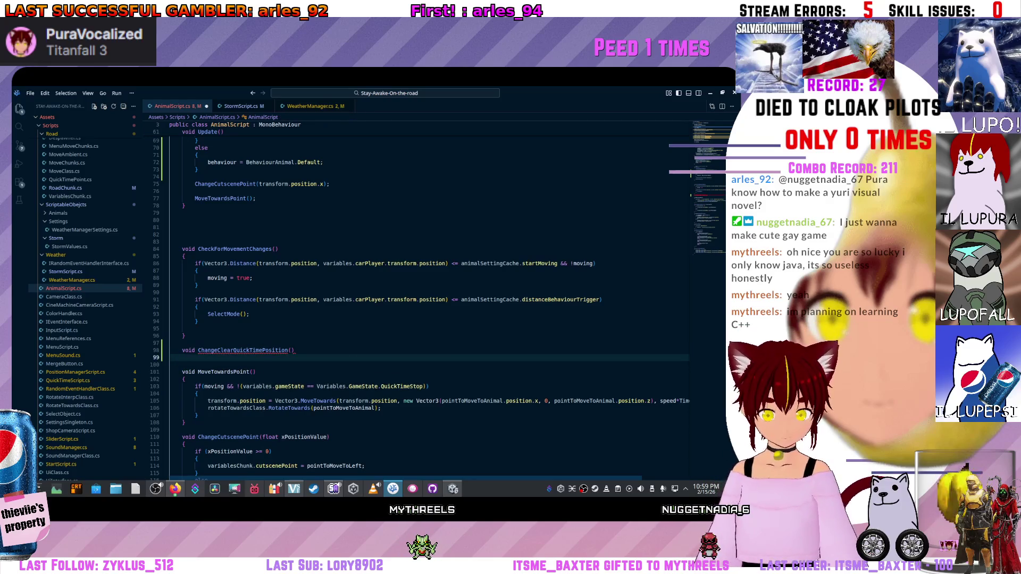
text({)
key(Return)
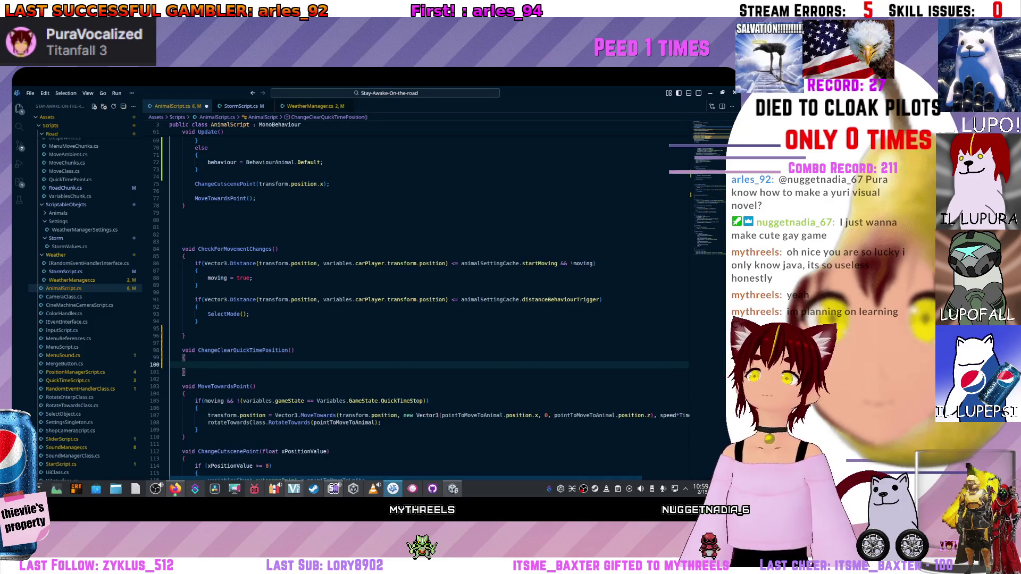
scroll(431, 295, up, 5)
scroll(431, 295, up, 8)
scroll(430, 296, up, 8)
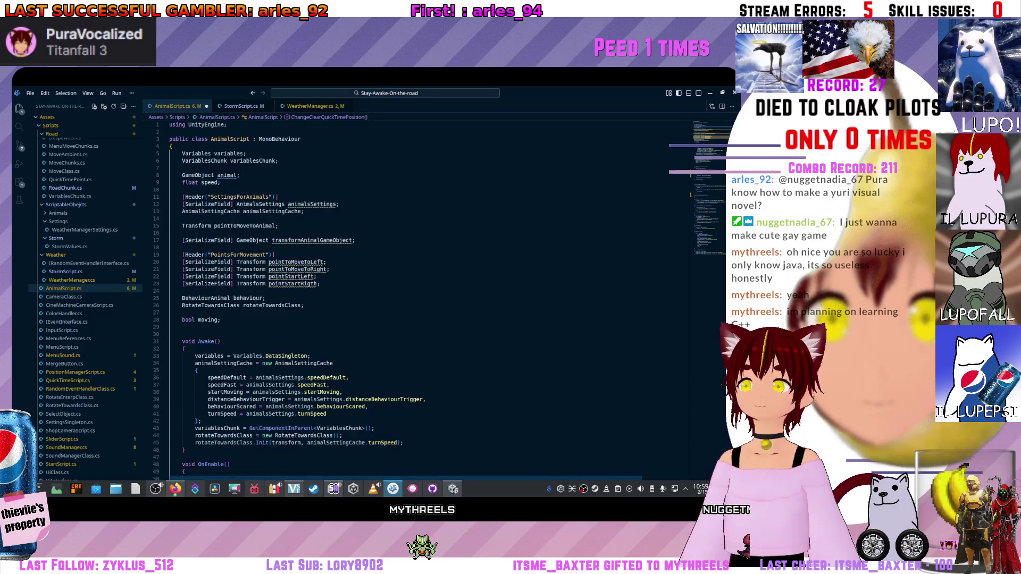
Insert a blank line below the transformAnimalGameObject field at the top of the script.
click(355, 241)
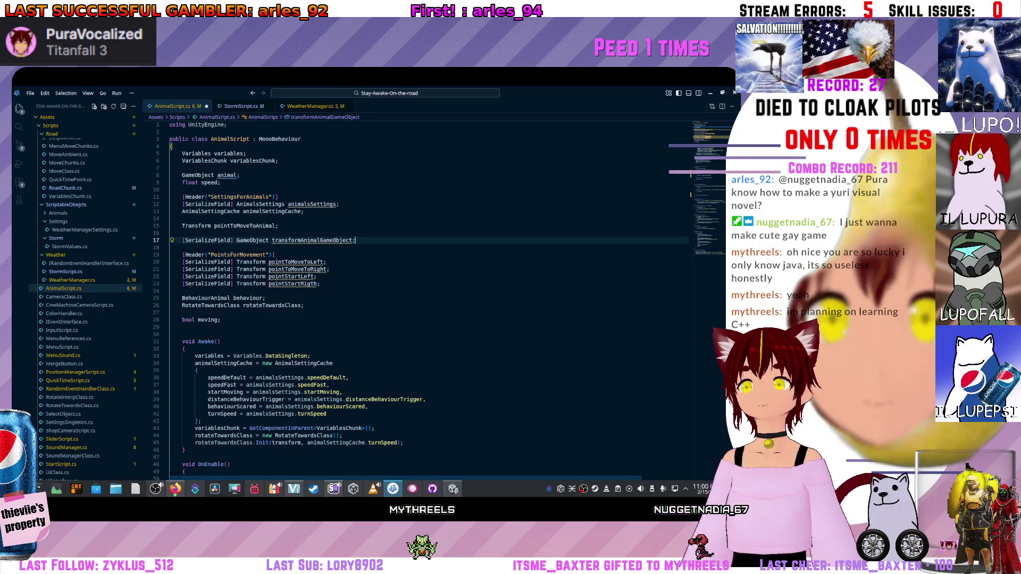
key(Return)
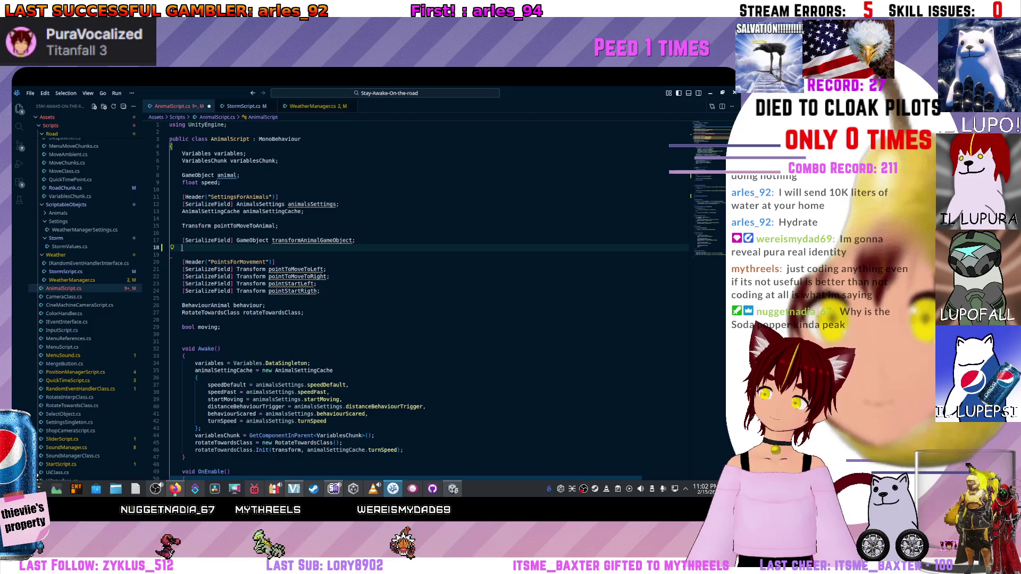
text([Ser)
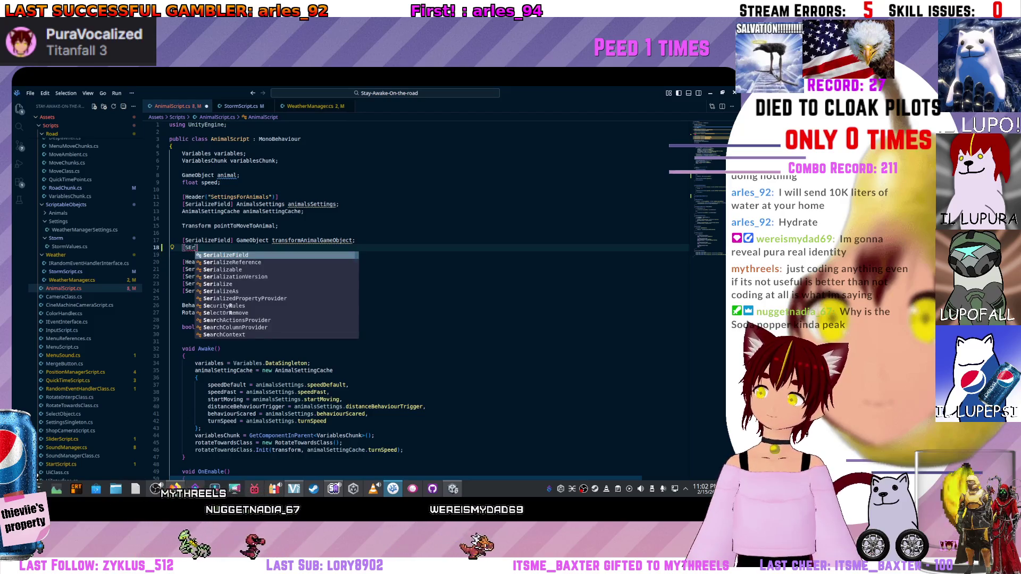
Declare [SerializeField] Transform ClearQuickTimeTransform below transformAnimalGameObject via IntelliSense.
key(Tab)
text(Tr)
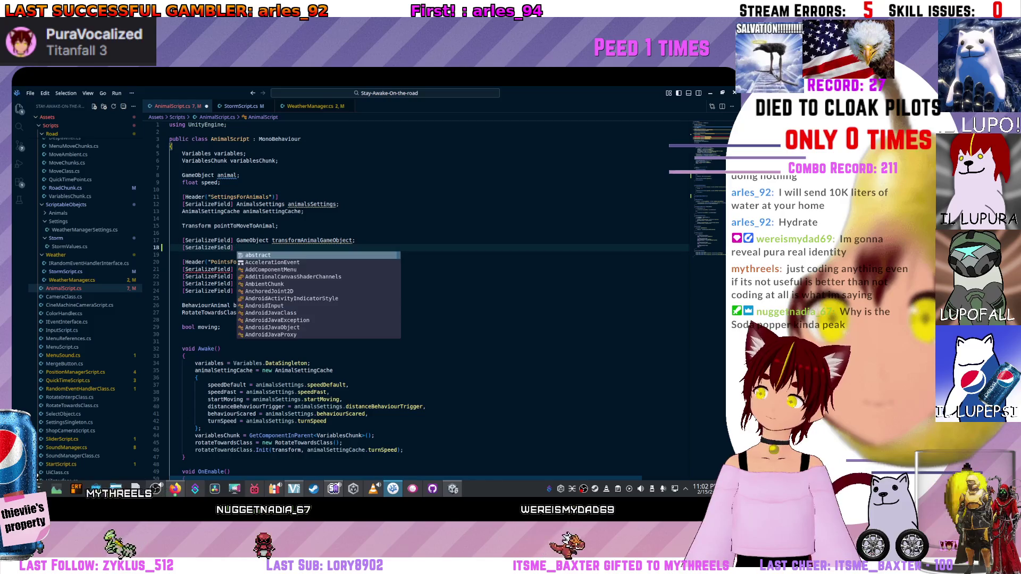
text(an)
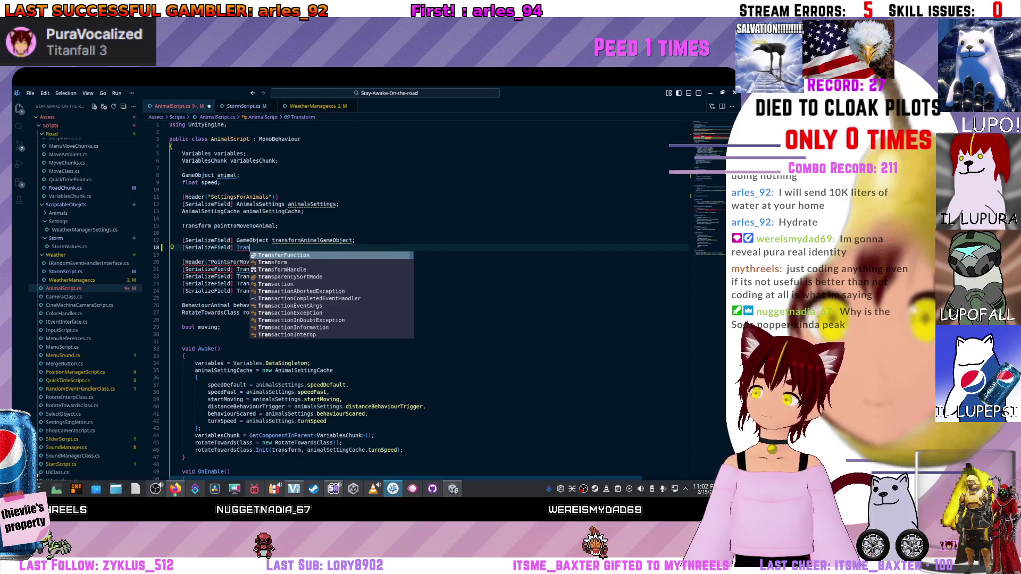
key(Down)
key(Tab)
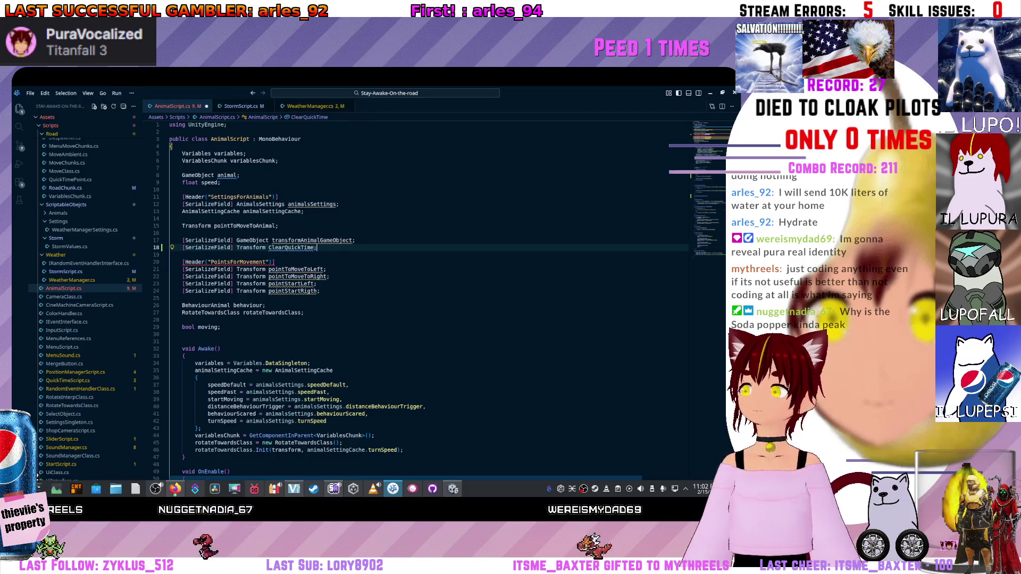
text(T)
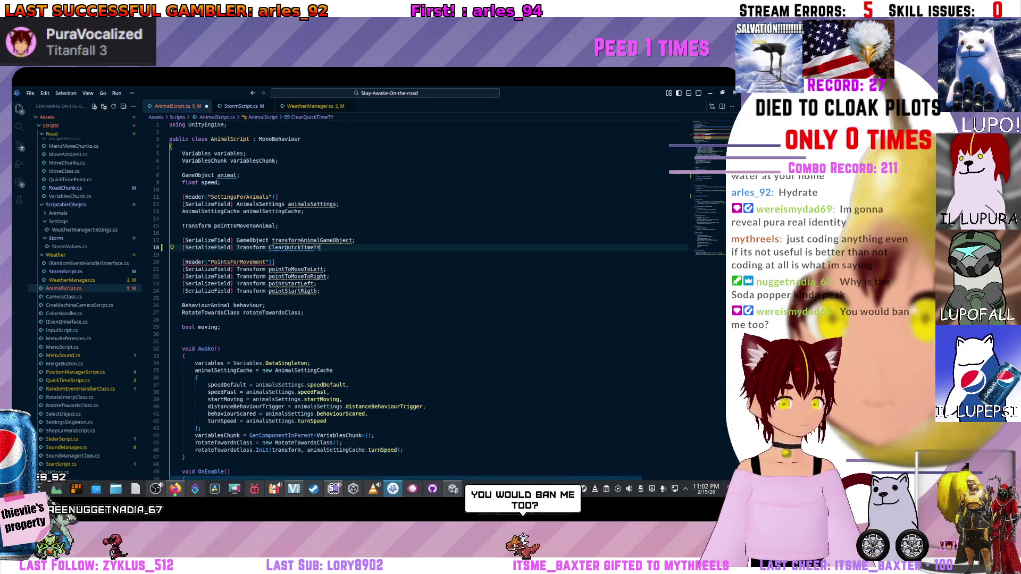
text(rans)
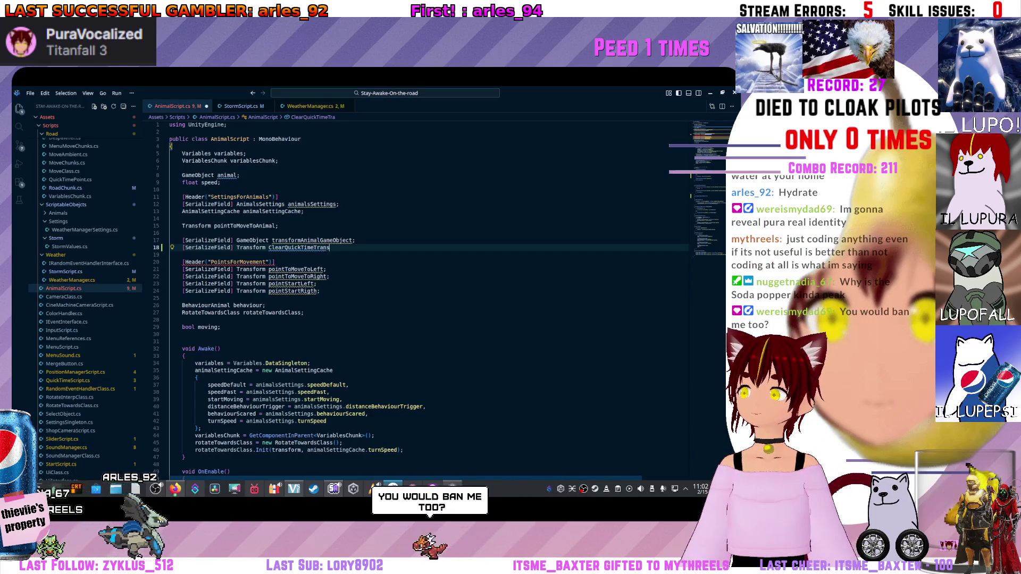
text(form;)
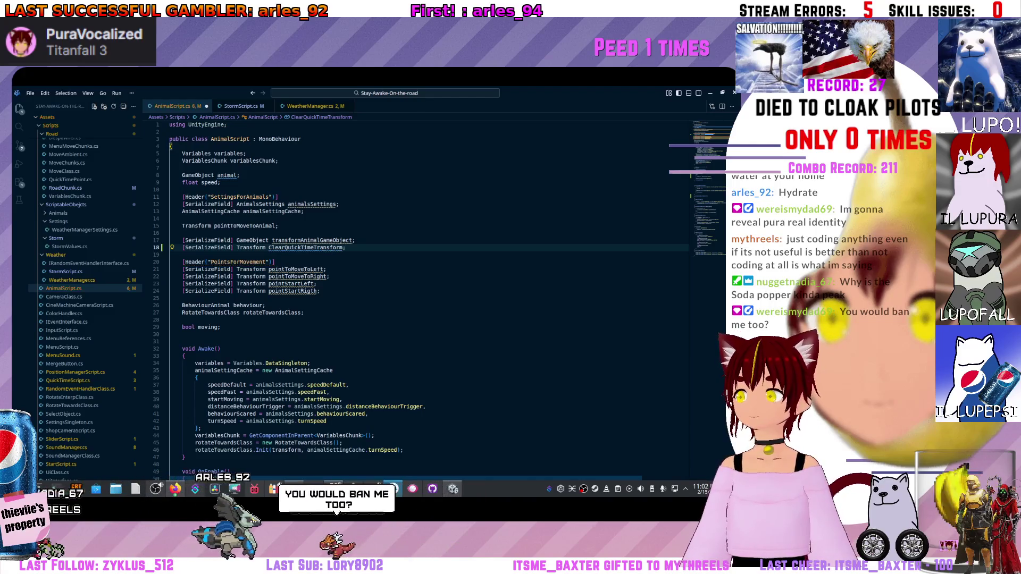
scroll(431, 295, down, 5)
scroll(431, 295, down, 5)
scroll(430, 295, down, 5)
scroll(431, 295, down, 5)
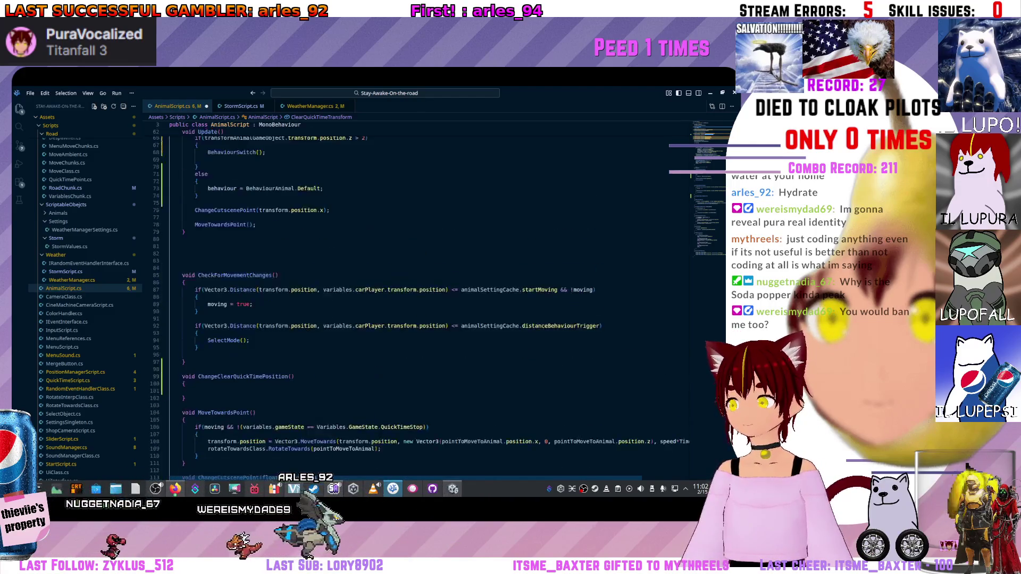
scroll(431, 296, up, 3)
scroll(431, 295, up, 3)
scroll(431, 296, up, 2)
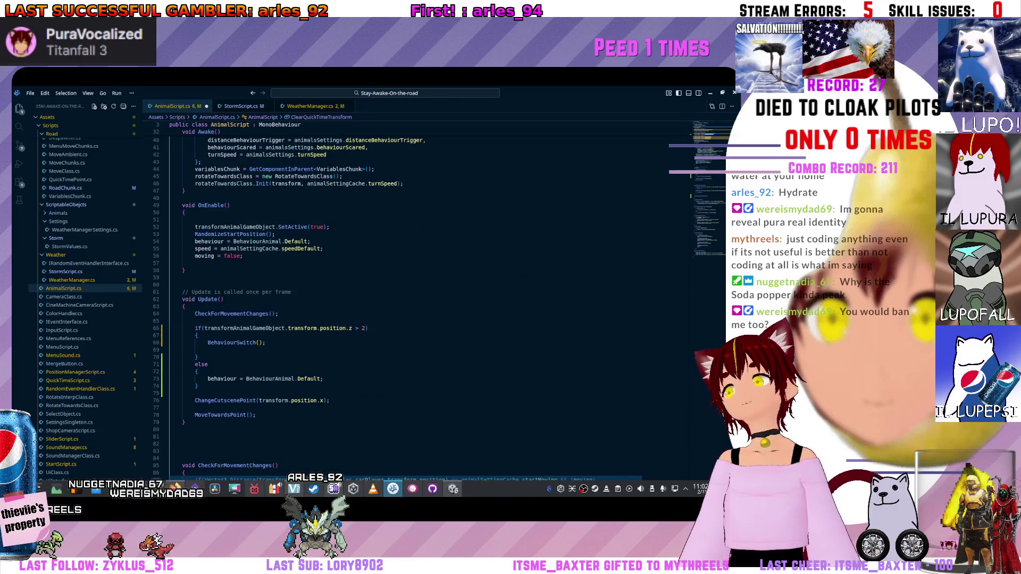
scroll(431, 295, down, 4)
scroll(431, 296, down, 3)
scroll(430, 296, down, 3)
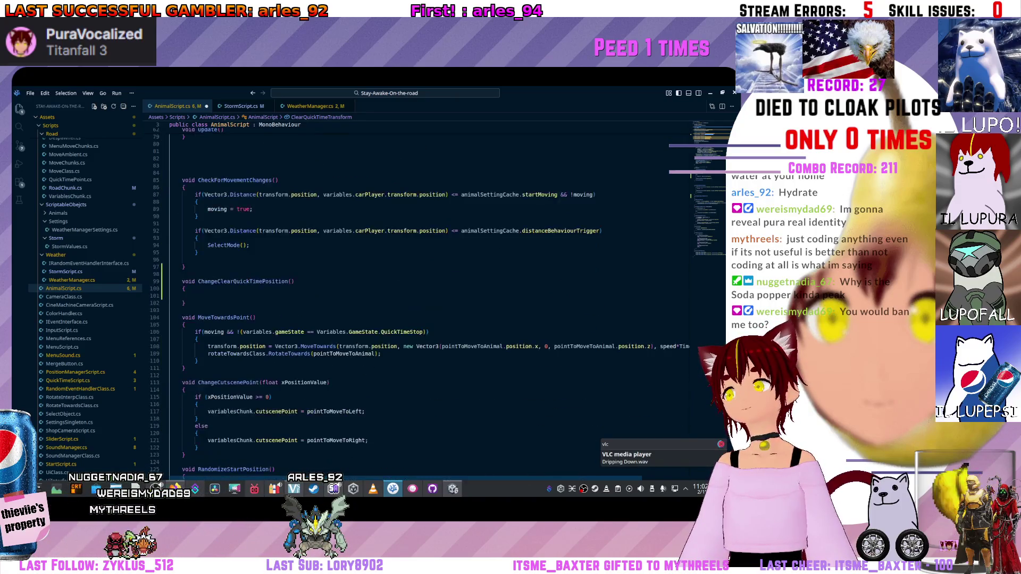
scroll(432, 295, up, 3)
Move down through the file to the empty body of ChangeClearQuickTimePosition.
click(431, 299)
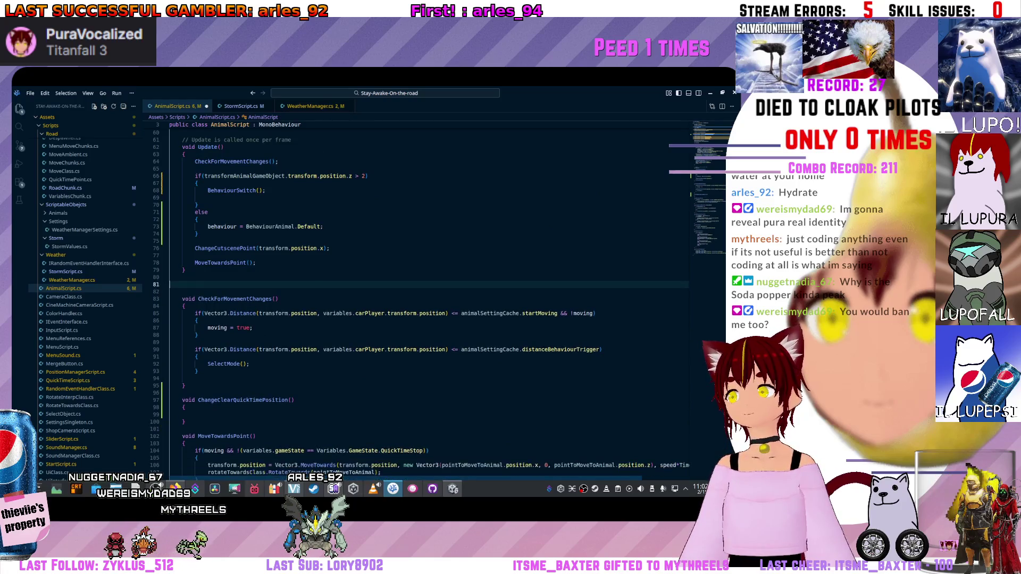
scroll(431, 304, up, 5)
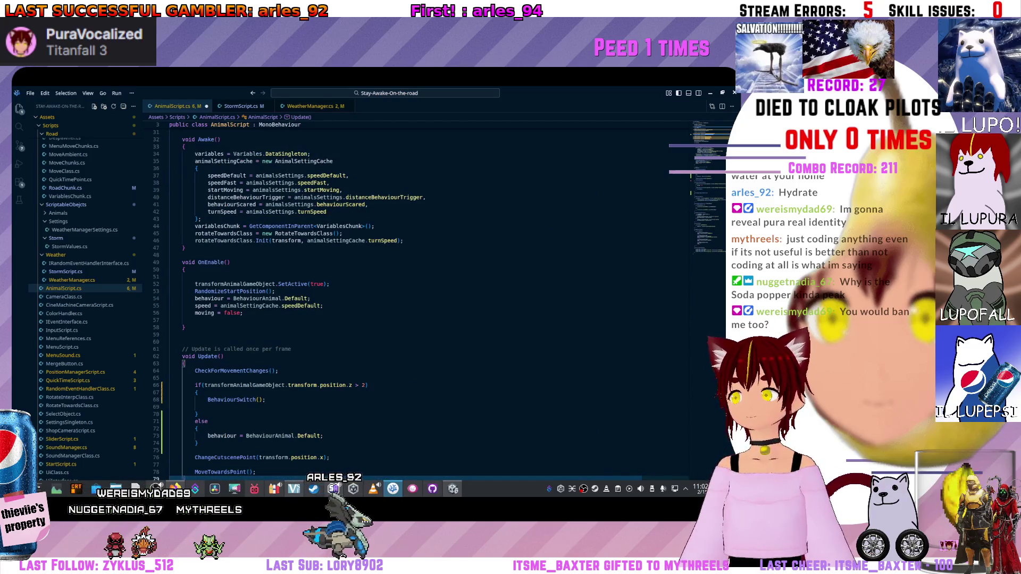
click(183, 341)
scroll(183, 341, down, 1)
scroll(183, 342, down, 2)
scroll(431, 295, down, 6)
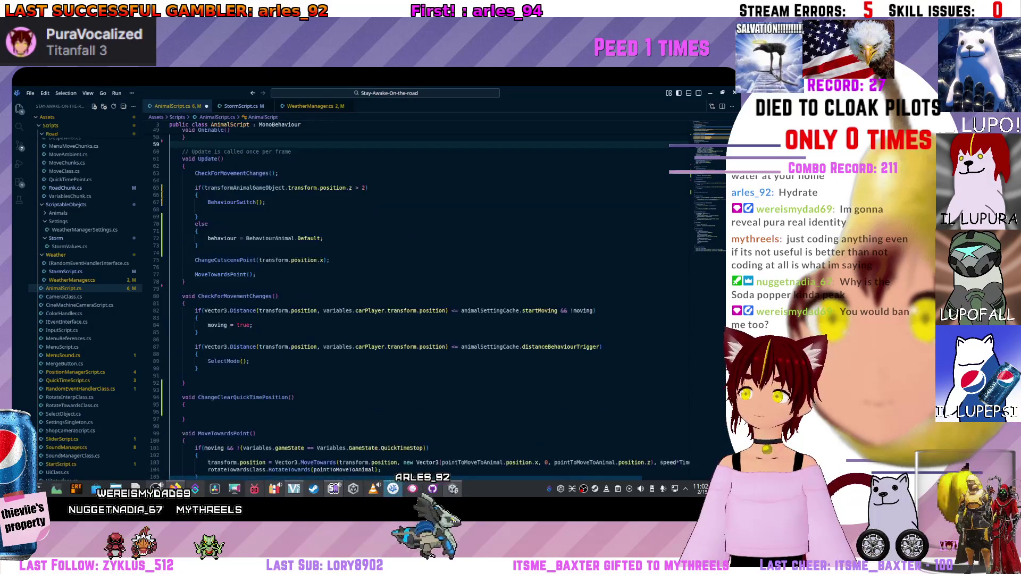
click(431, 411)
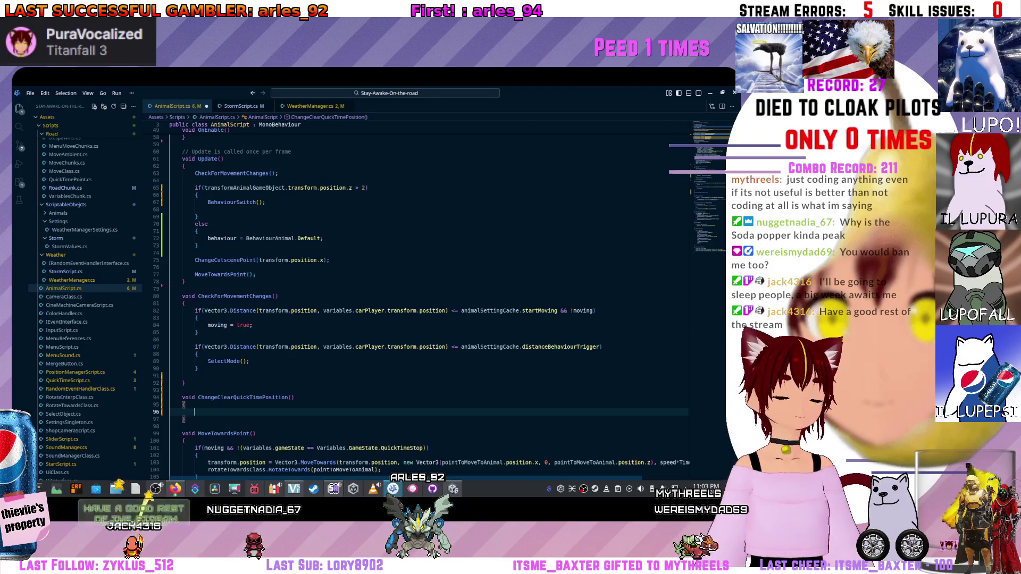
key(Tab)
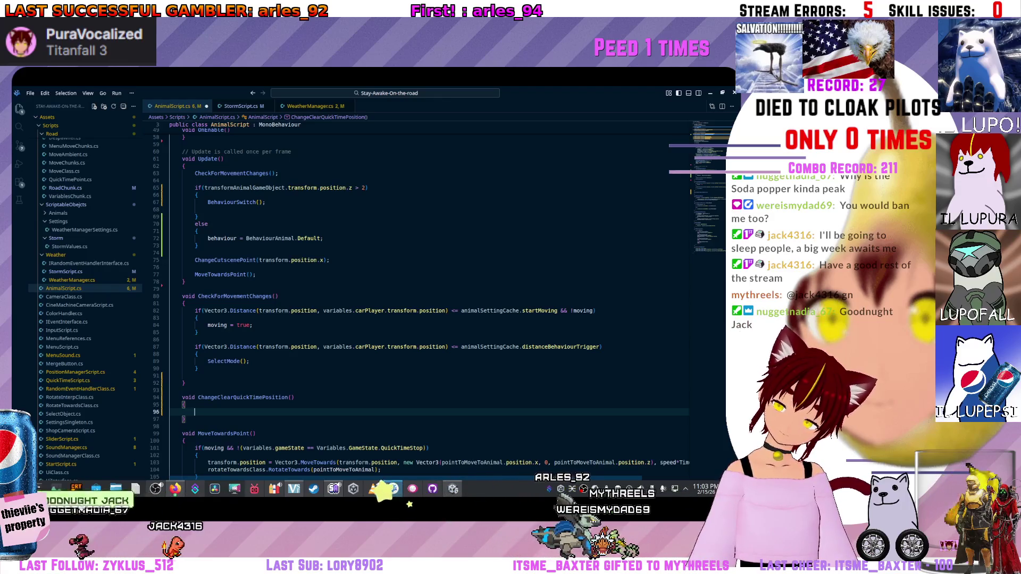
text(trans)
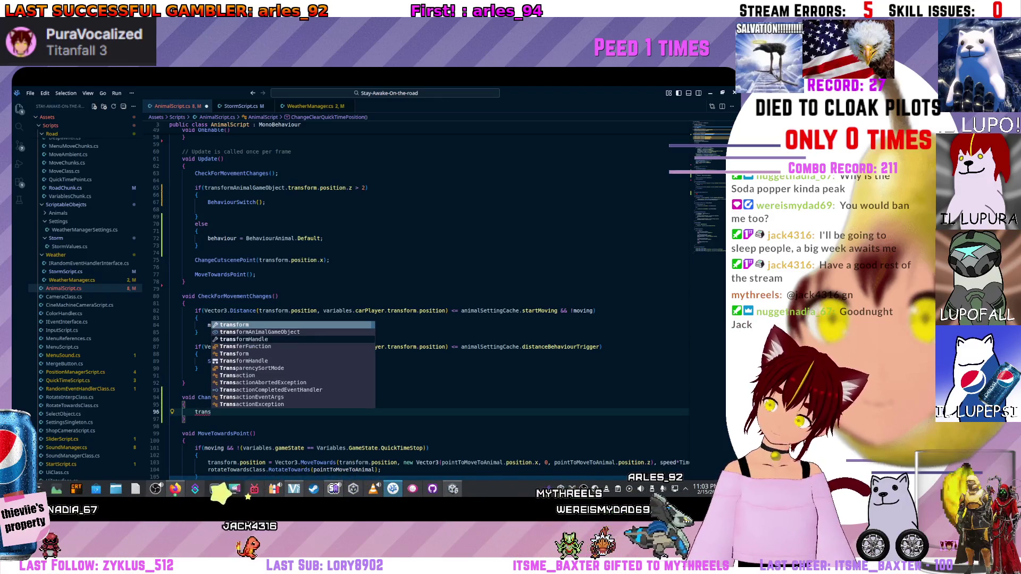
scroll(431, 304, up, 5)
scroll(431, 303, up, 10)
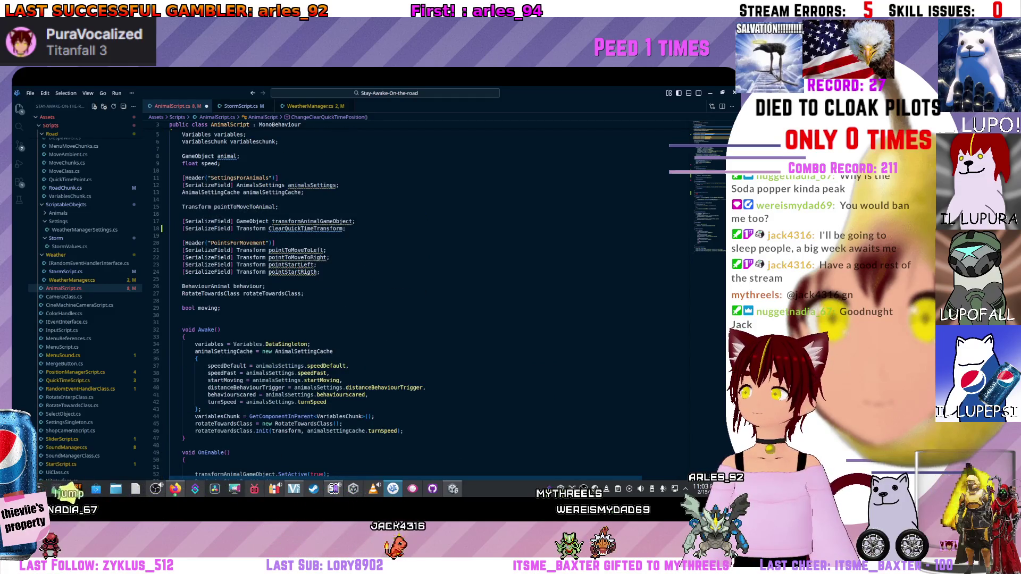
scroll(431, 303, down, 15)
Write the unfinished assignment ClearQuickTimeTransform.position.z = inside ChangeClearQuickTimePosition.
key(ctrl+space)
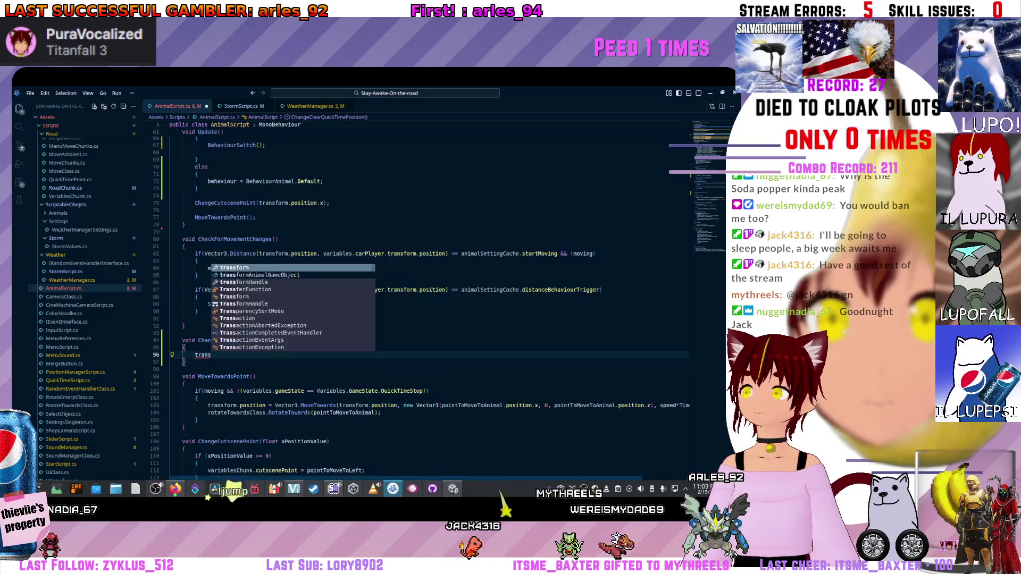
scroll(431, 303, up, 1)
key(BackSpace)
key(BackSpace)
key(BackSpace)
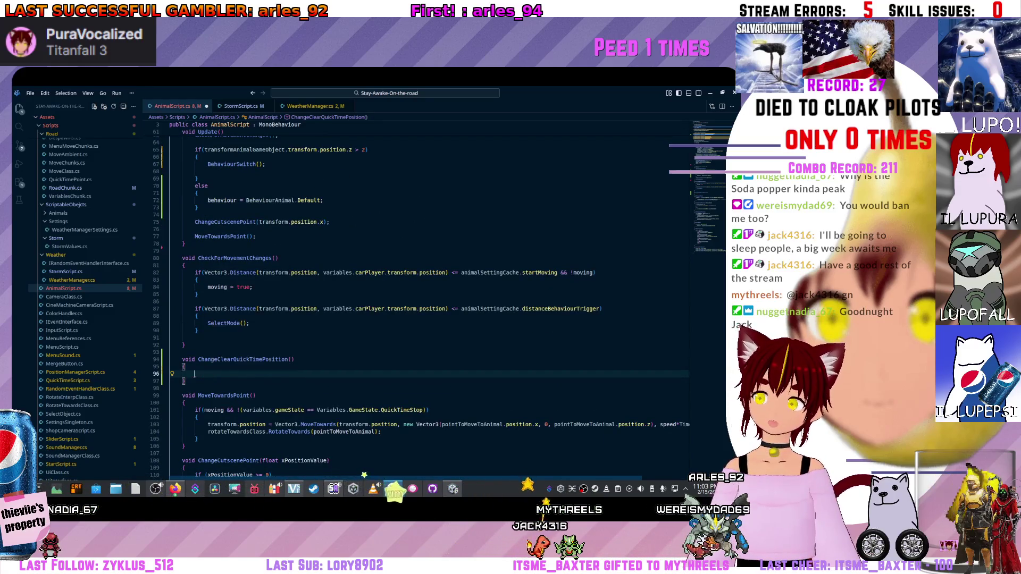
text(clear)
key(Tab)
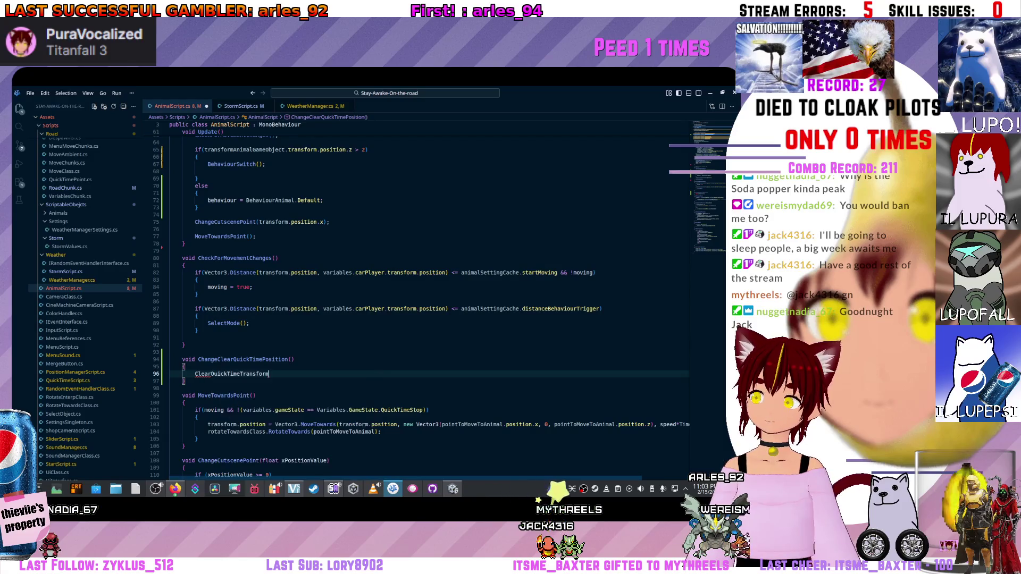
text(.poi)
key(Tab)
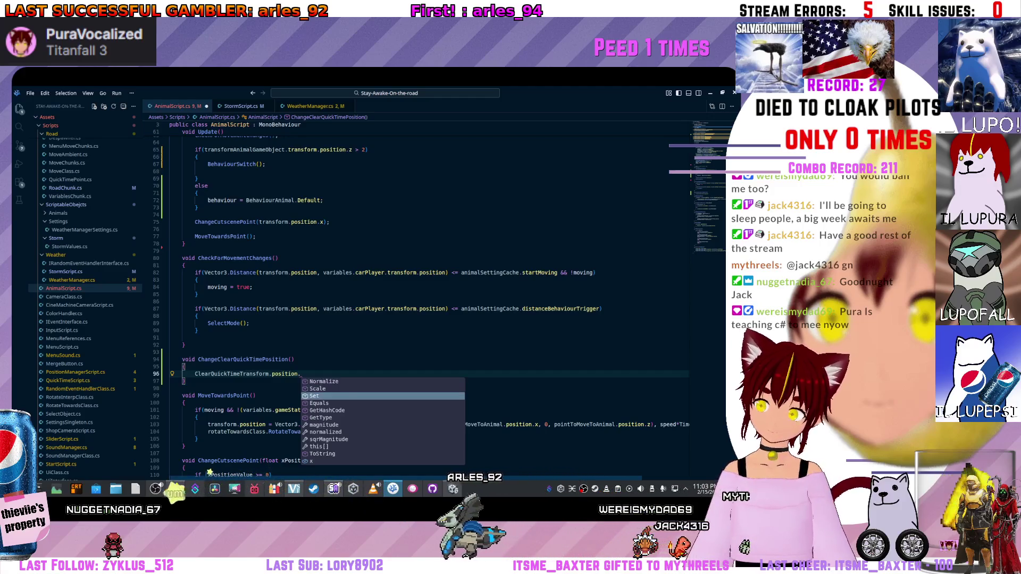
text(z =)
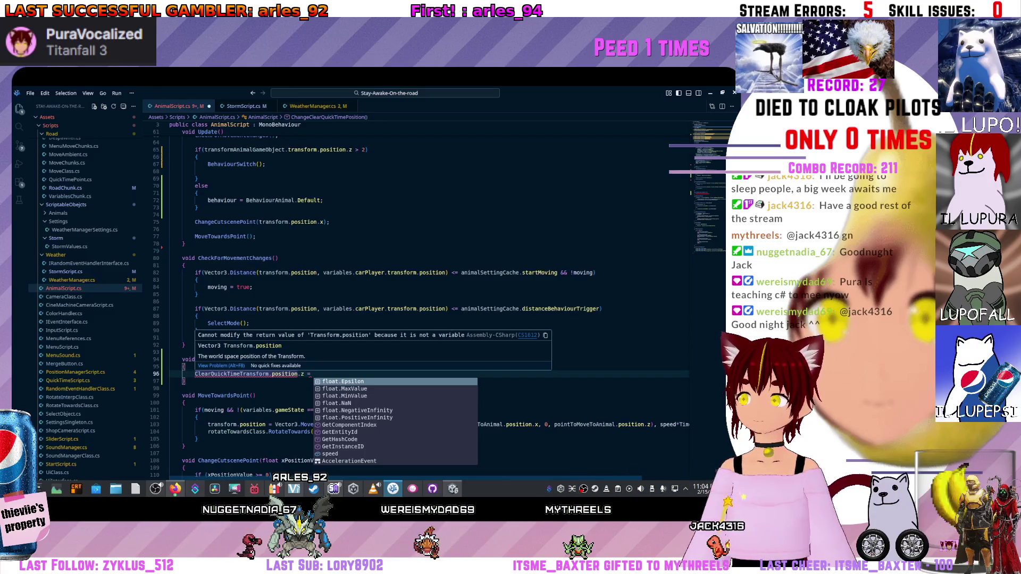
key(Escape)
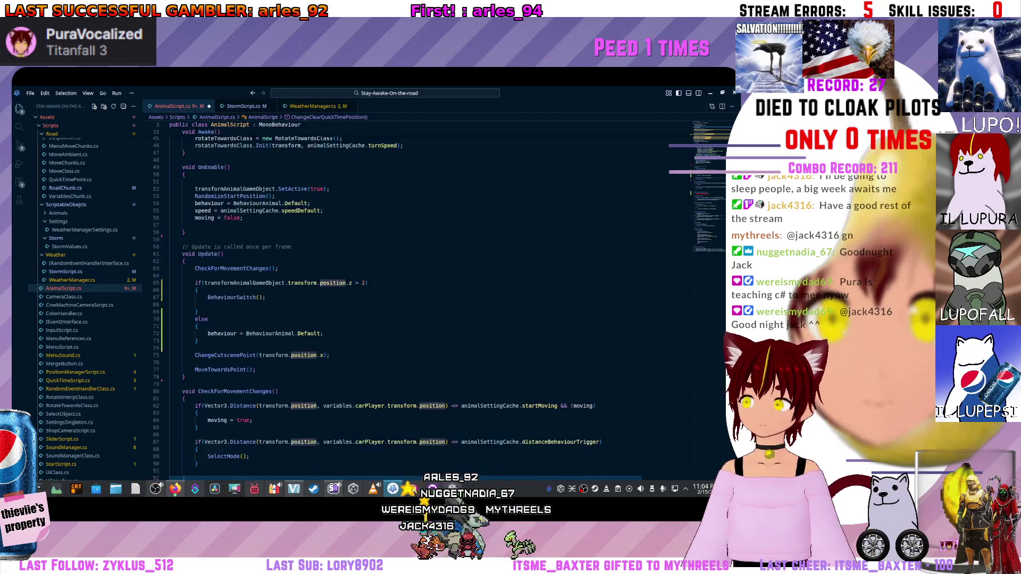
Jump to the ClearQuickTimeTransform declaration, then switch over to StormScript.cs.
ctrl+click(232, 374)
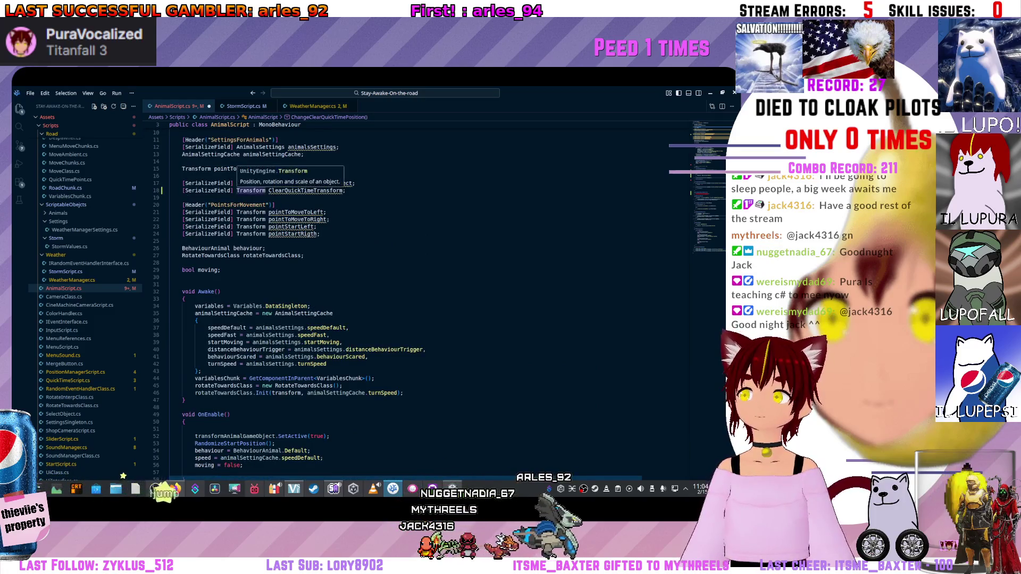
scroll(399, 296, down, 4)
scroll(398, 295, down, 5)
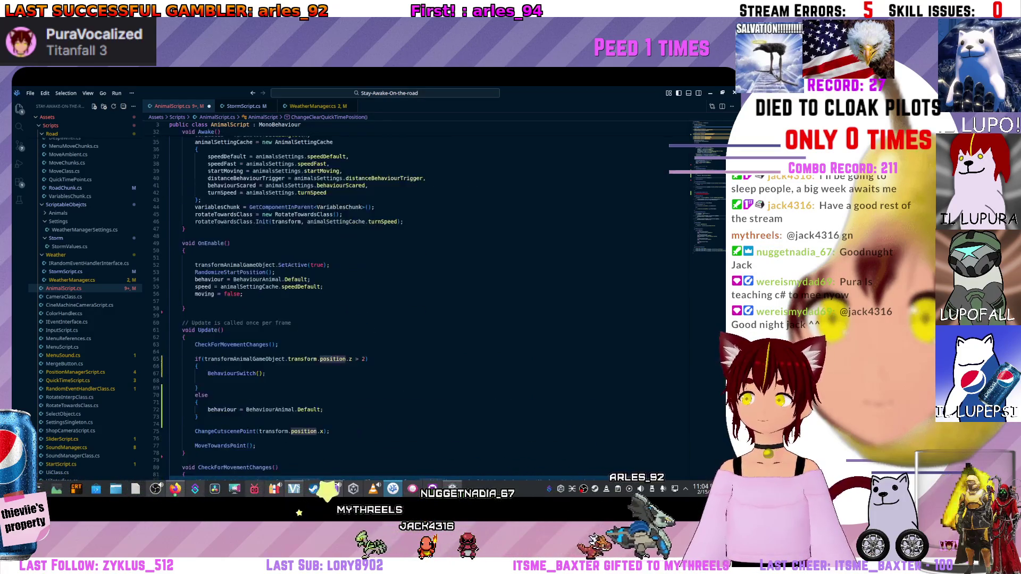
scroll(399, 295, down, 3)
scroll(420, 303, up, 1)
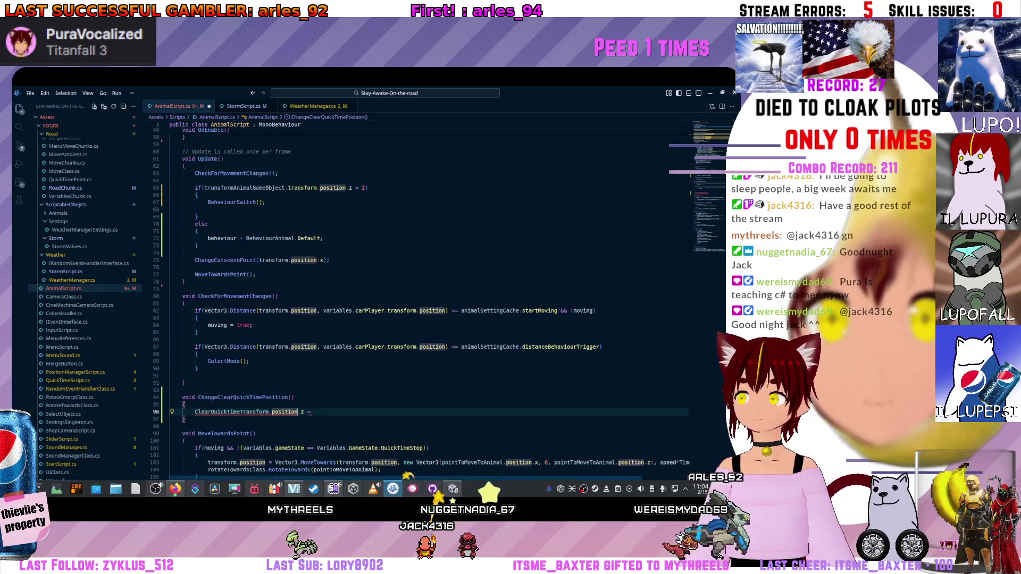
scroll(421, 348, down, 3)
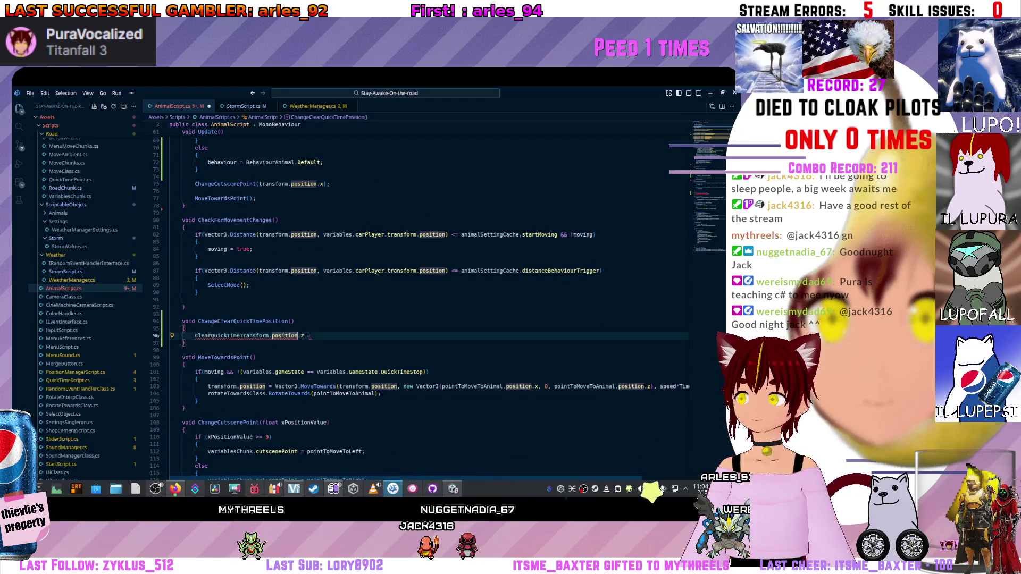
scroll(421, 303, down, 4)
scroll(420, 303, down, 3)
scroll(420, 304, down, 4)
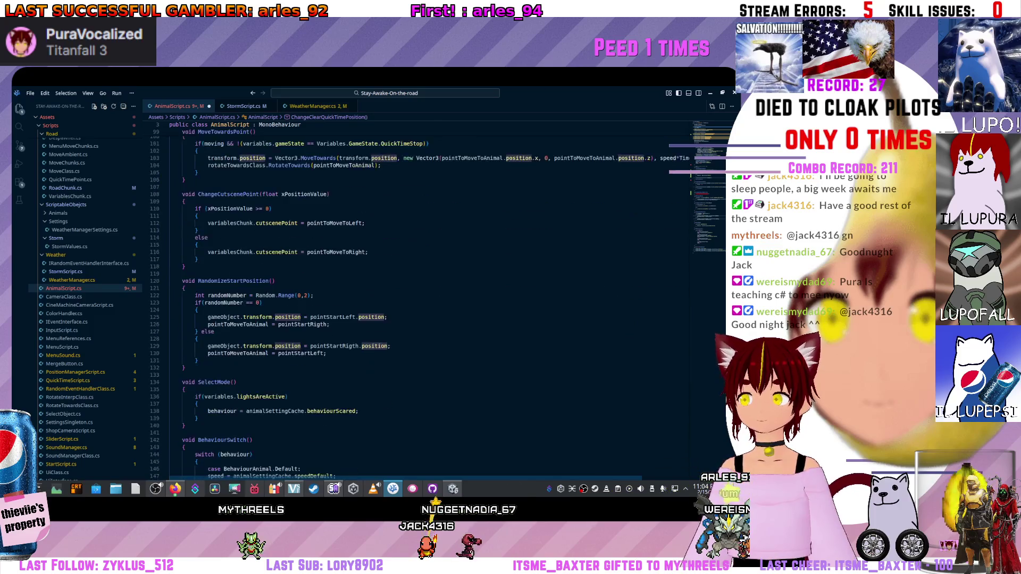
scroll(421, 303, down, 3)
scroll(420, 304, down, 5)
scroll(420, 304, down, 2)
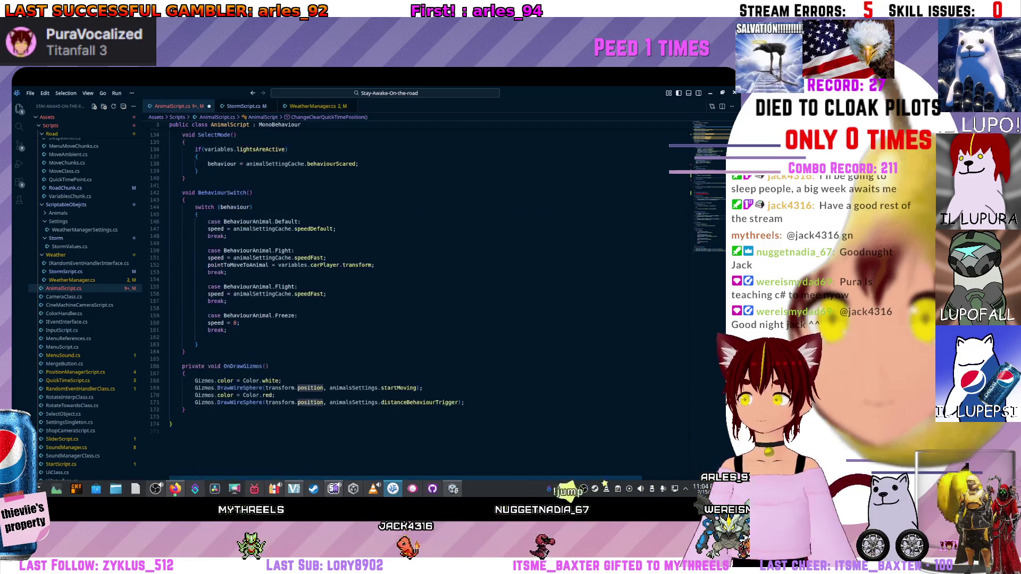
scroll(421, 303, up, 3)
scroll(420, 303, up, 3)
scroll(420, 303, up, 3)
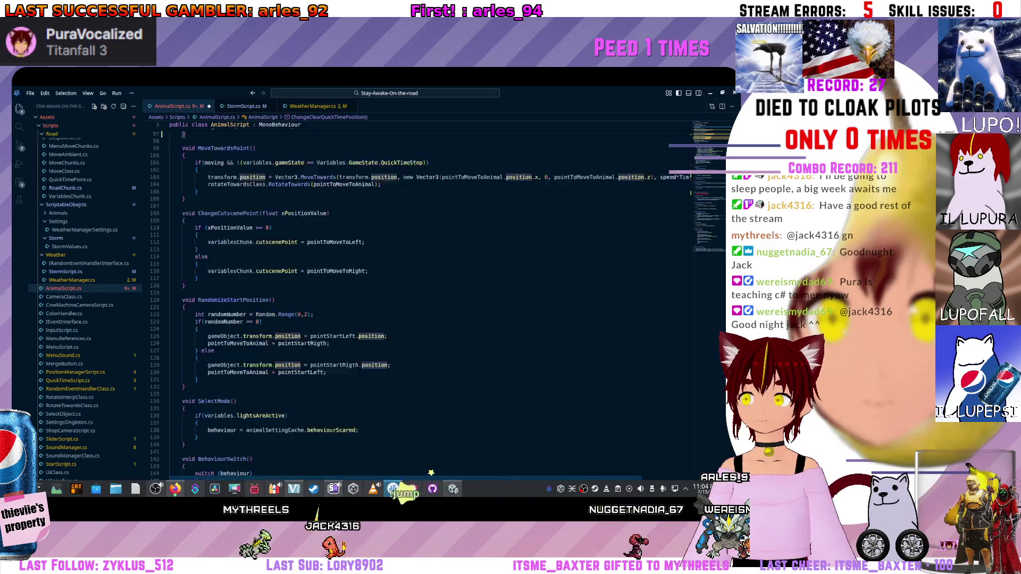
scroll(420, 303, up, 4)
scroll(420, 303, up, 3)
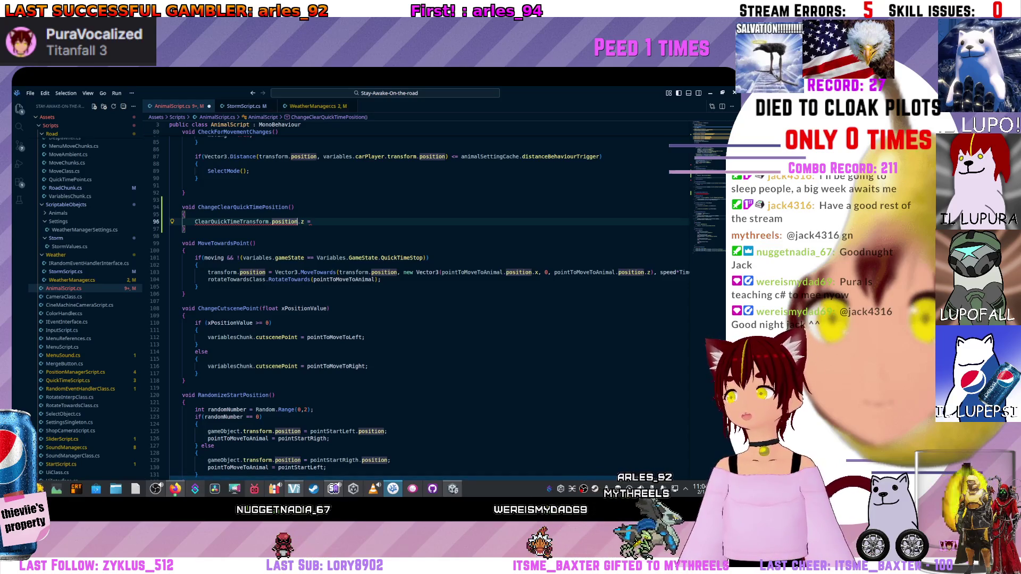
key(ctrl+Tab)
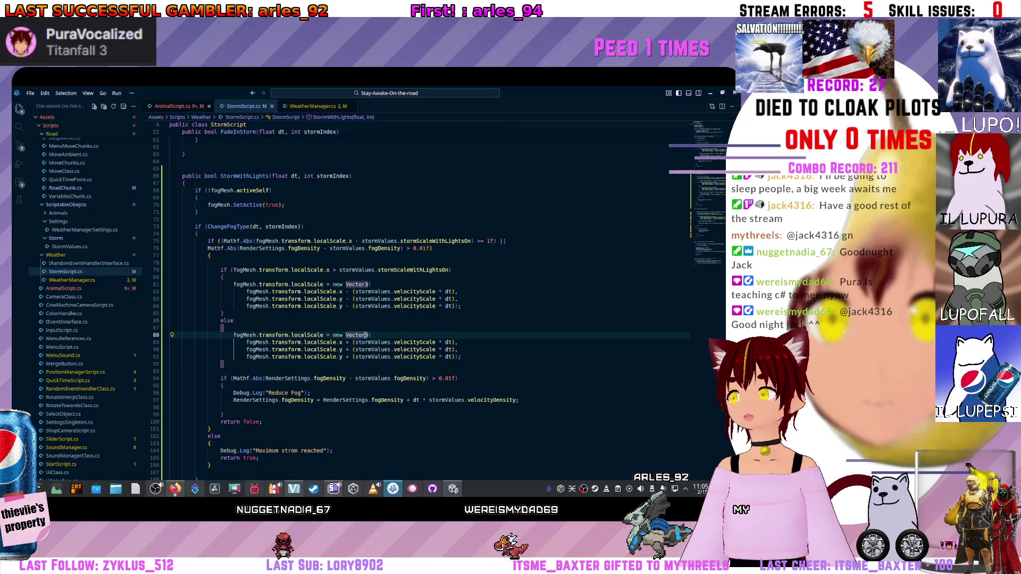
scroll(431, 303, down, 3)
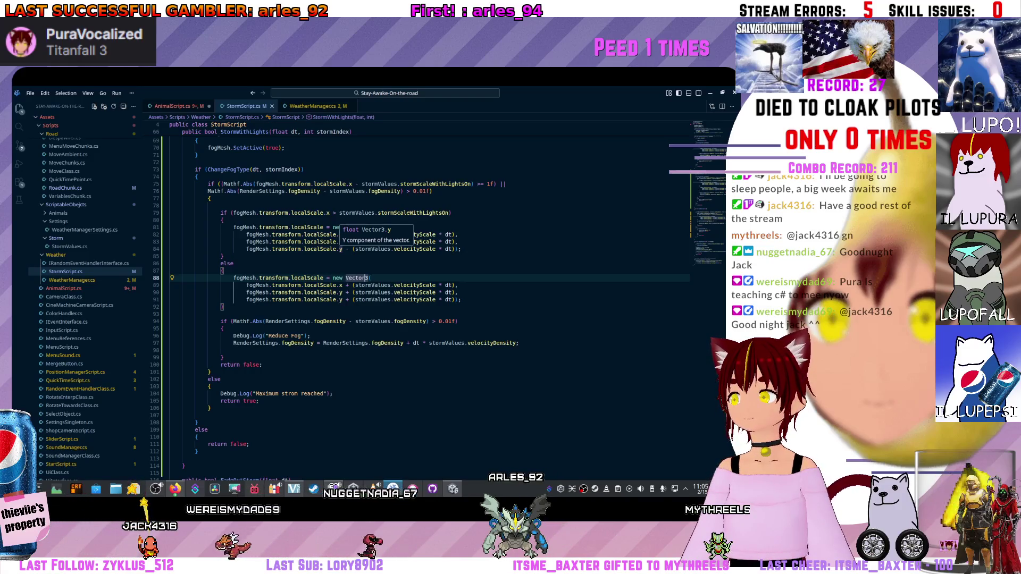
scroll(342, 249, up, 6)
scroll(342, 249, up, 5)
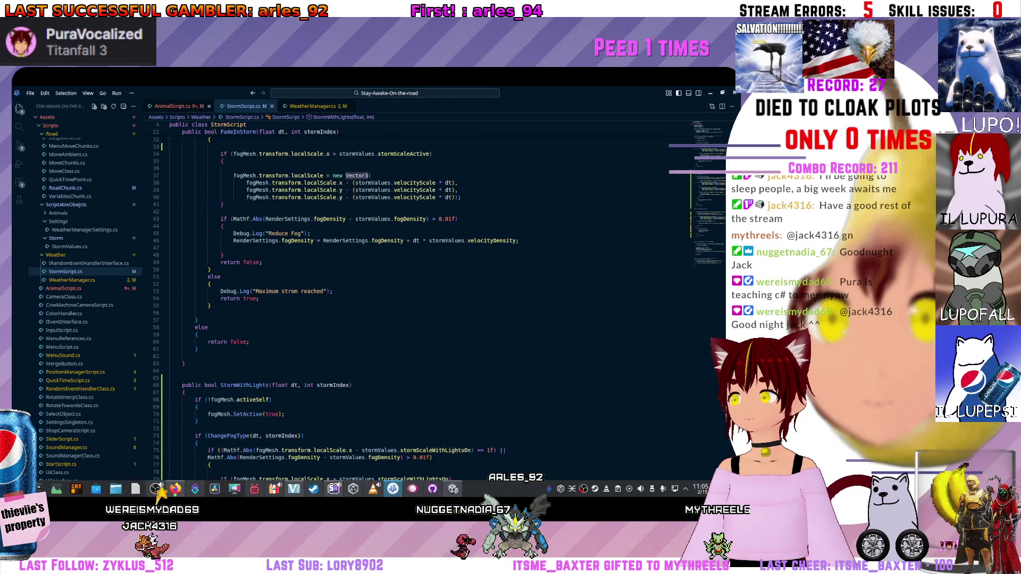
scroll(341, 249, up, 5)
scroll(342, 249, up, 5)
scroll(341, 249, down, 1)
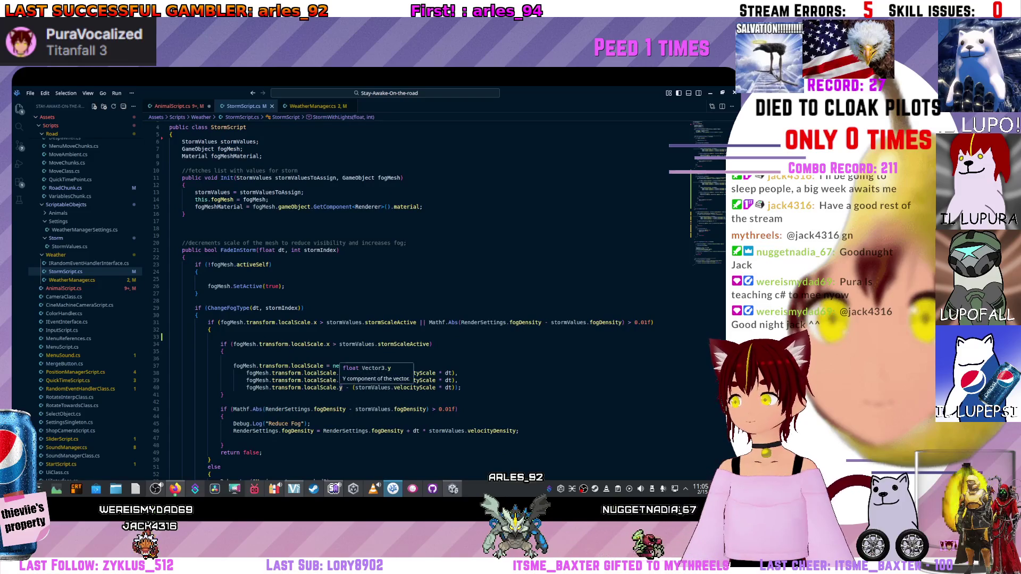
Correct the third localScale line to z in FadeInStorm, StormWithLights and FadeOutStorm, adding the missing ')'.
click(456, 388)
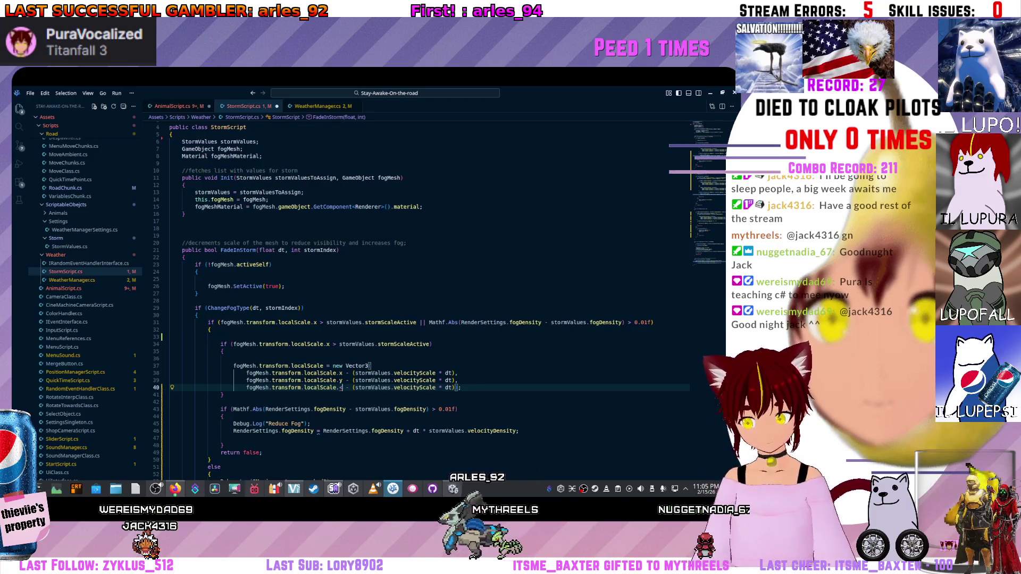
text(z)
scroll(430, 304, down, 4)
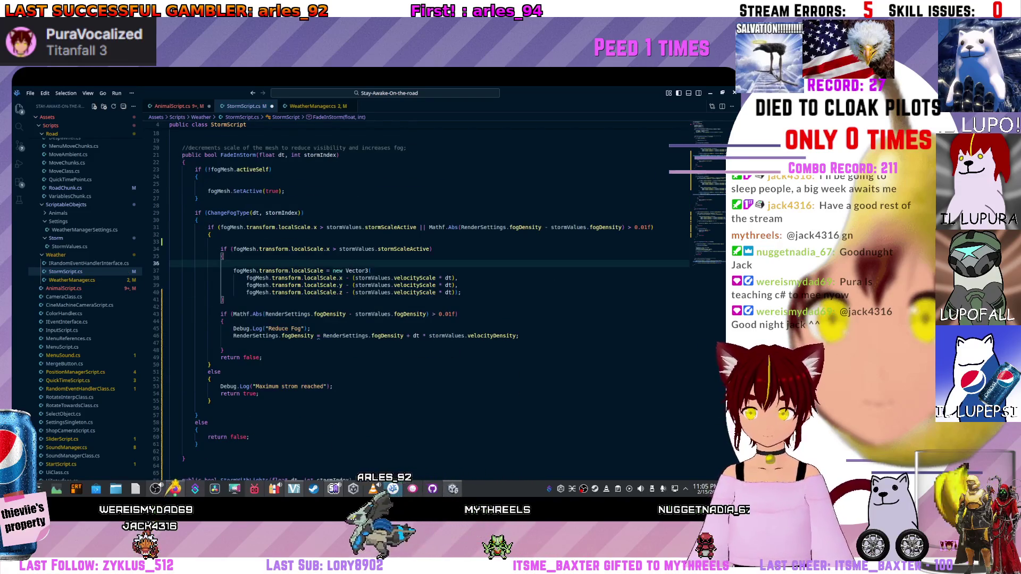
scroll(342, 320, down, 5)
scroll(342, 319, down, 5)
click(342, 401)
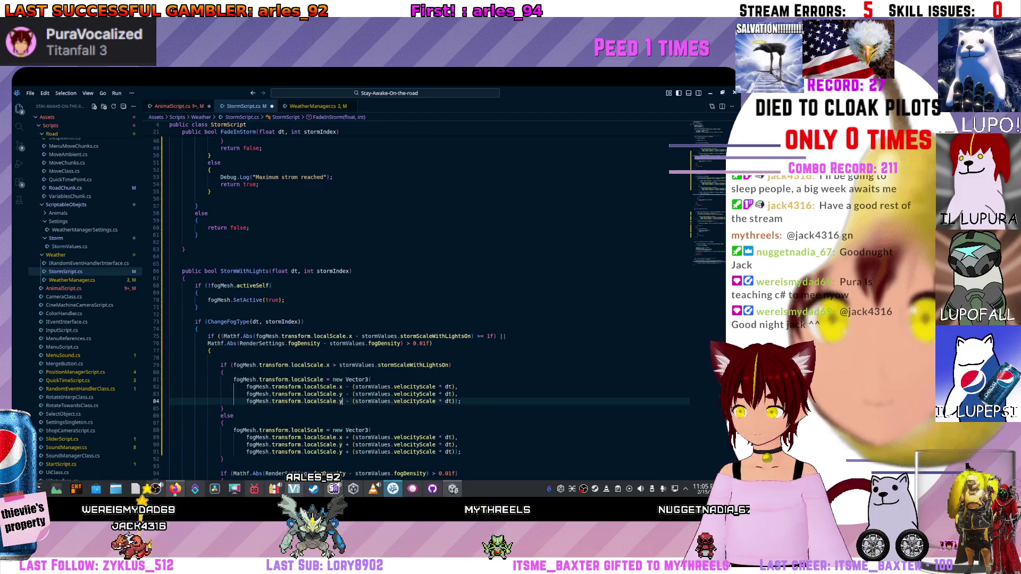
key(BackSpace)
text(z)
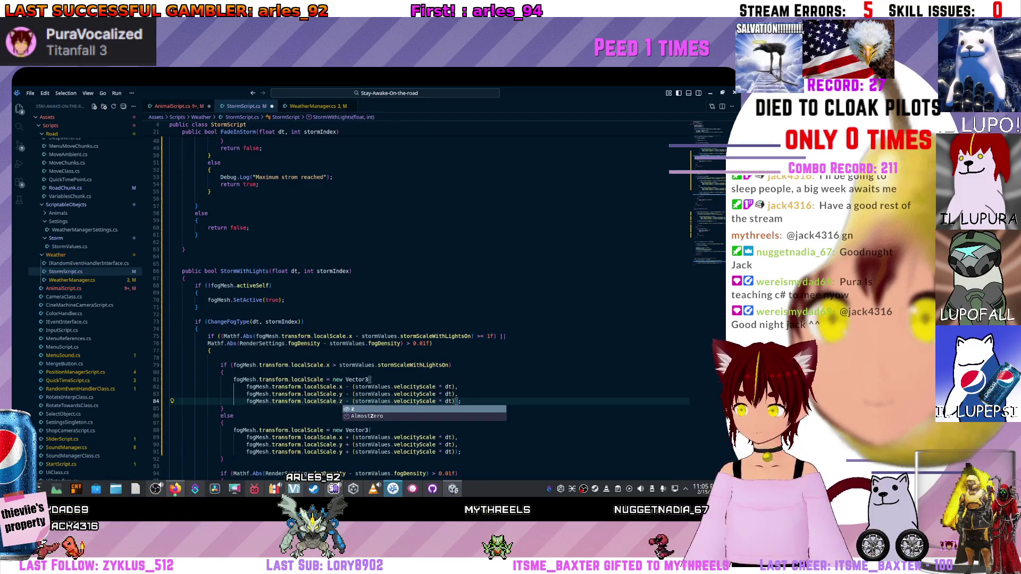
scroll(430, 303, down, 1)
scroll(431, 303, down, 5)
scroll(430, 304, down, 4)
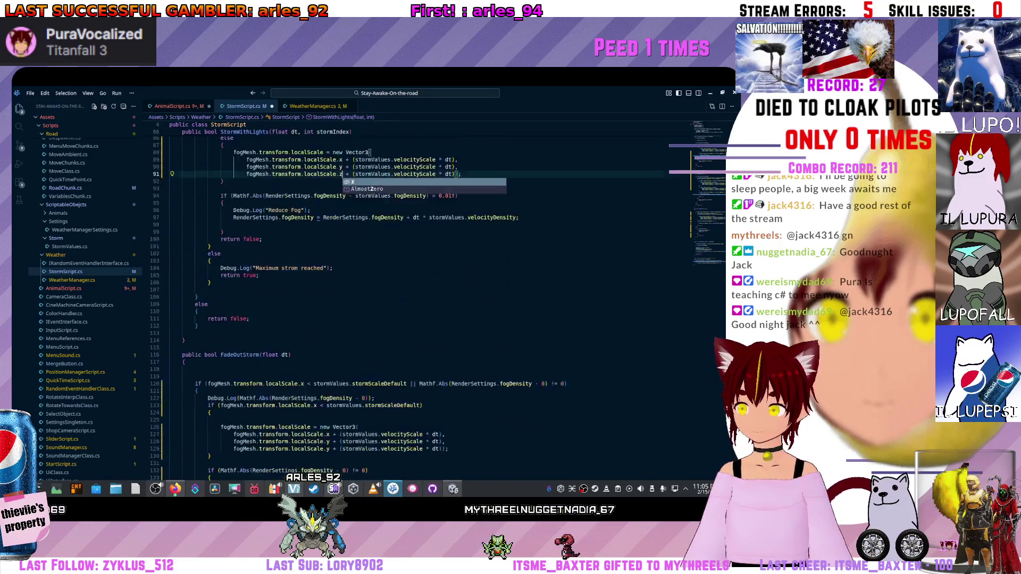
scroll(431, 303, down, 3)
click(329, 392)
key(BackSpace)
text(z)
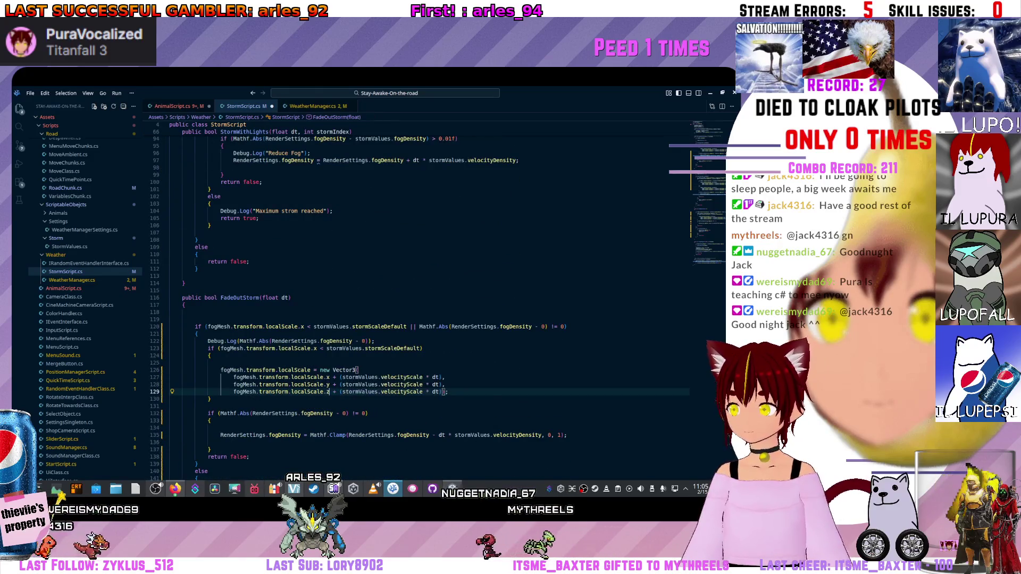
text())
click(191, 312)
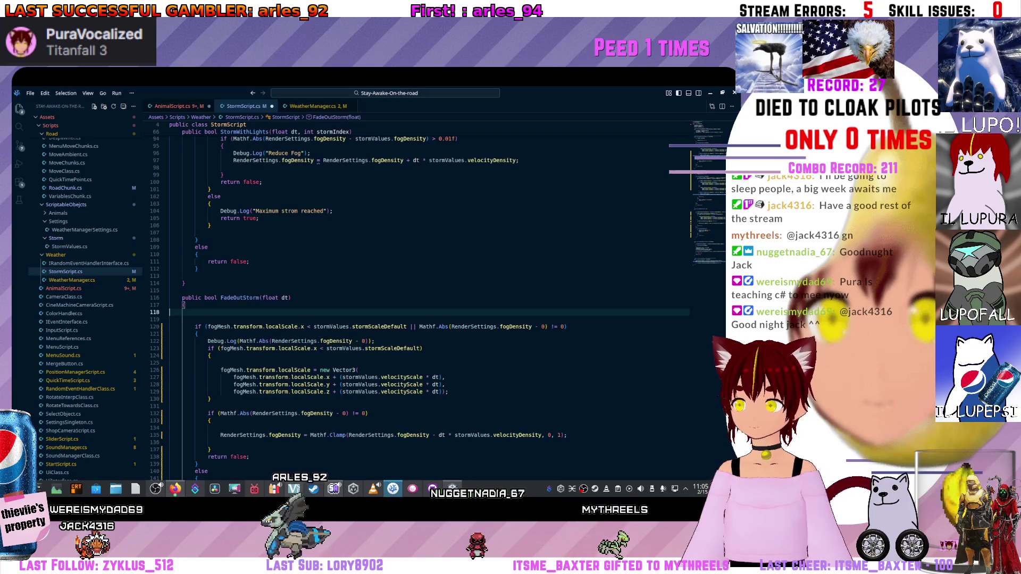
scroll(431, 303, down, 2)
scroll(431, 303, down, 6)
scroll(431, 304, down, 9)
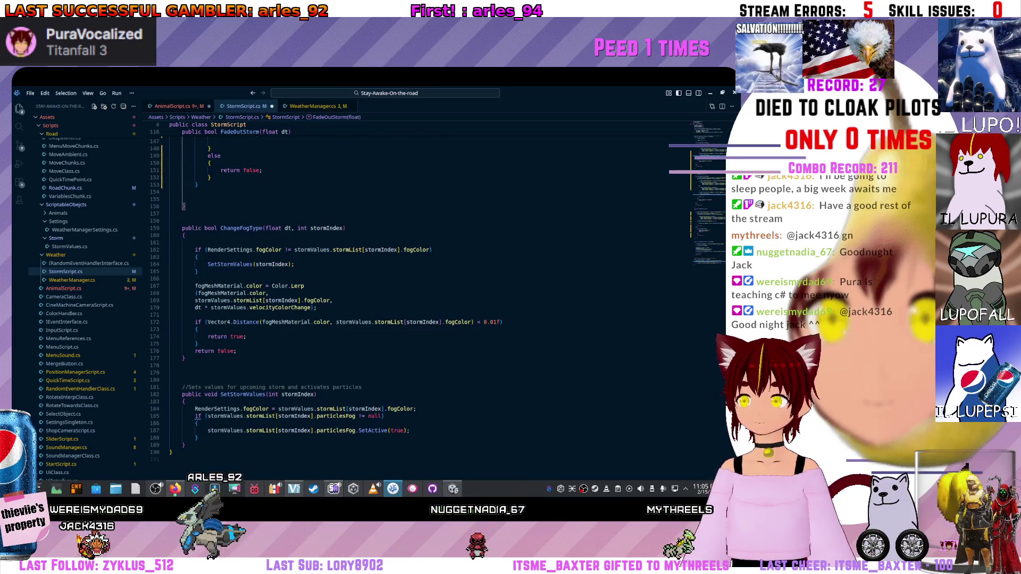
scroll(431, 303, up, 9)
scroll(431, 304, up, 5)
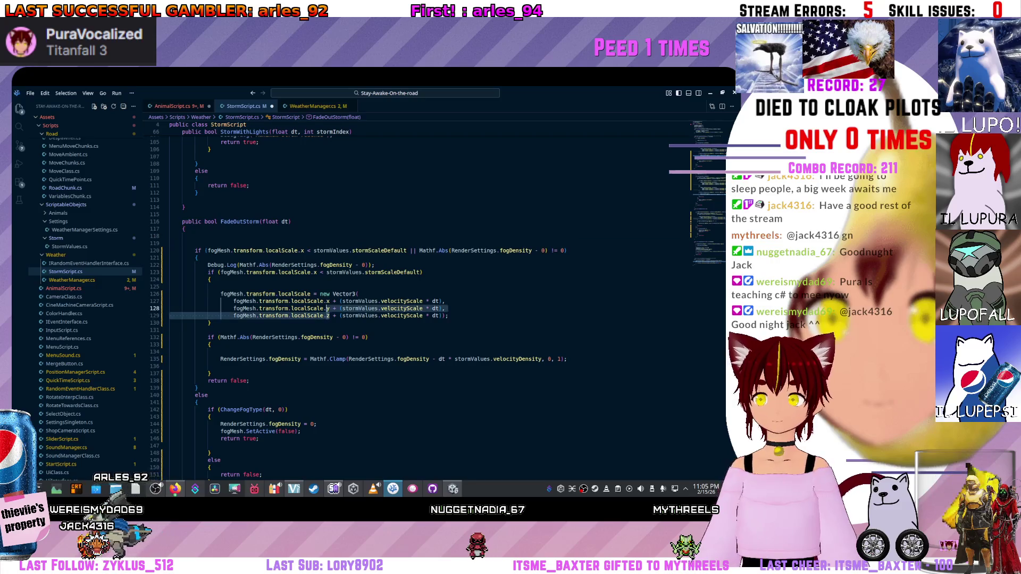
click(327, 315)
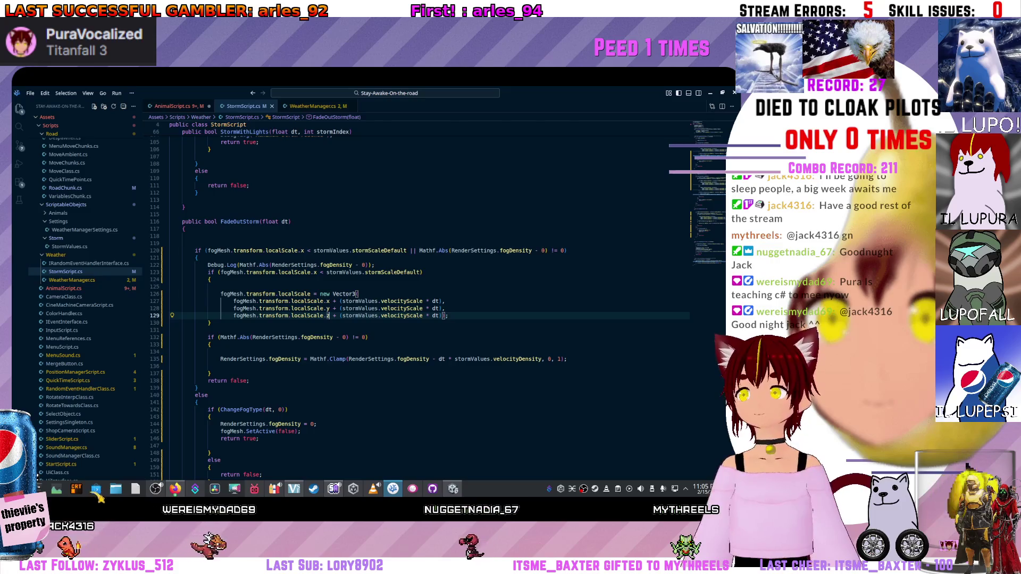
Switch back to AnimalScript.cs and review it down to ChangeClearQuickTimePosition.
key(ctrl+Tab)
scroll(431, 303, down, 3)
scroll(431, 303, down, 3)
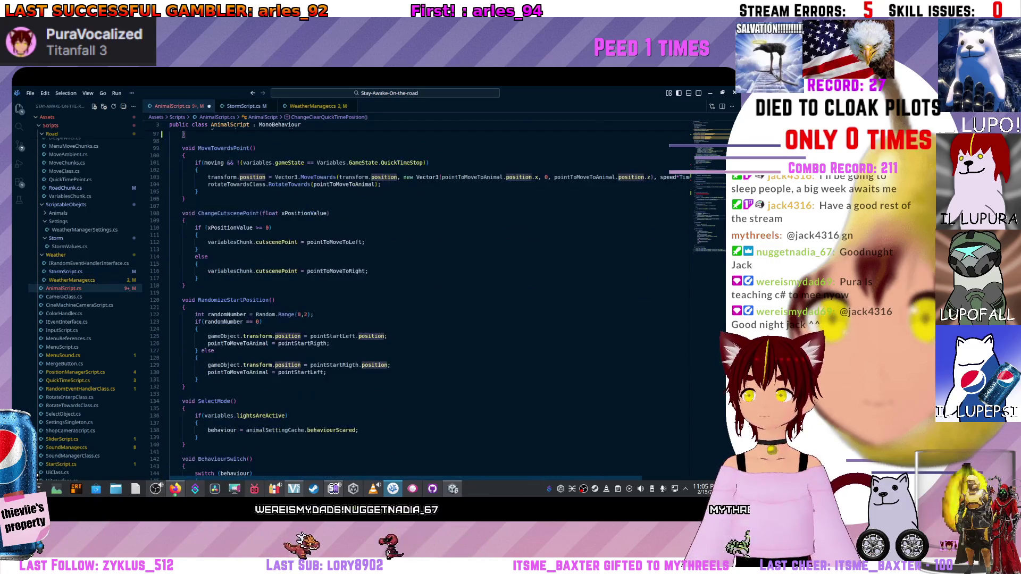
scroll(430, 303, down, 3)
scroll(431, 303, down, 4)
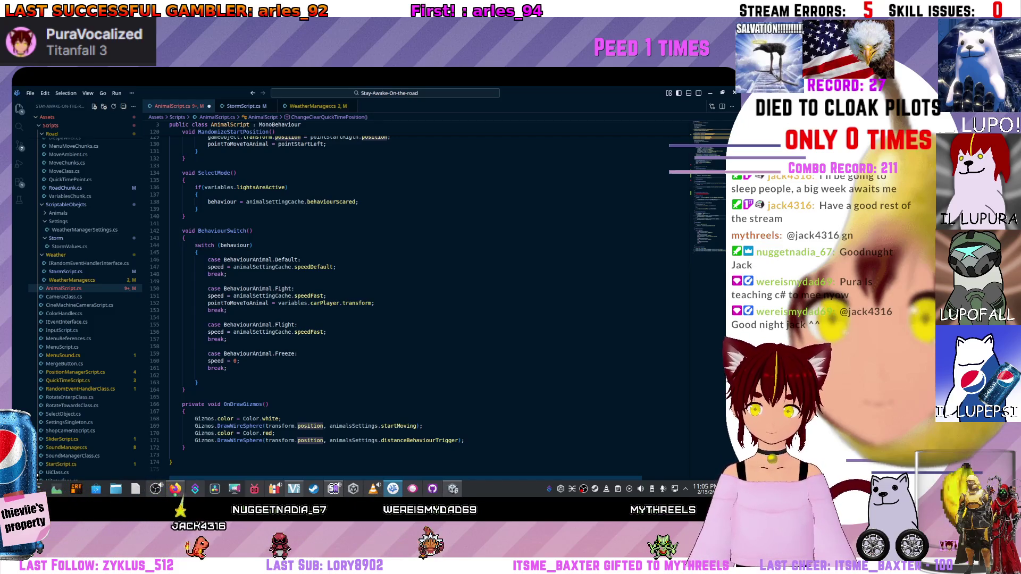
scroll(430, 303, up, 5)
scroll(431, 303, up, 5)
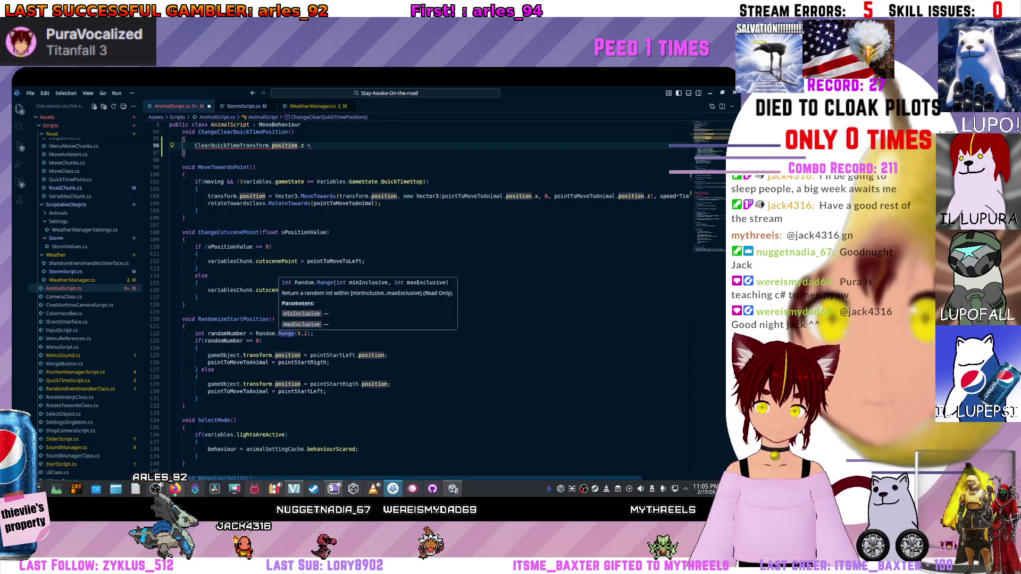
scroll(430, 303, up, 3)
scroll(430, 303, up, 3)
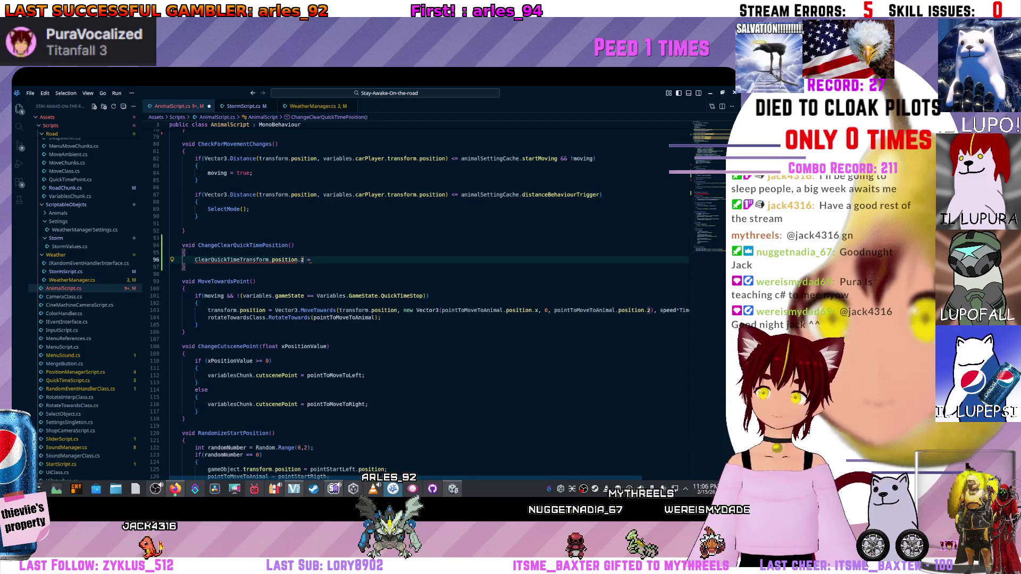
Replace the .z assignment with new Vector3( starting from ClearQuickTimeTransform.position.
key(BackSpace)
key(BackSpace)
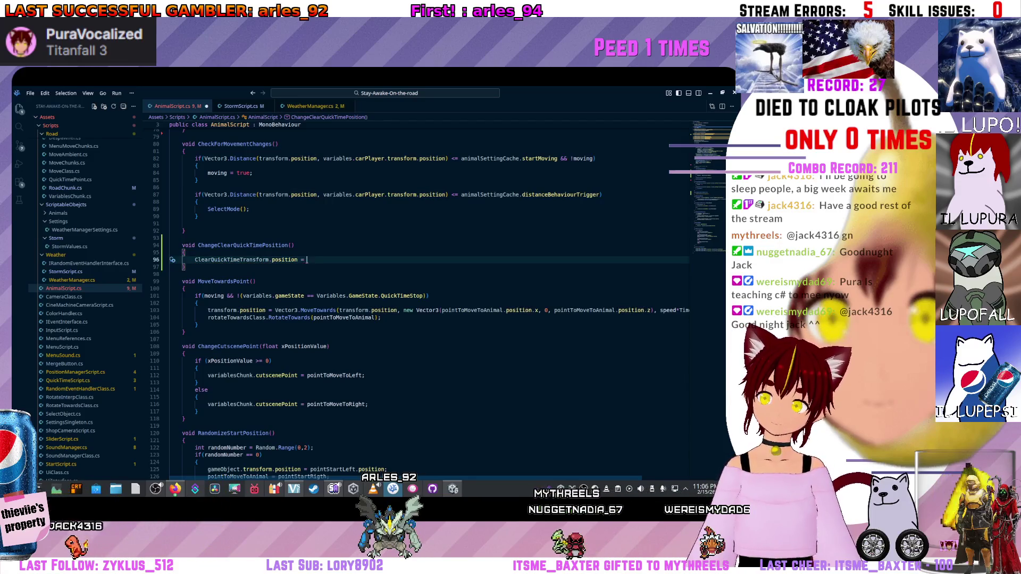
key(ctrl+space)
text(new )
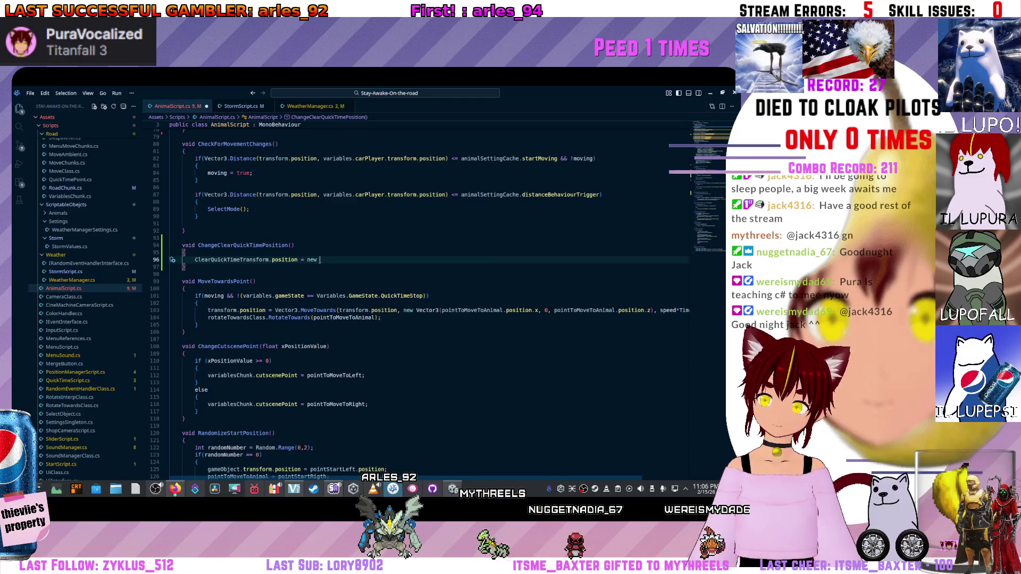
text(Vertor)
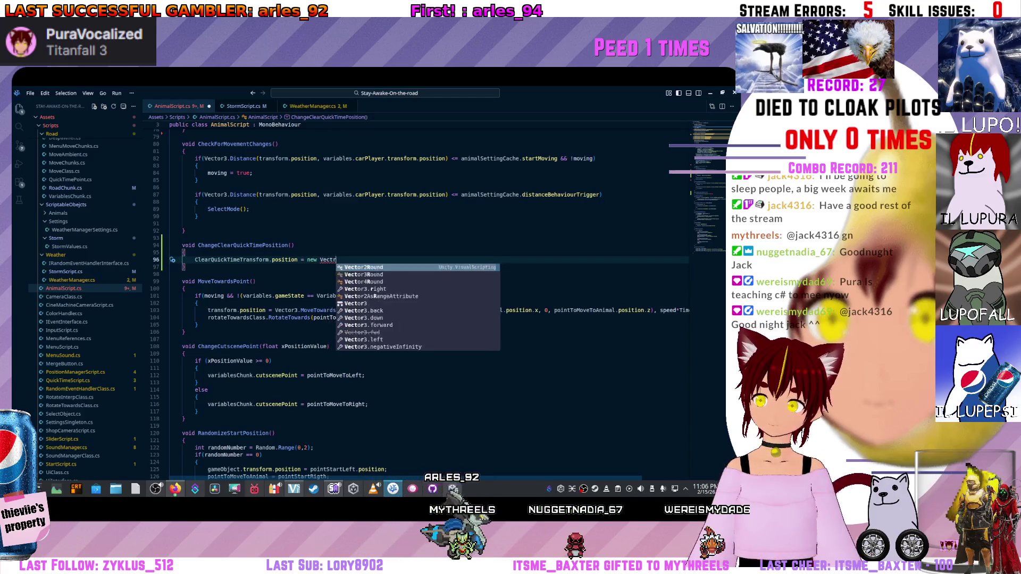
text(3()
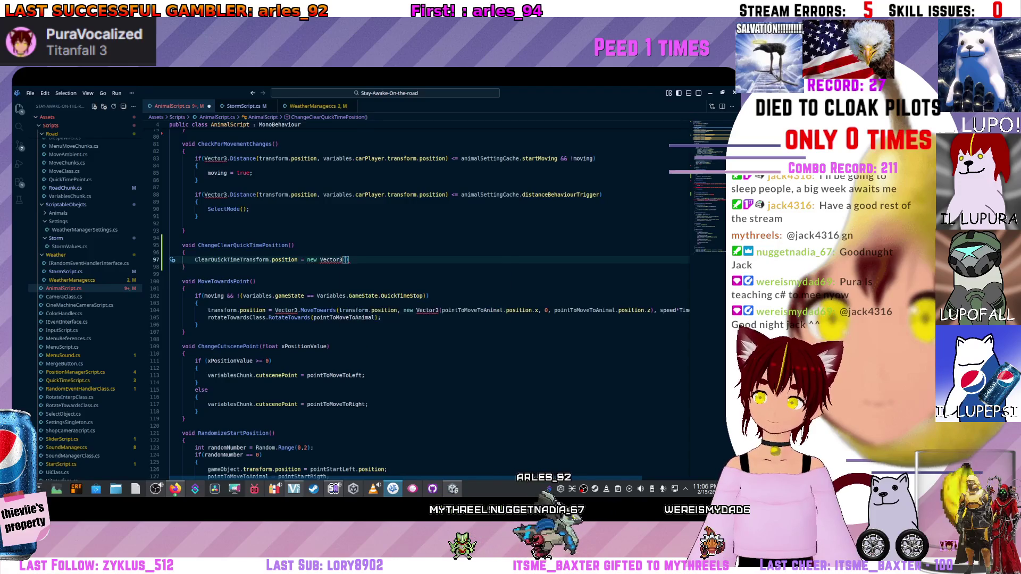
key(F12)
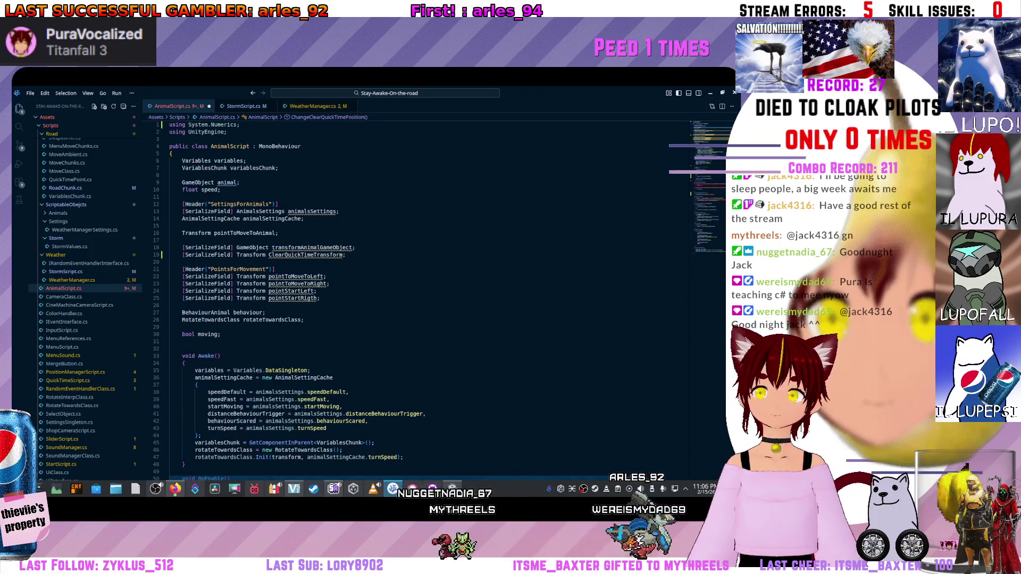
scroll(423, 295, down, 10)
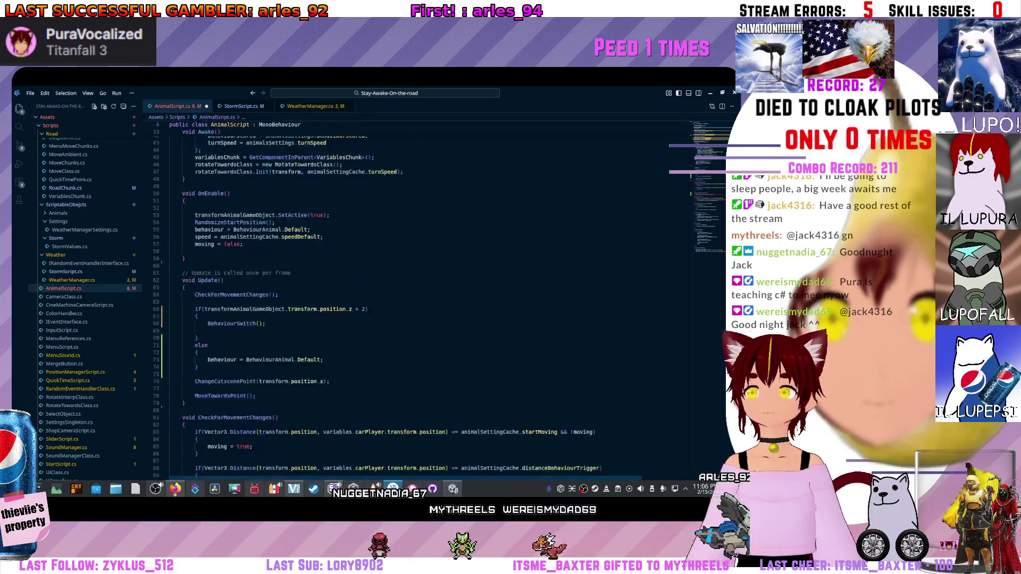
scroll(422, 296, down, 3)
scroll(424, 296, down, 3)
scroll(423, 296, down, 3)
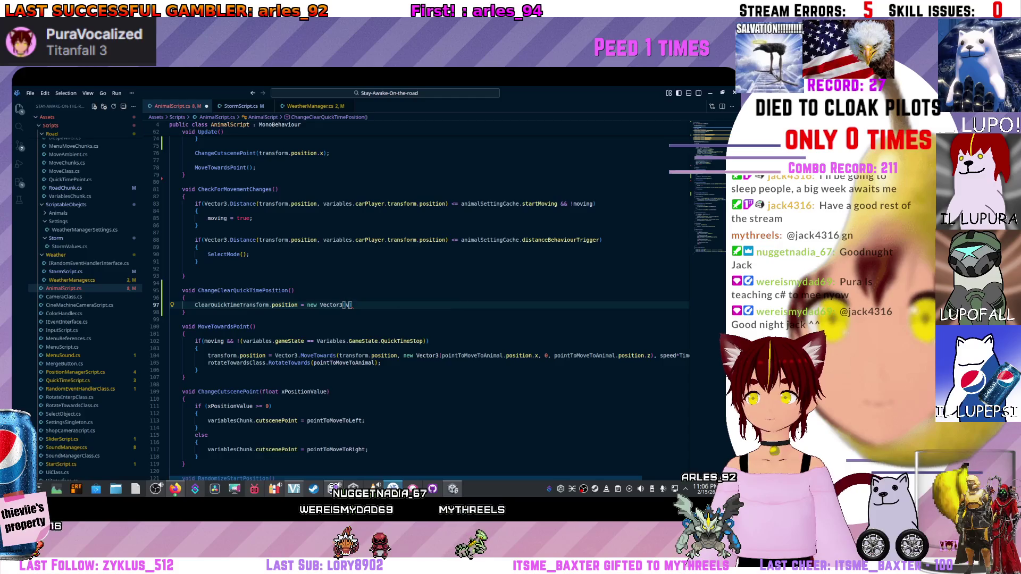
key(BackSpace)
text(Clea)
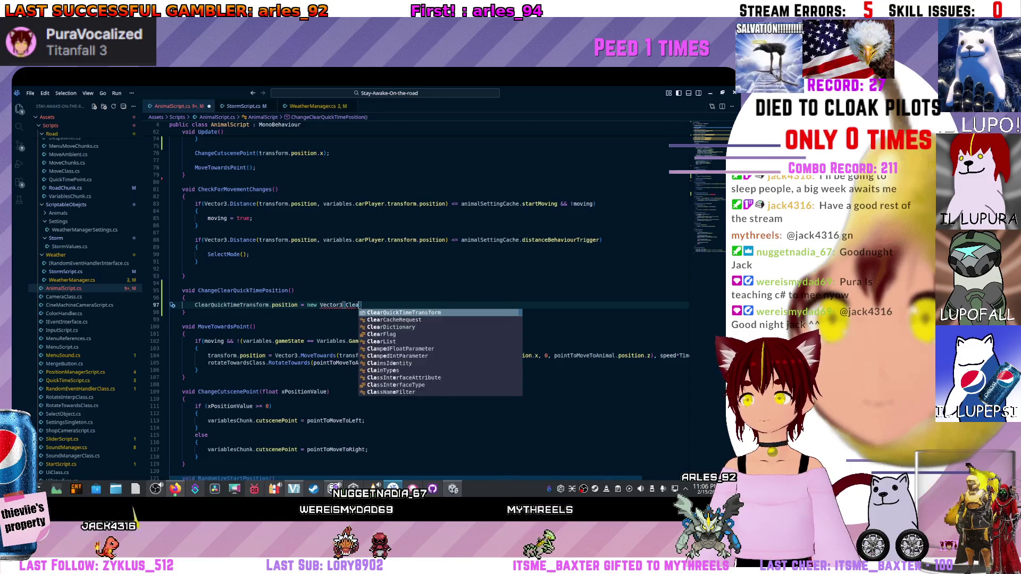
text(r)
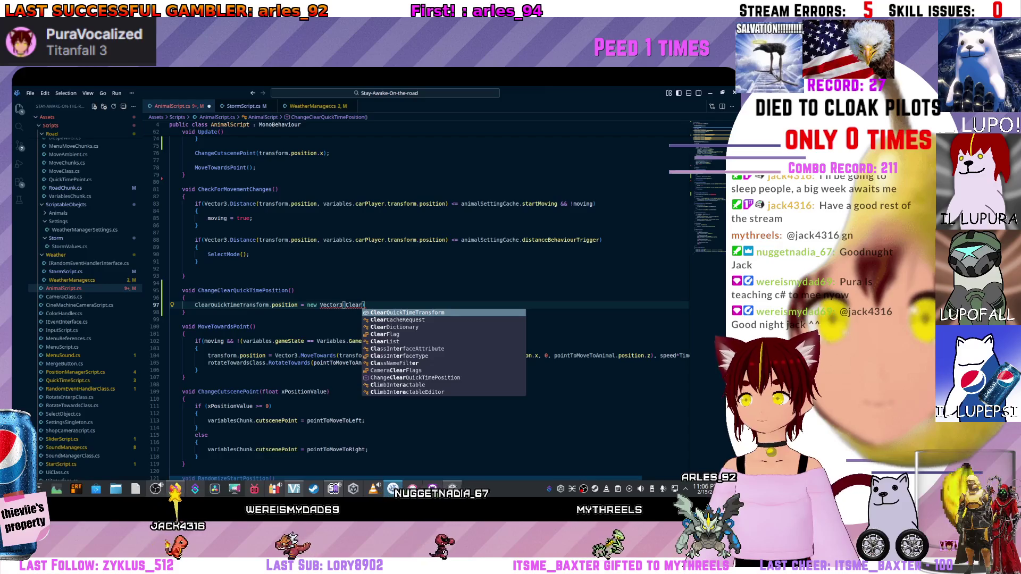
key(Tab)
text(.pos)
key(Tab)
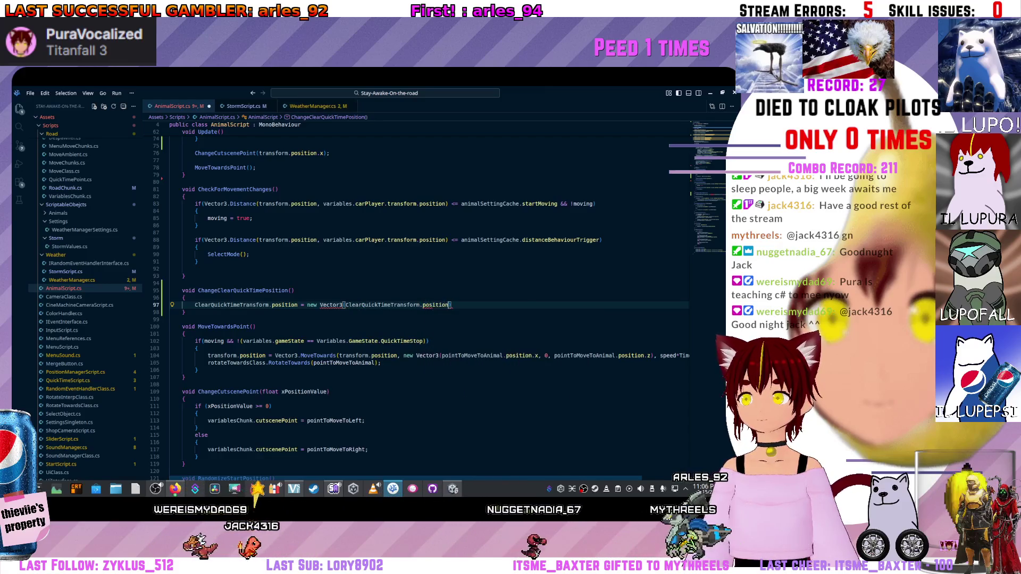
text(.)
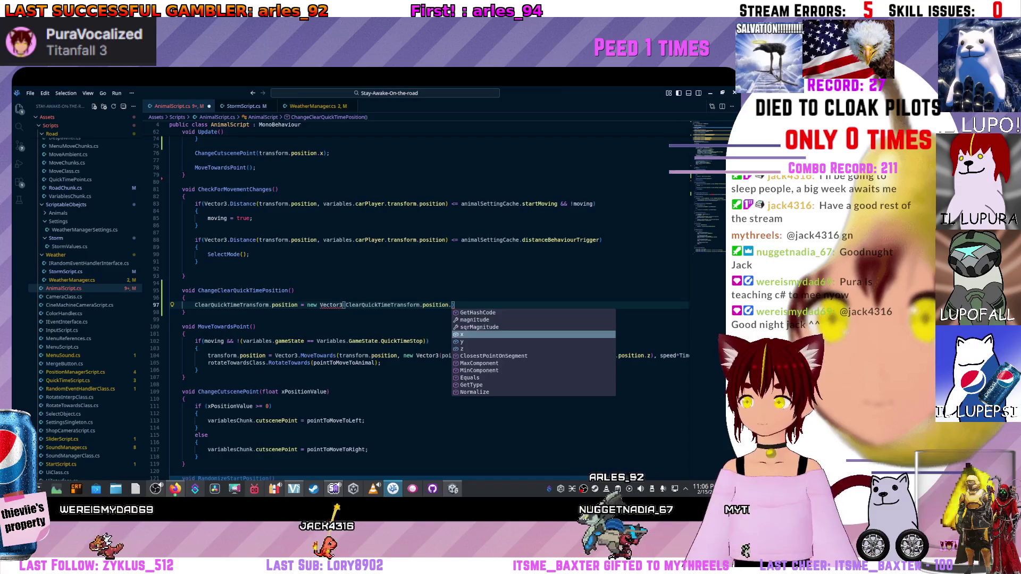
text(x,)
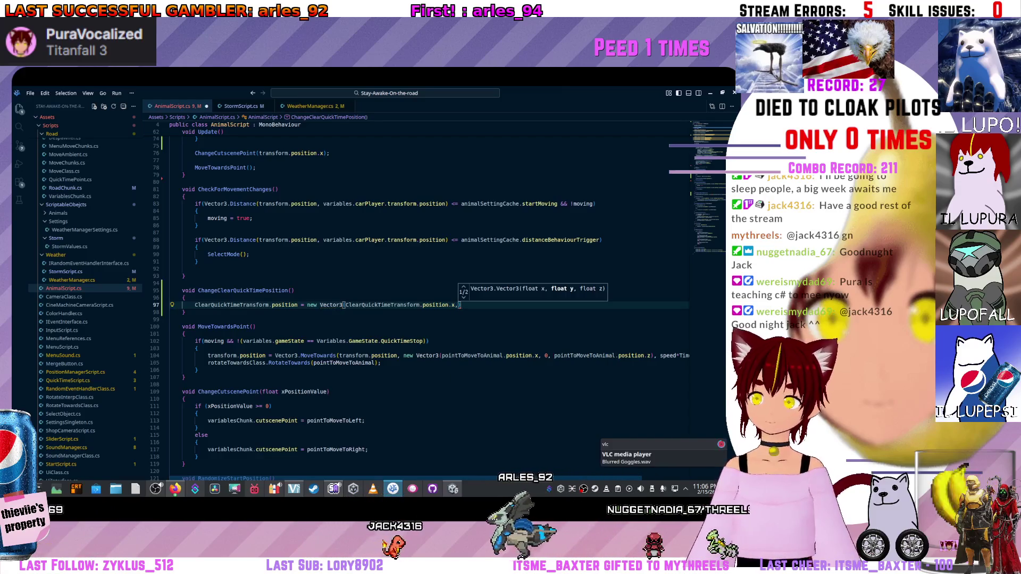
Keep ClearQuickTimeTransform's x and y as the first two arguments and start the z argument with animal.
key(ctrl+shift+Left)
key(ctrl+shift+Left)
key(ctrl+shift+Left)
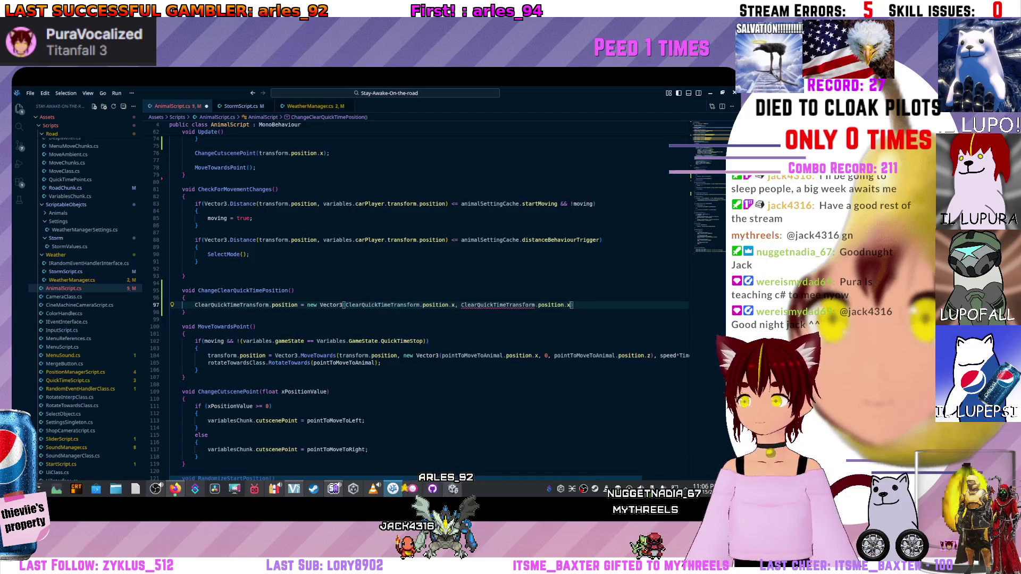
text(,)
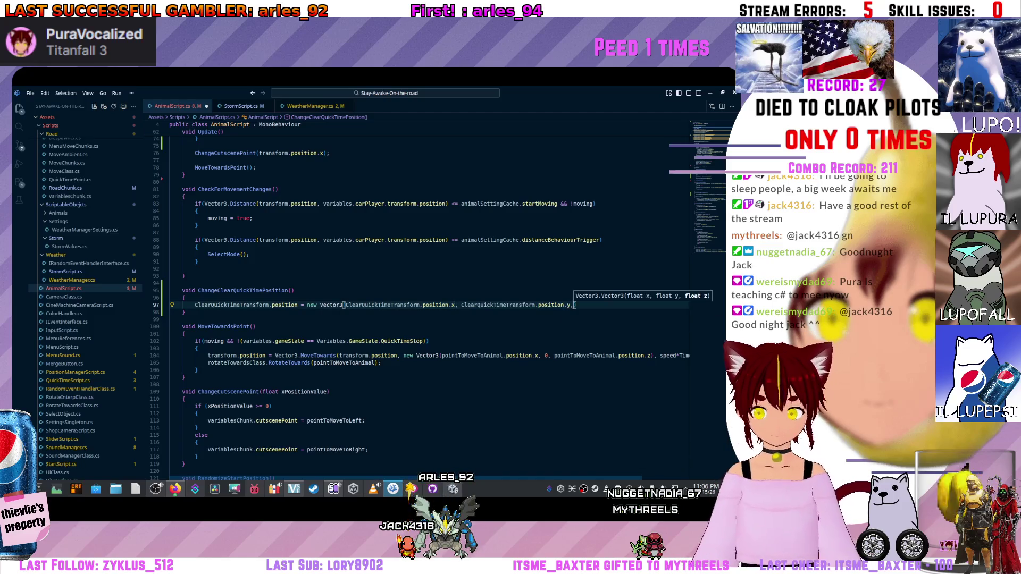
key(ctrl+space)
key(Escape)
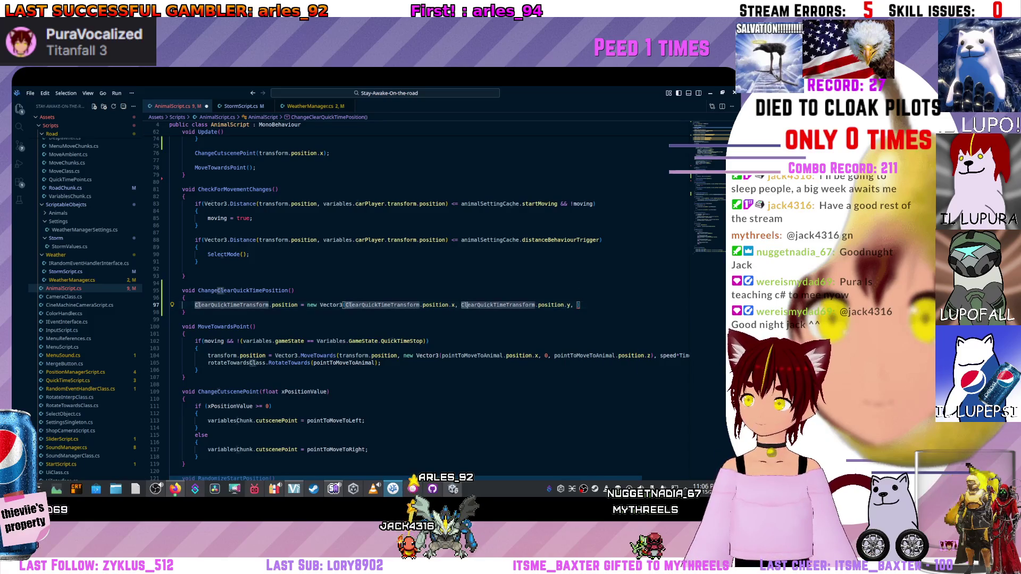
key(Left)
key(Left)
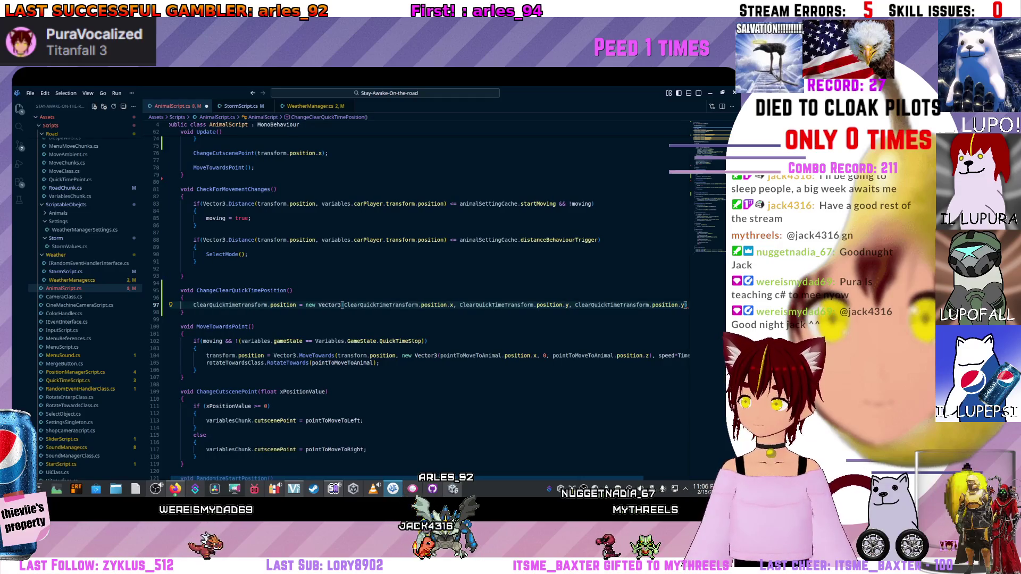
key(ctrl+v)
key(Return)
key(BackSpace)
key(BackSpace)
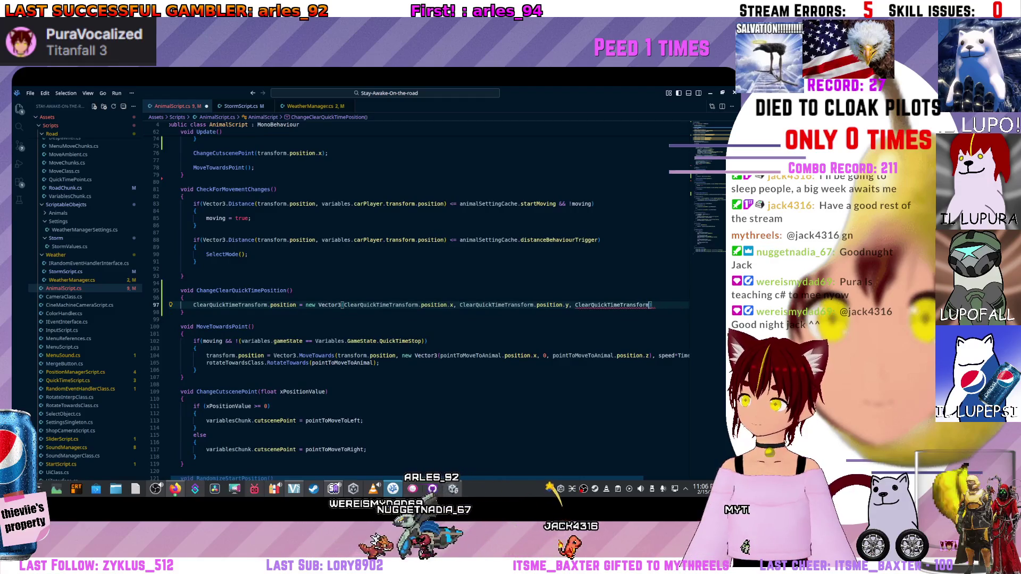
key(ctrl+BackSpace)
key(ctrl+BackSpace)
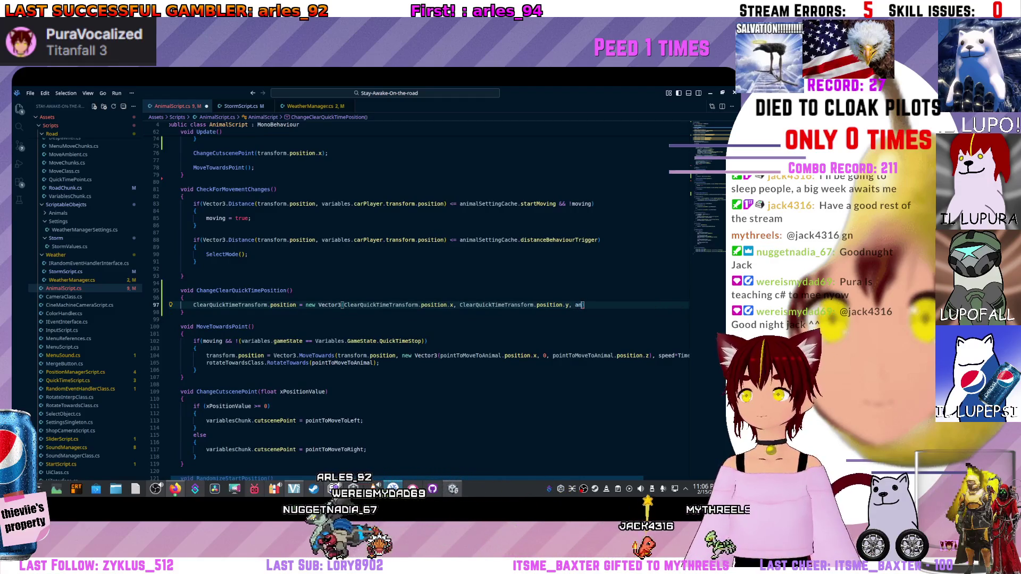
text(animal)
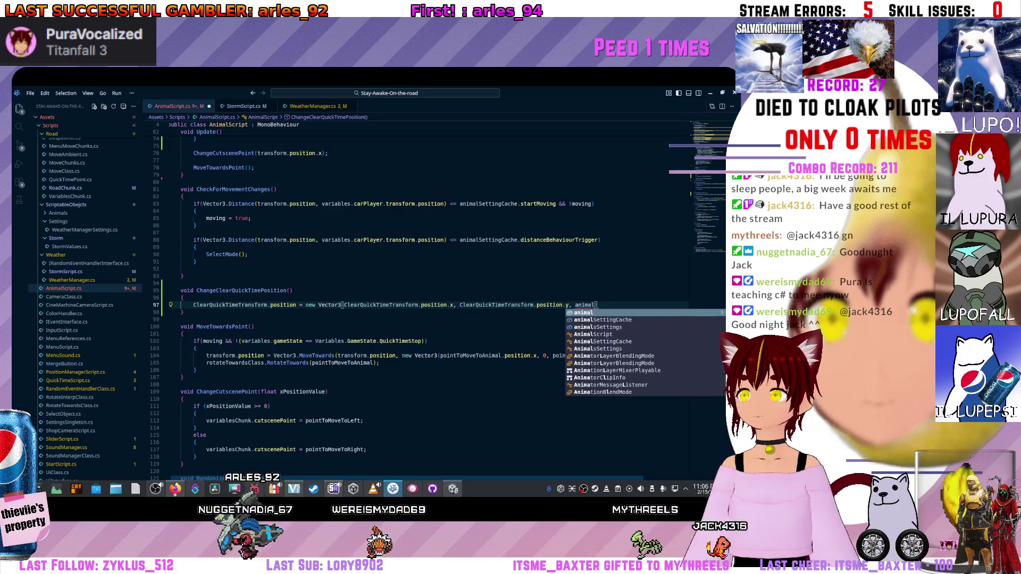
scroll(431, 303, up, 10)
scroll(431, 304, up, 8)
scroll(319, 239, up, 4)
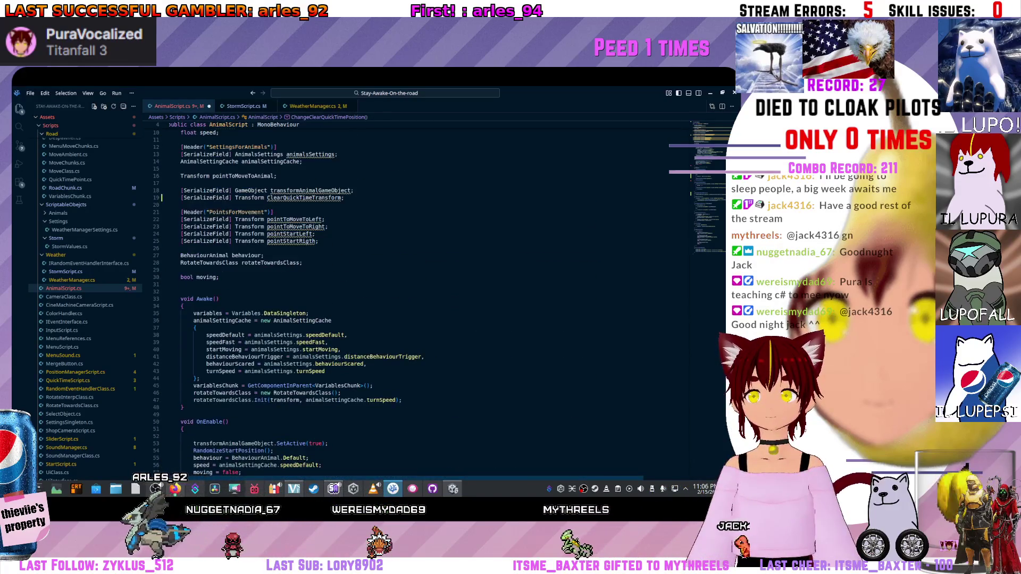
Complete the Vector3's third argument to transformAnimalGameObject using the suggestion list.
key(ctrl+BackSpace)
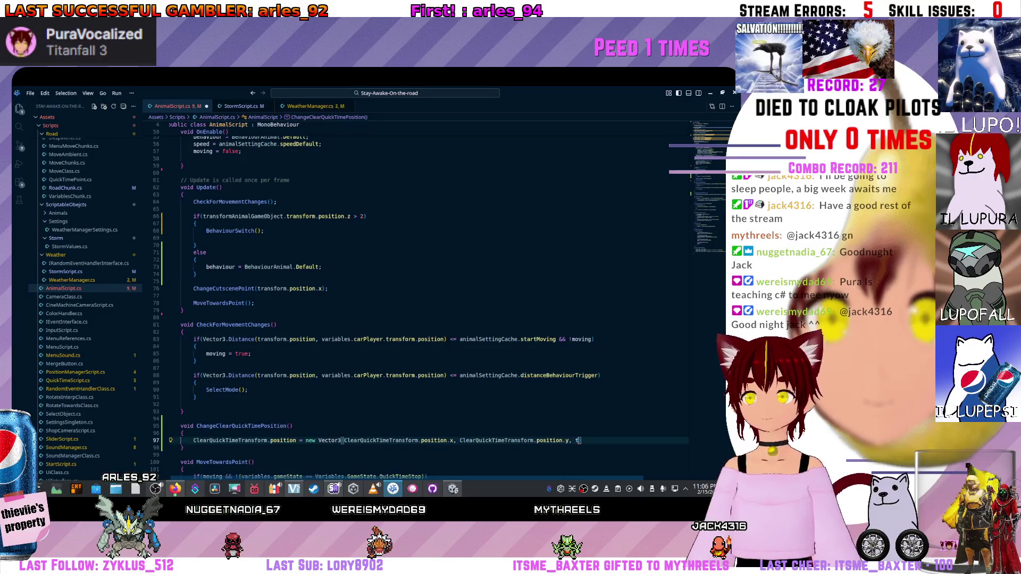
text(ransfor)
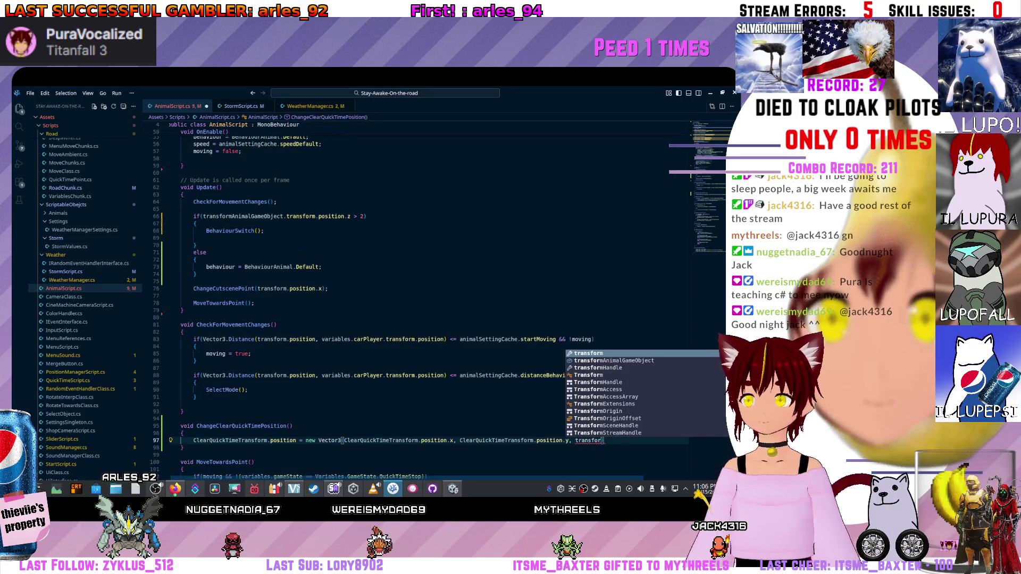
text(me)
key(Tab)
key(ctrl+z)
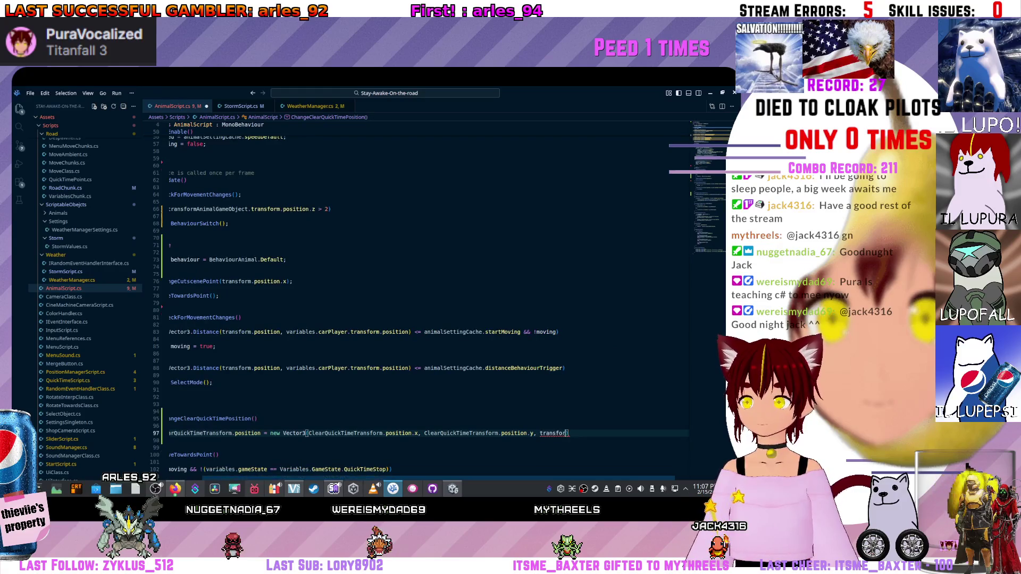
key(ctrl+space)
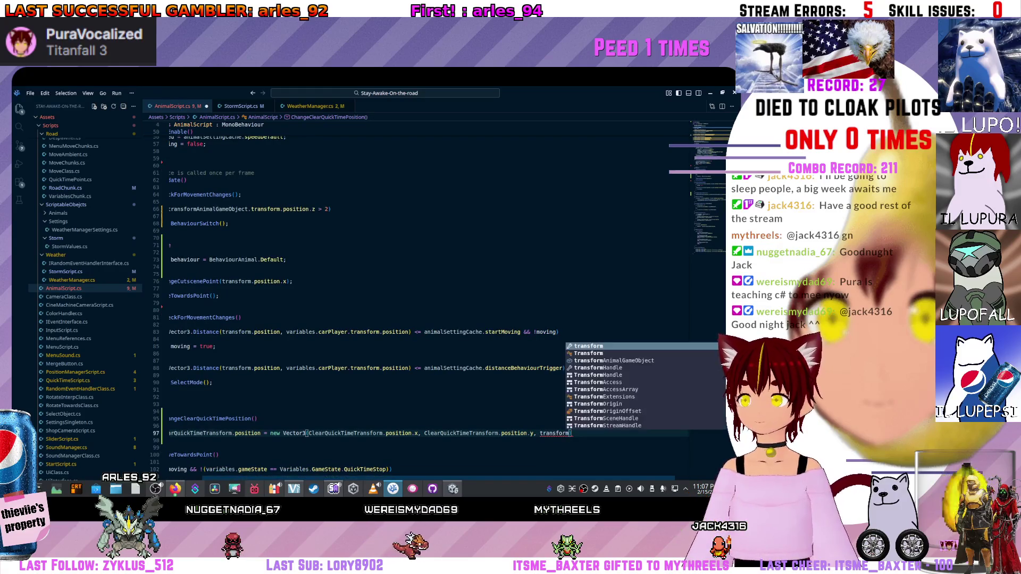
key(Up)
key(Up)
key(Up)
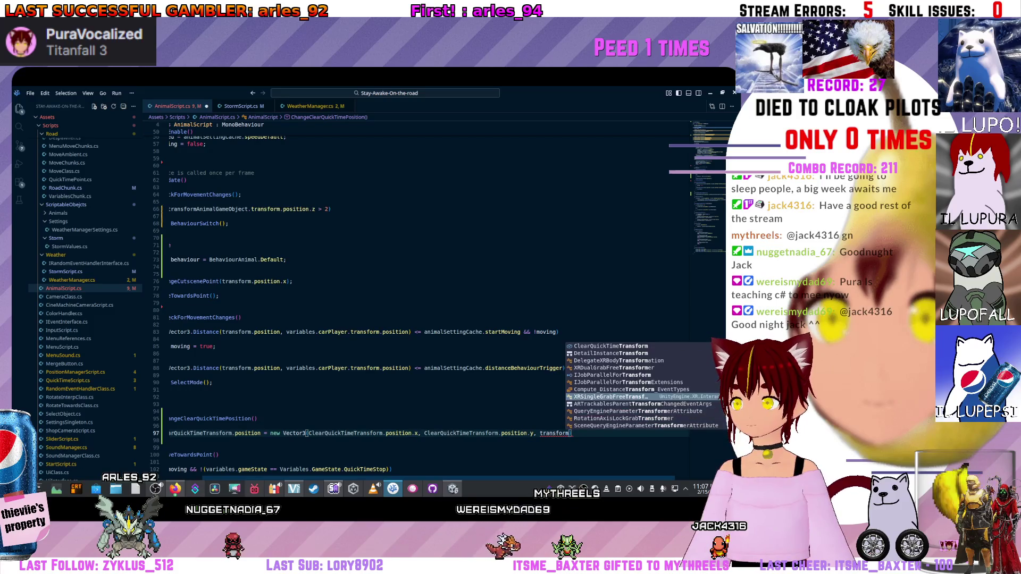
key(Up)
key(Up)
key(Up)
key(Up)
key(Up)
key(Up)
key(Up)
key(Escape)
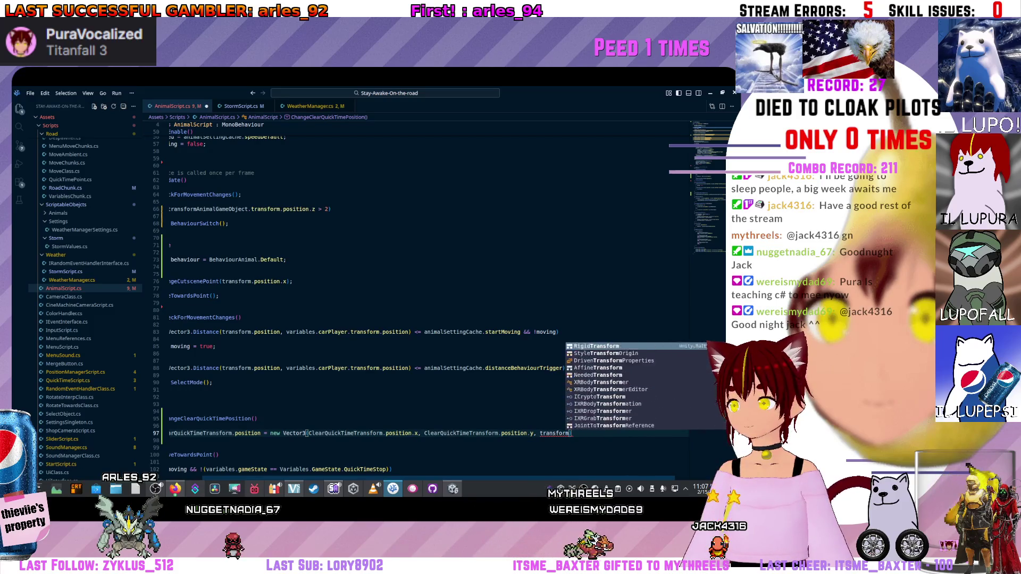
key(ctrl+space)
key(Down)
key(Down)
key(Down)
key(Down)
key(Down)
key(Up)
key(Up)
key(Up)
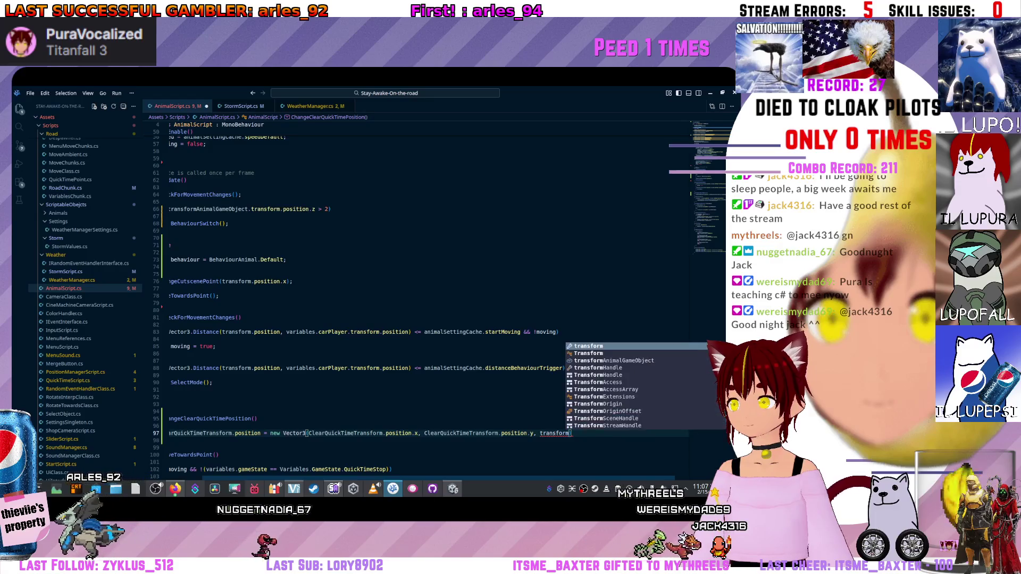
key(Up)
key(Up)
key(Up)
key(Return)
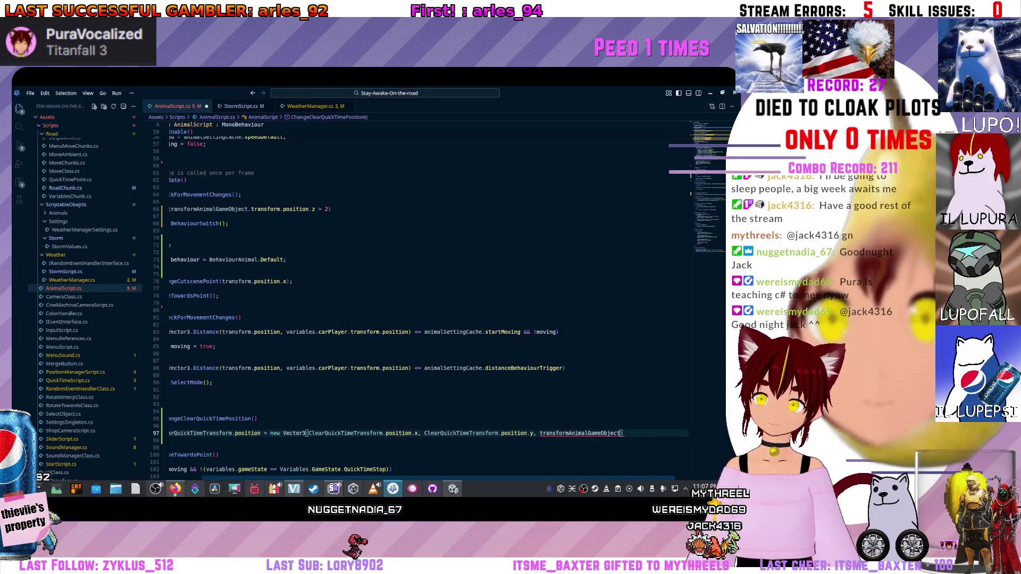
text(.pos)
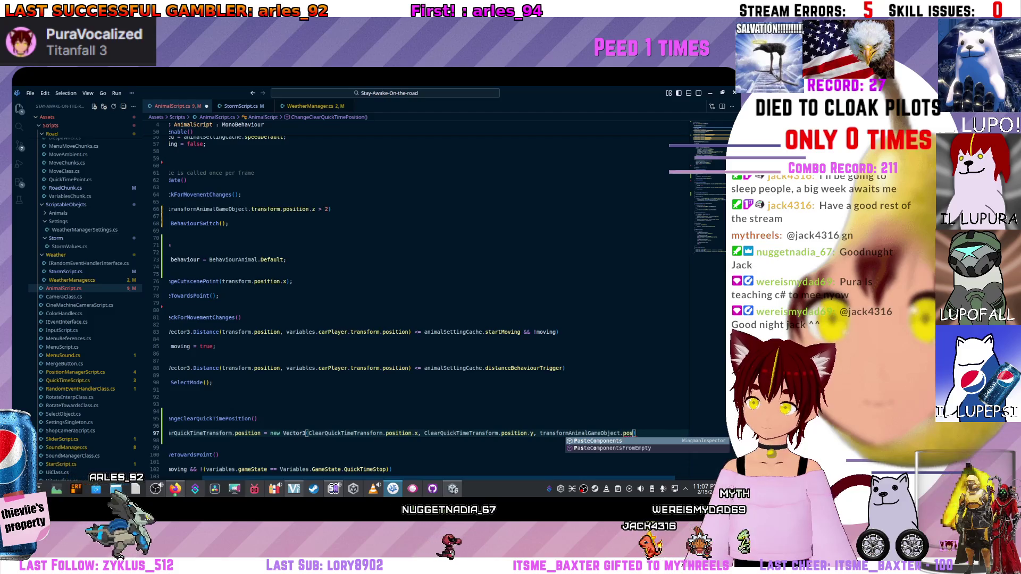
Trim the .pos suffix and go to the ClearQuickTimeTransform field declaration.
key(BackSpace)
key(BackSpace)
key(BackSpace)
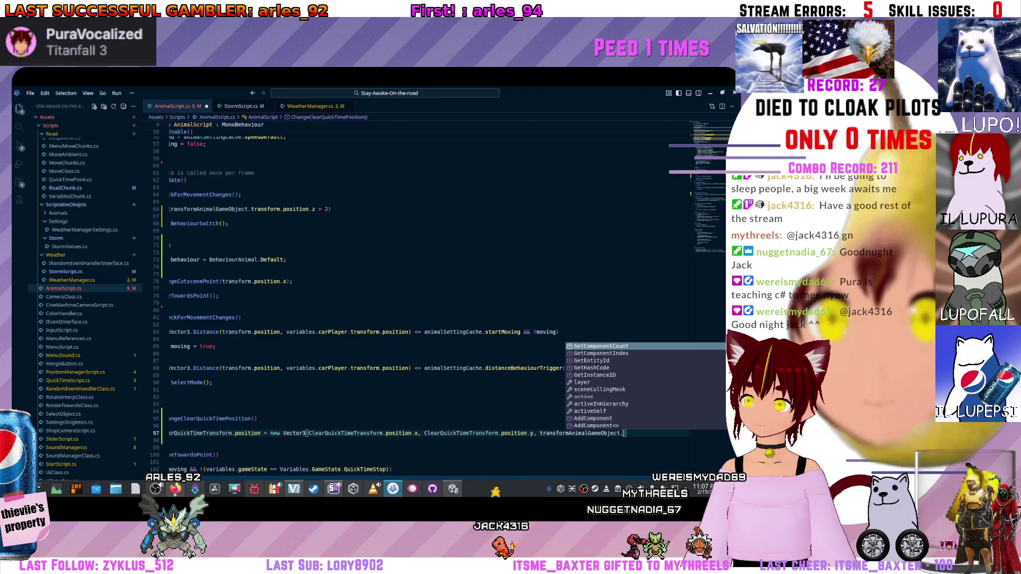
text(pos)
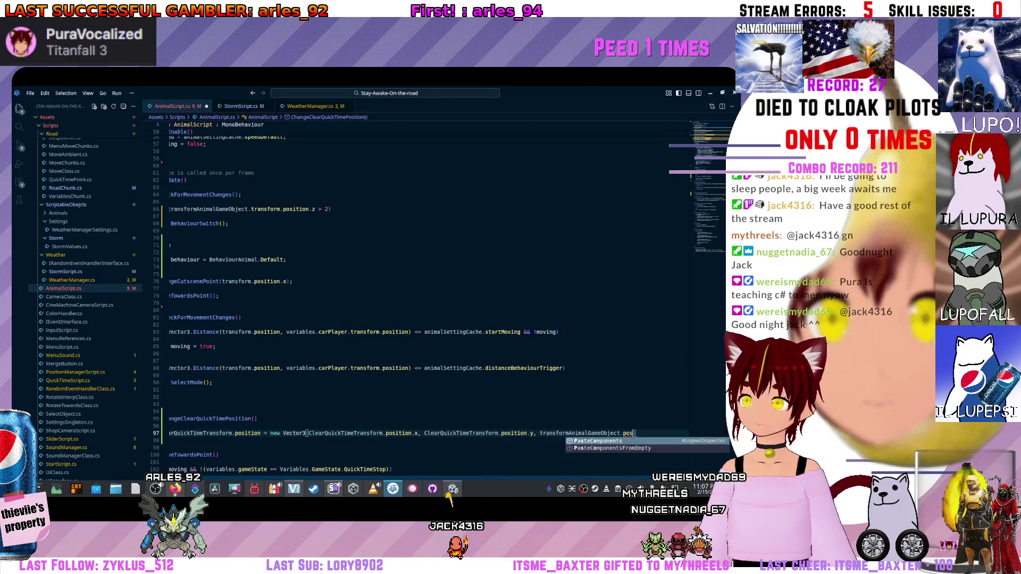
key(F12)
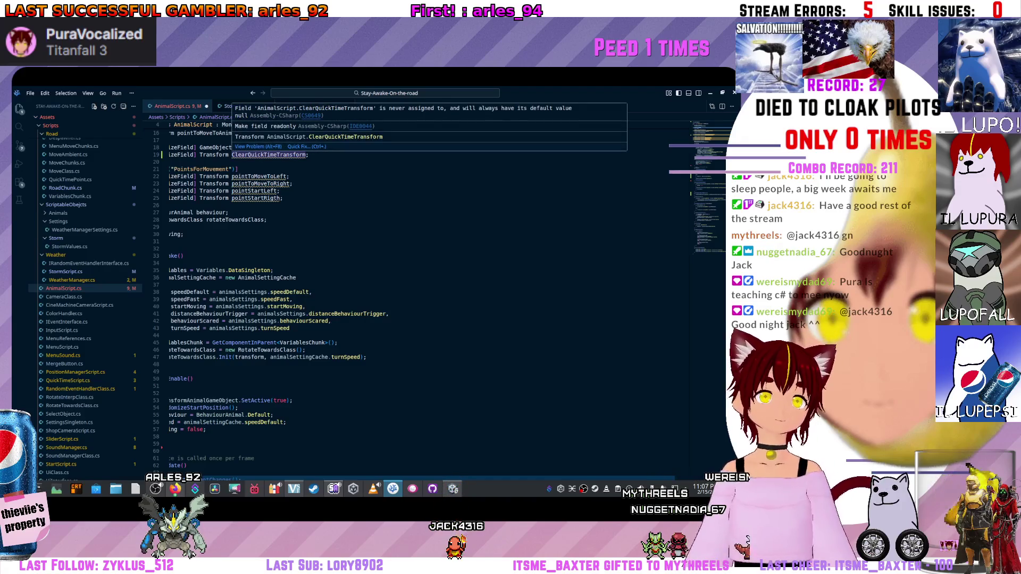
scroll(431, 288, down, 8)
scroll(431, 287, down, 6)
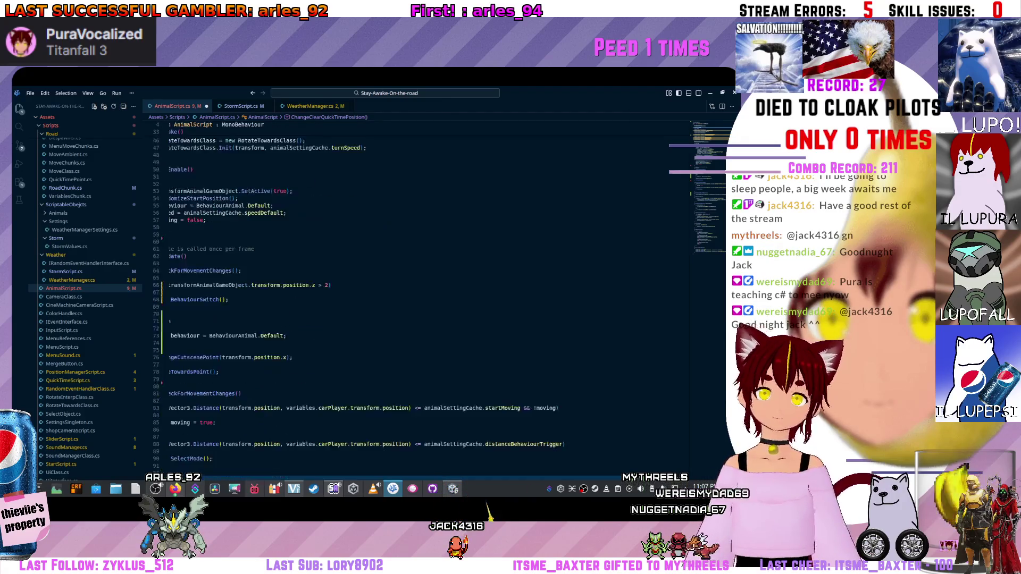
scroll(431, 287, down, 6)
Finish line 97 with transformAnimalGameObject.transform.position.z); and save AnimalScript.cs.
key(ctrl+space)
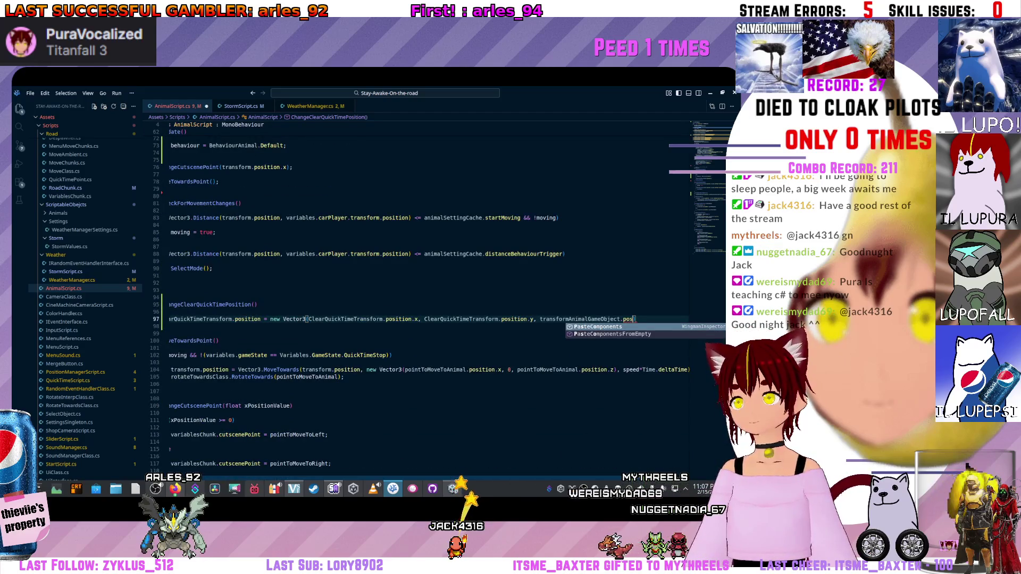
key(BackSpace)
key(BackSpace)
key(BackSpace)
text(transform)
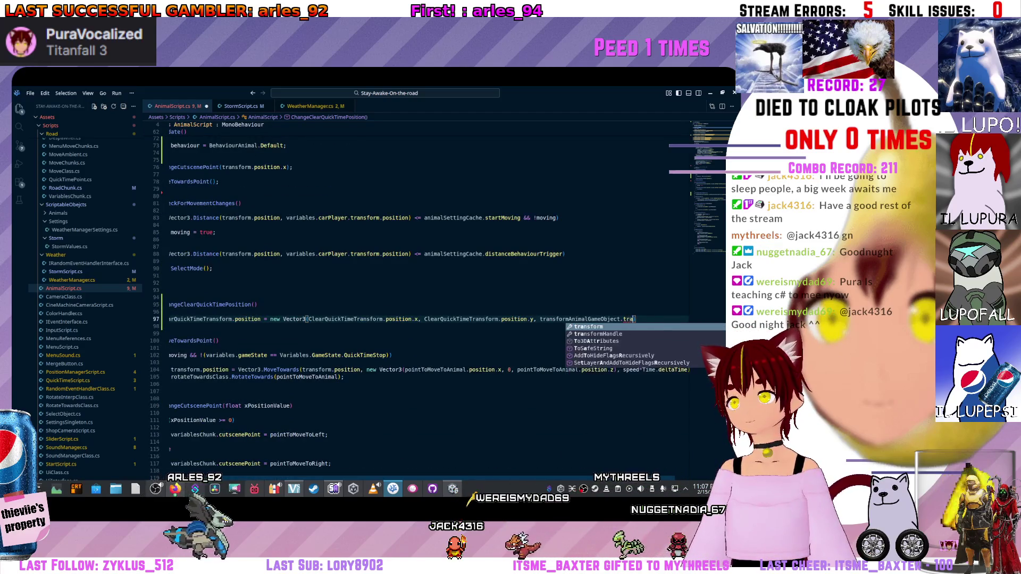
text(.position)
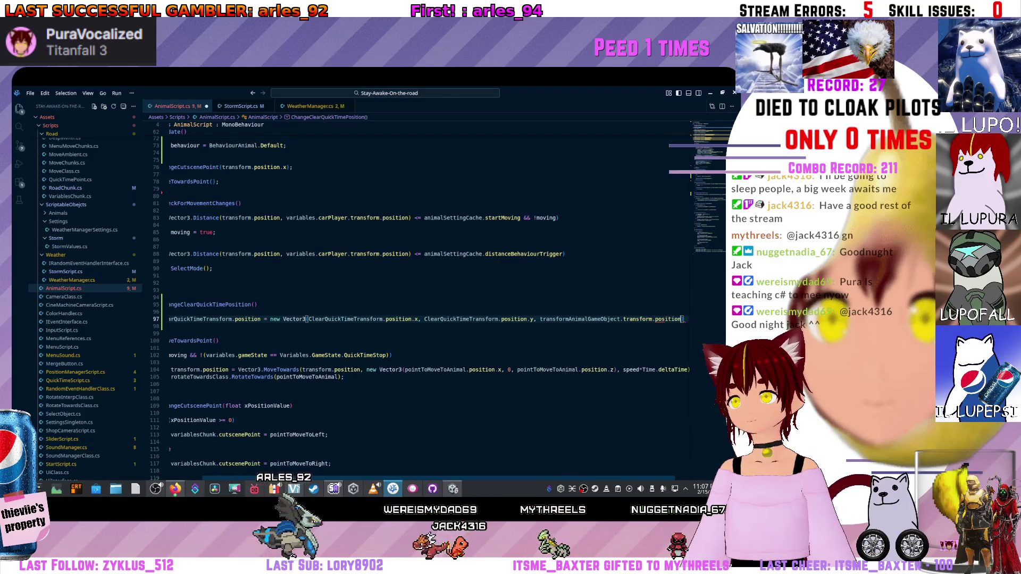
text(.)
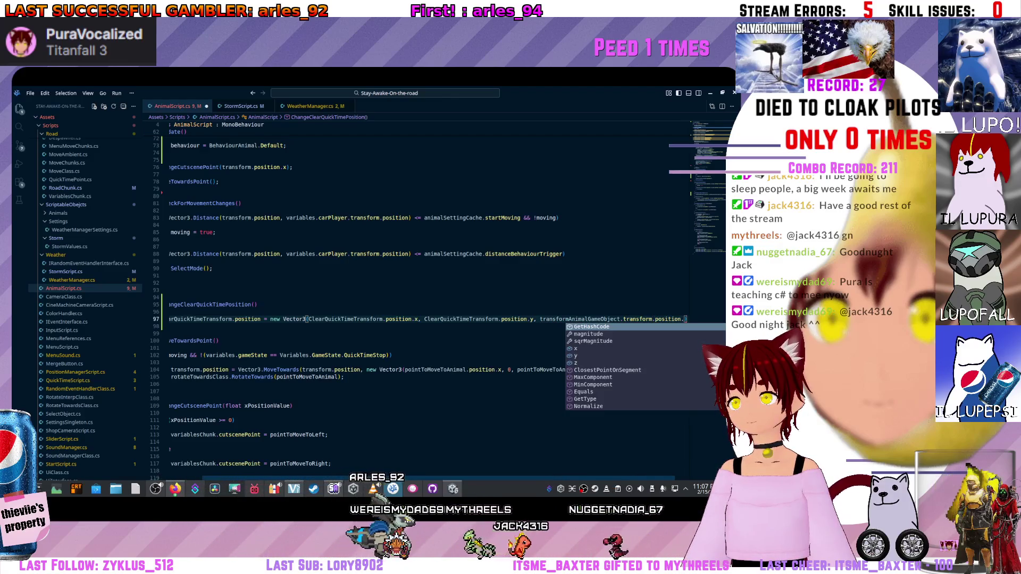
key(Escape)
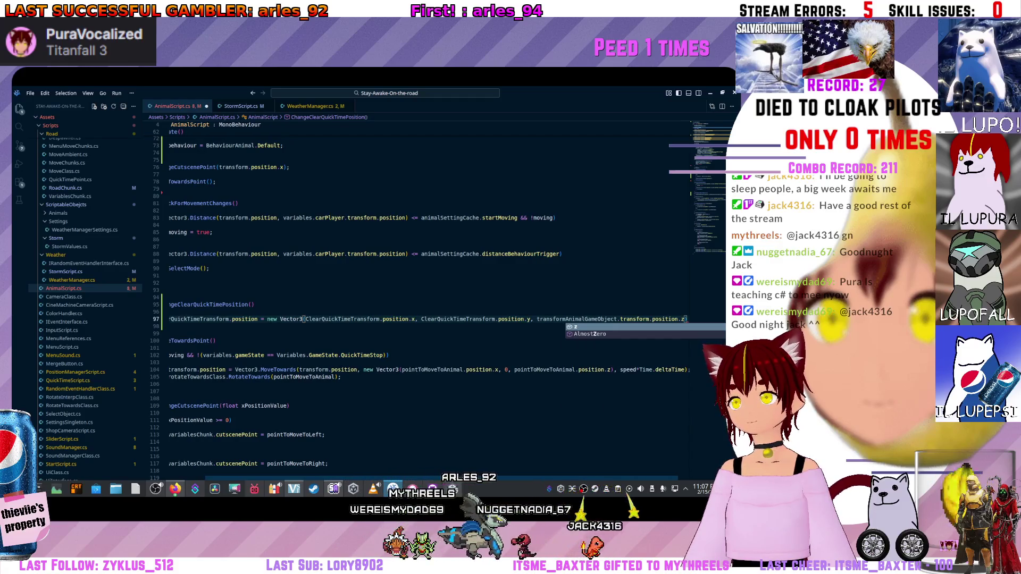
text(z)
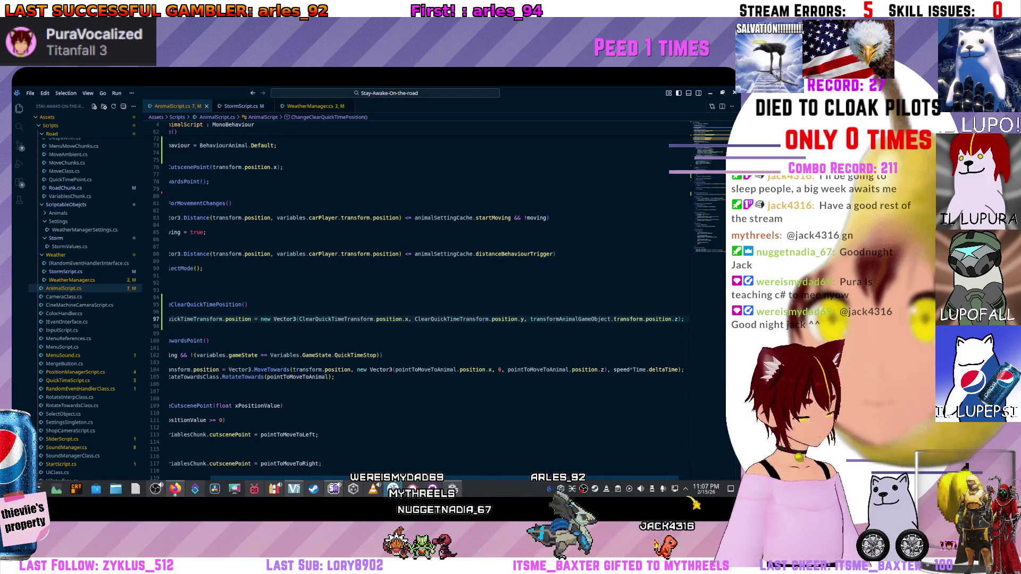
text();)
key(ctrl+s)
scroll(422, 303, up, 7)
scroll(423, 304, up, 10)
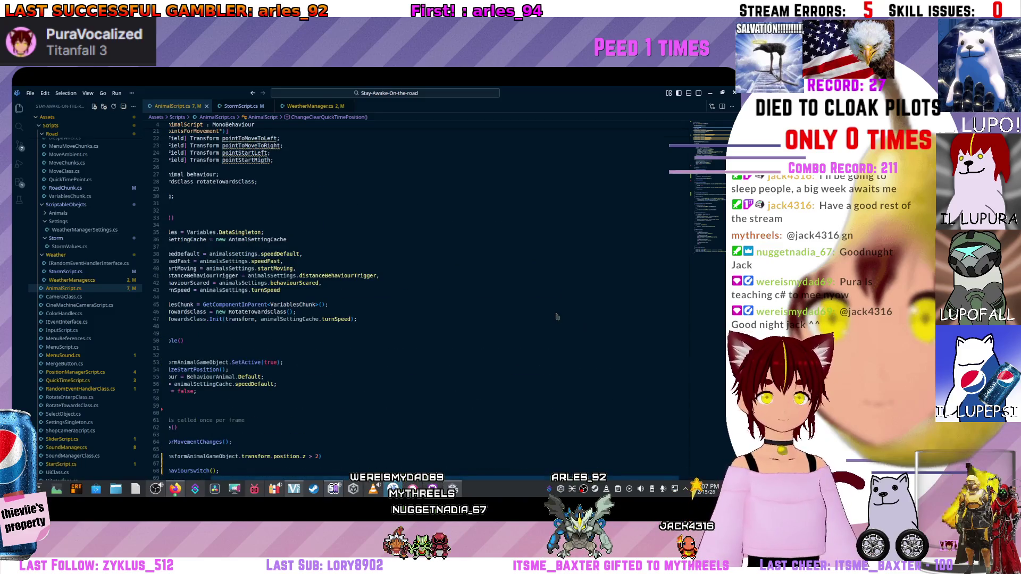
scroll(557, 317, down, 4)
scroll(556, 317, down, 5)
scroll(556, 317, down, 4)
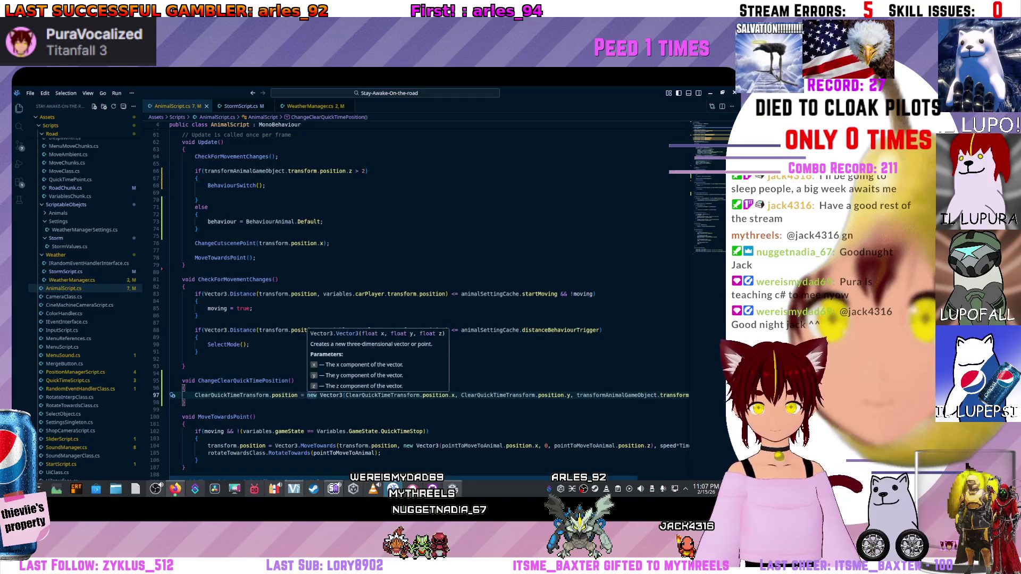
click(190, 330)
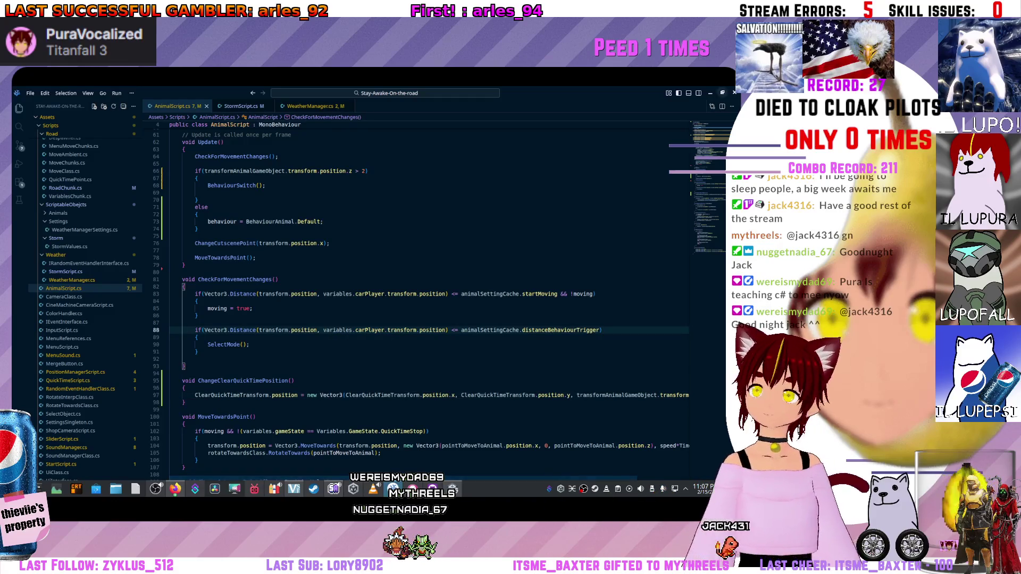
Switch from VS Code back to the Unity editor.
key(alt+Tab)
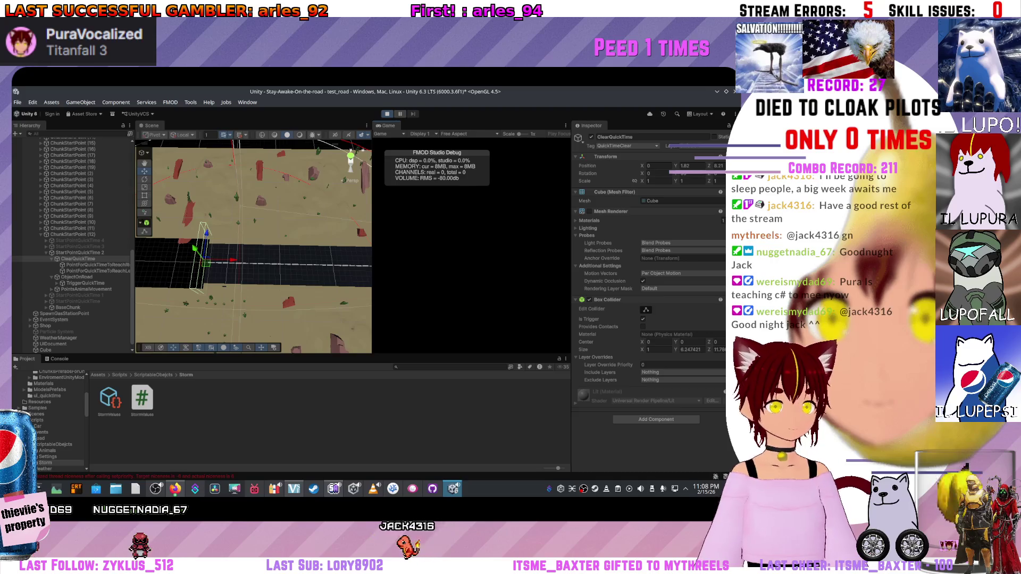
Tilt the Scene view, step through Hierarchy objects to ClearQuickTime and frame it with F.
right_click(232, 268)
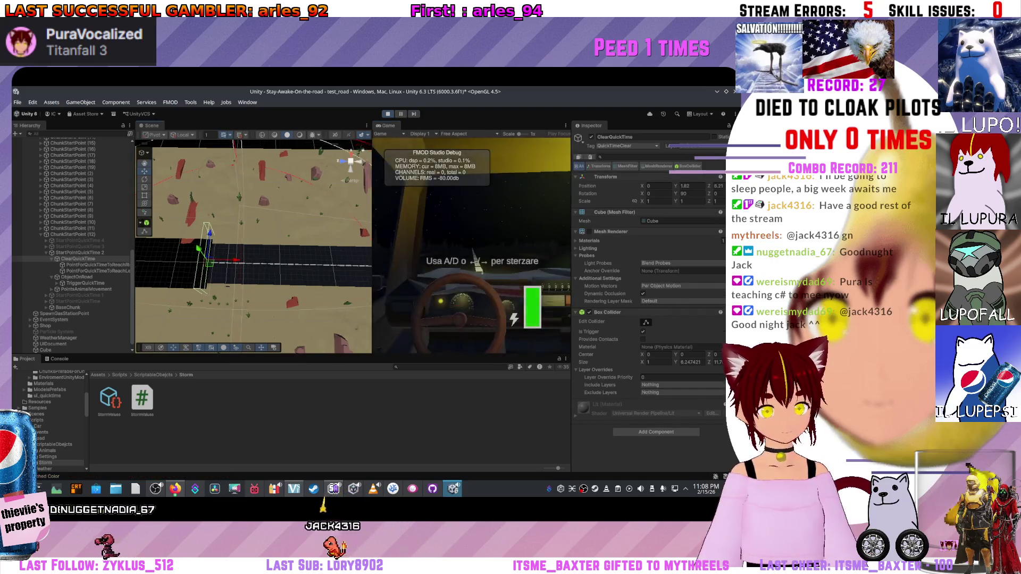
drag(232, 268, 256, 264)
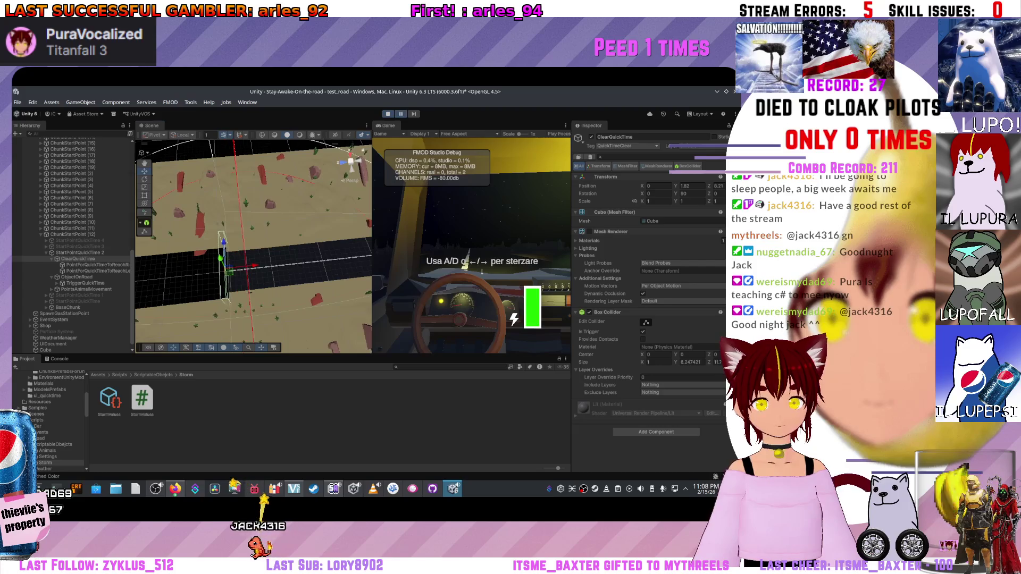
key(Down)
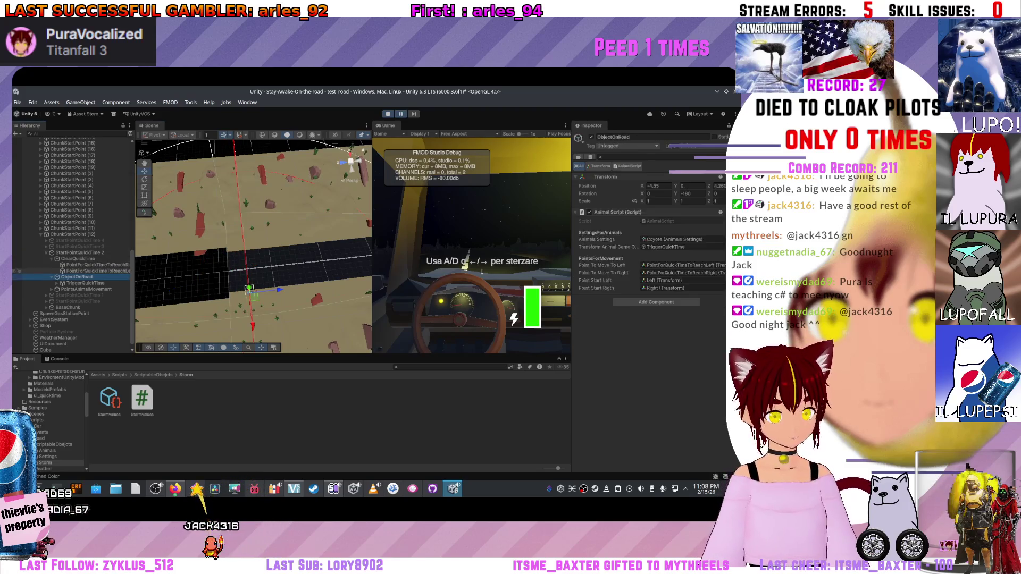
key(Down)
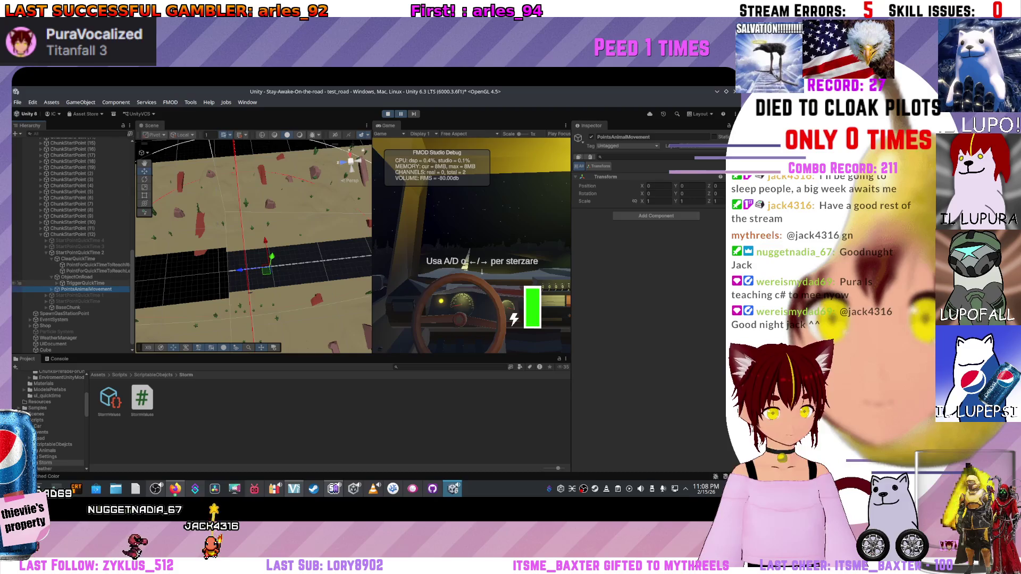
key(Down)
key(Down)
key(Down)
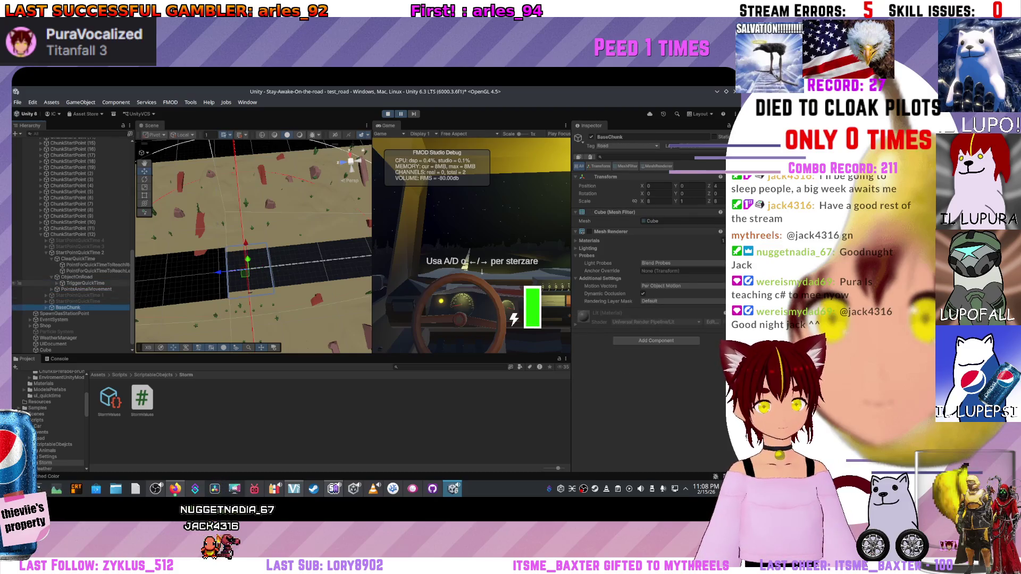
key(Up)
key(Up)
key(Up)
key(Up)
key(Up)
key(Up)
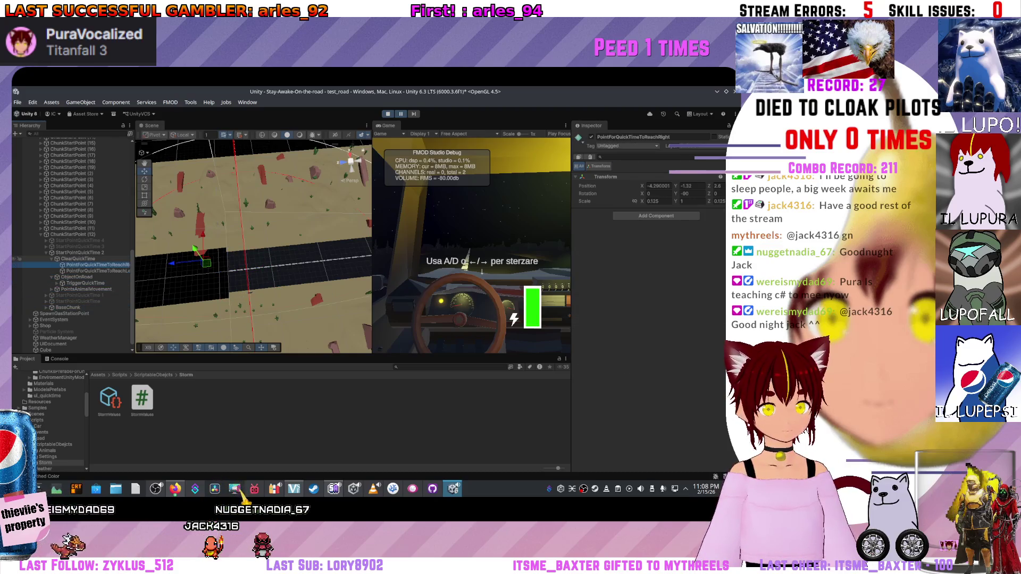
key(Up)
key(f)
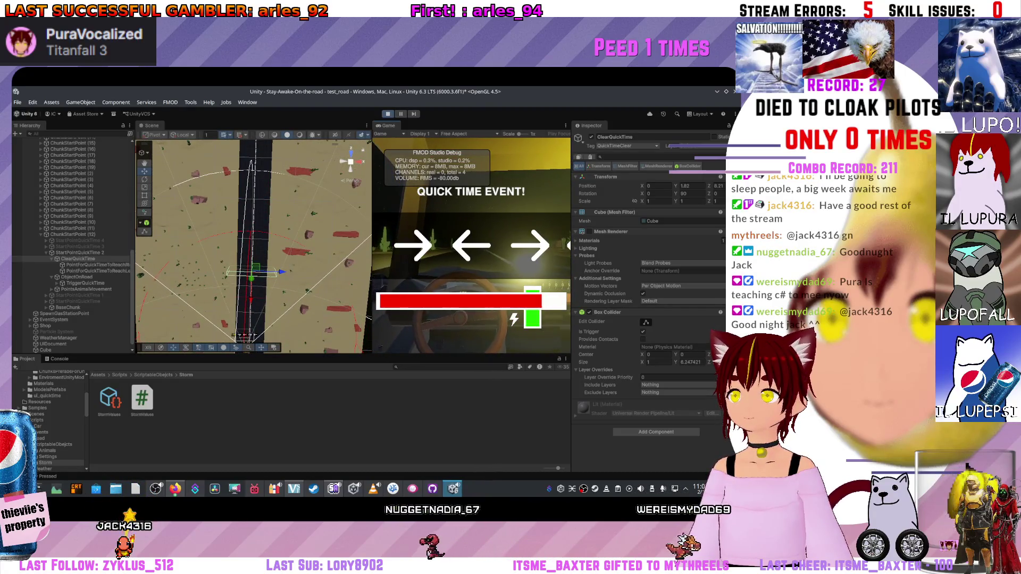
Stop Play mode, refresh the Project assets, and switch to AnimalScript in VS Code.
key(ctrl+p)
right_click(221, 394)
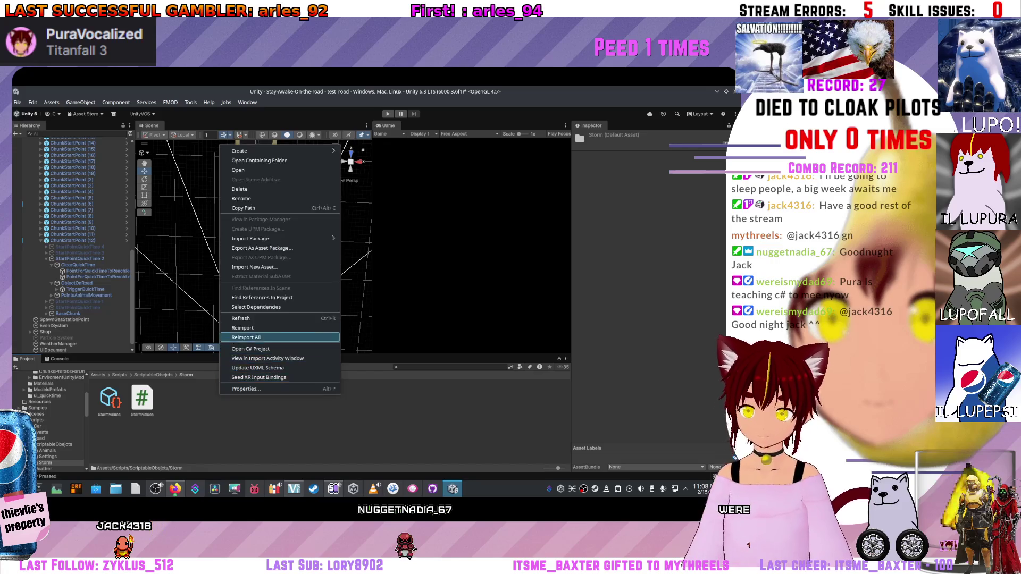
click(241, 317)
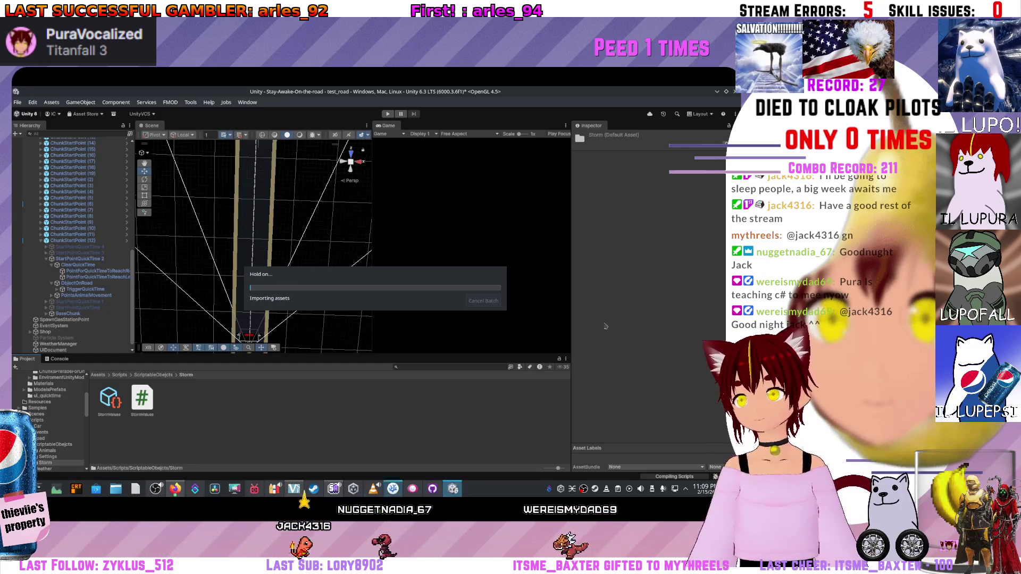
key(alt+Tab)
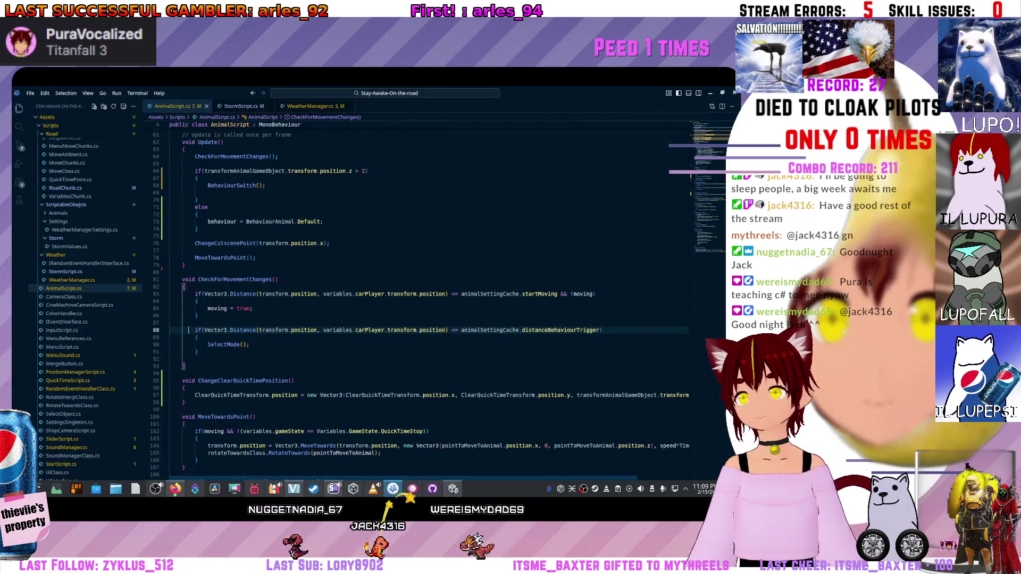
scroll(431, 343, up, 2)
scroll(431, 319, down, 3)
scroll(431, 319, down, 2)
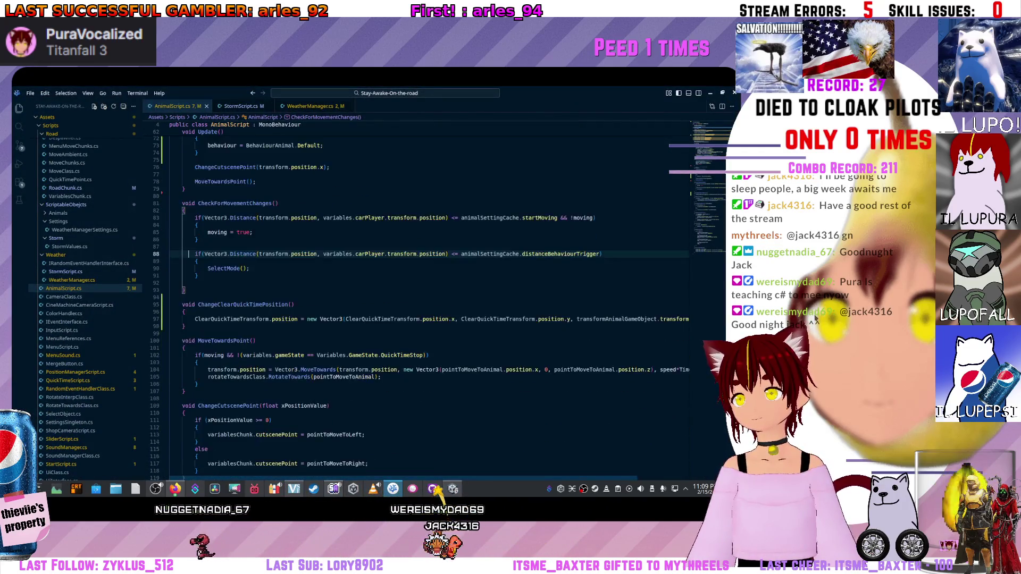
scroll(431, 319, right, 2)
Start adding a z offset to ClearQuickTime's position on line 97, then return to Unity.
click(586, 369)
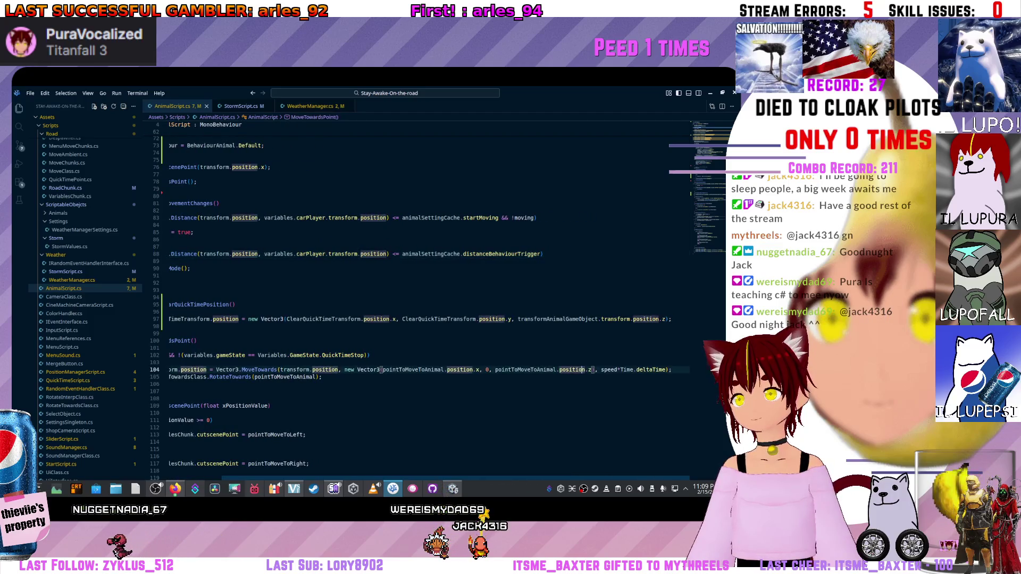
scroll(431, 319, up, 1)
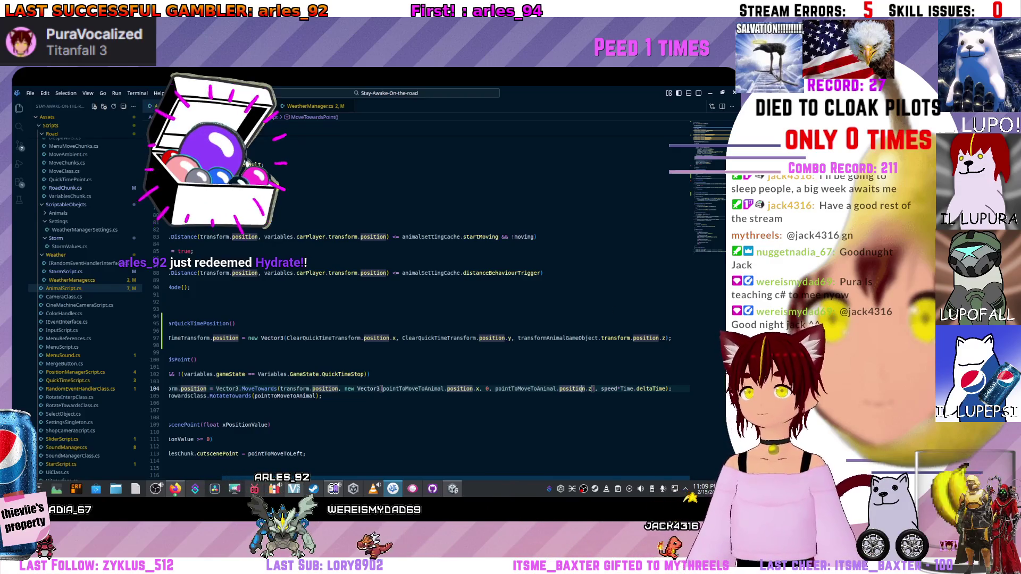
click(667, 338)
text(+ ()
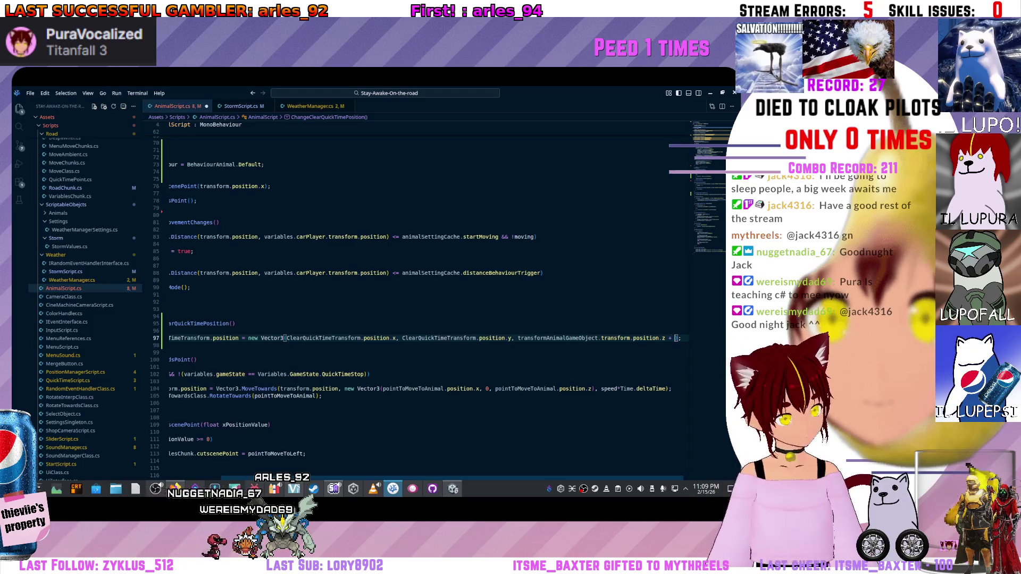
text(5)
key(alt+Tab)
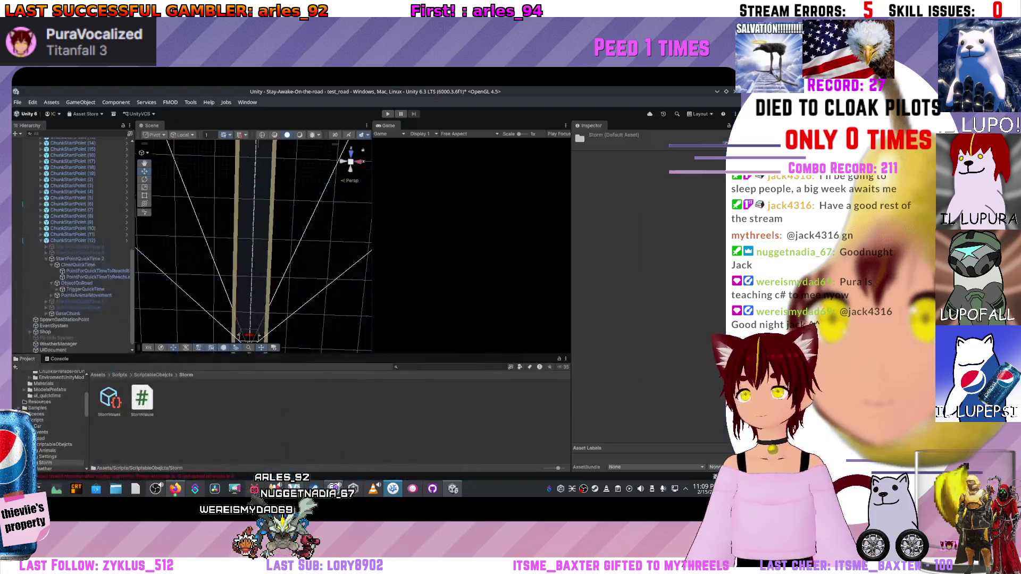
Inspect ChunkStartPoint (12) in the Scene, glance at line 97 in VS Code, and bring up the asset options.
mouse_move(253, 271)
mouse_down()
mouse_move(245, 303)
mouse_move(286, 235)
mouse_move(303, 243)
mouse_move(276, 240)
mouse_up()
click(286, 235)
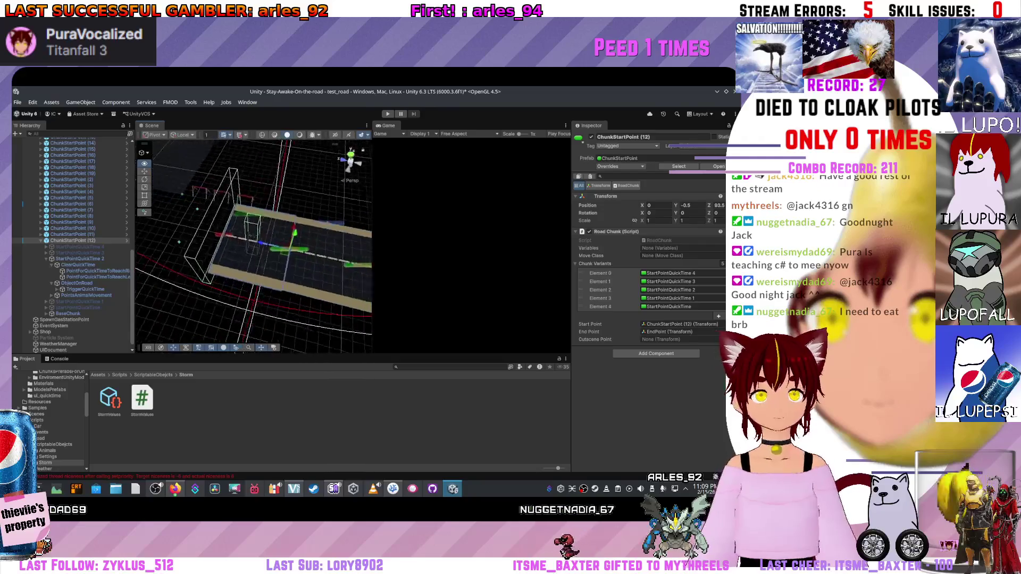
key(alt+Tab)
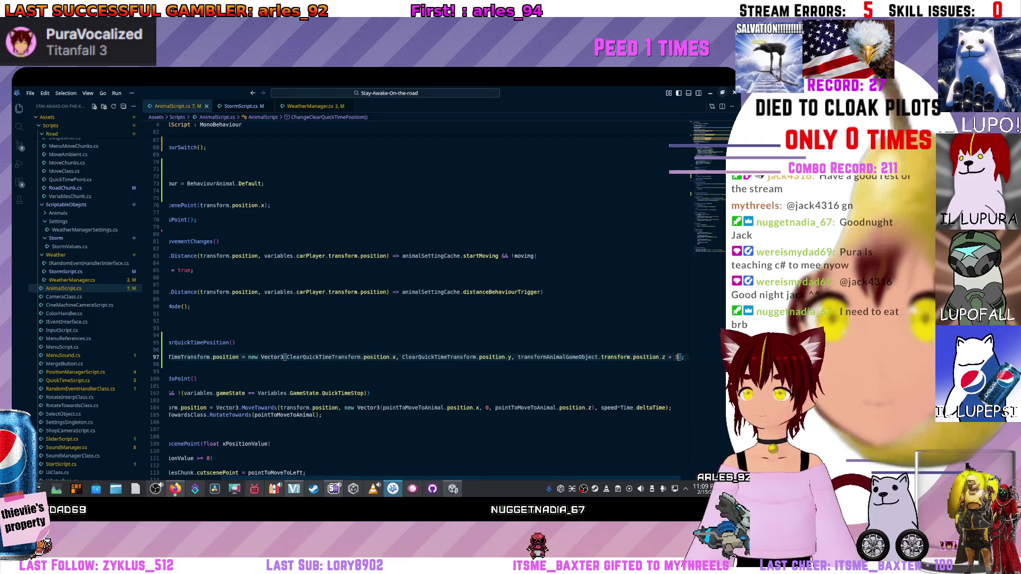
key(alt+Tab)
right_click(386, 437)
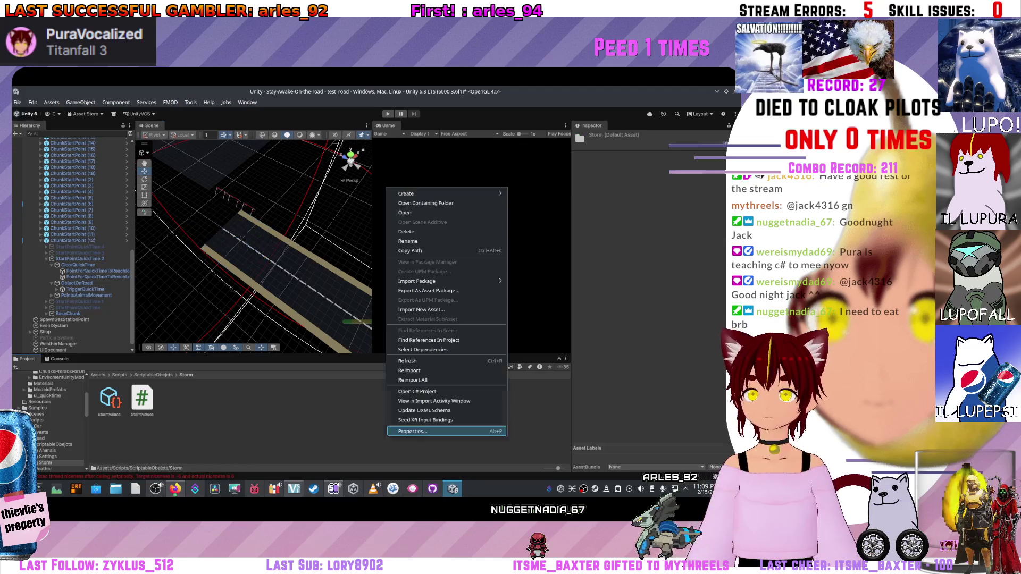
Refresh the assets to pick up the code change and enter Play mode.
click(434, 361)
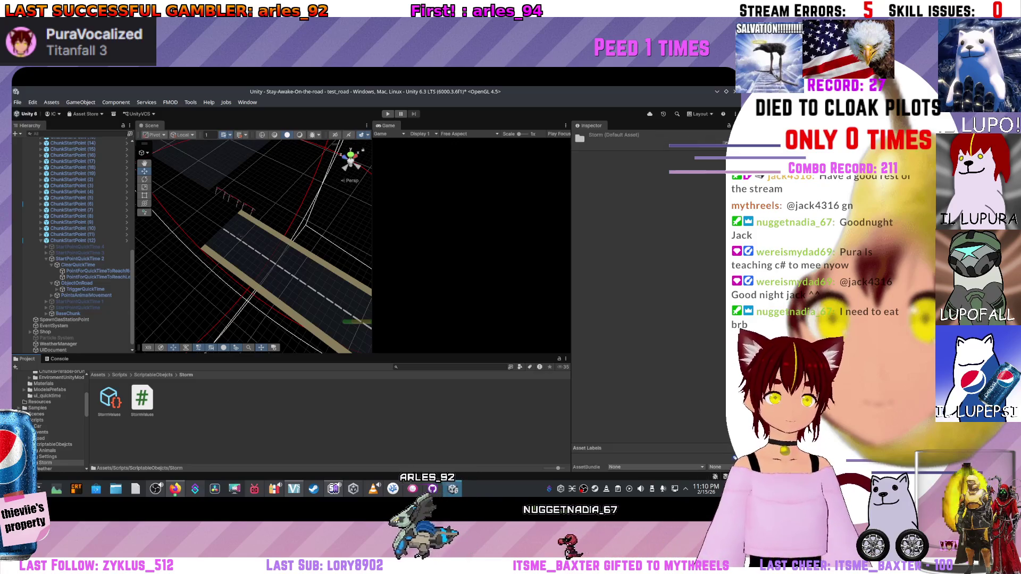
key(ctrl+p)
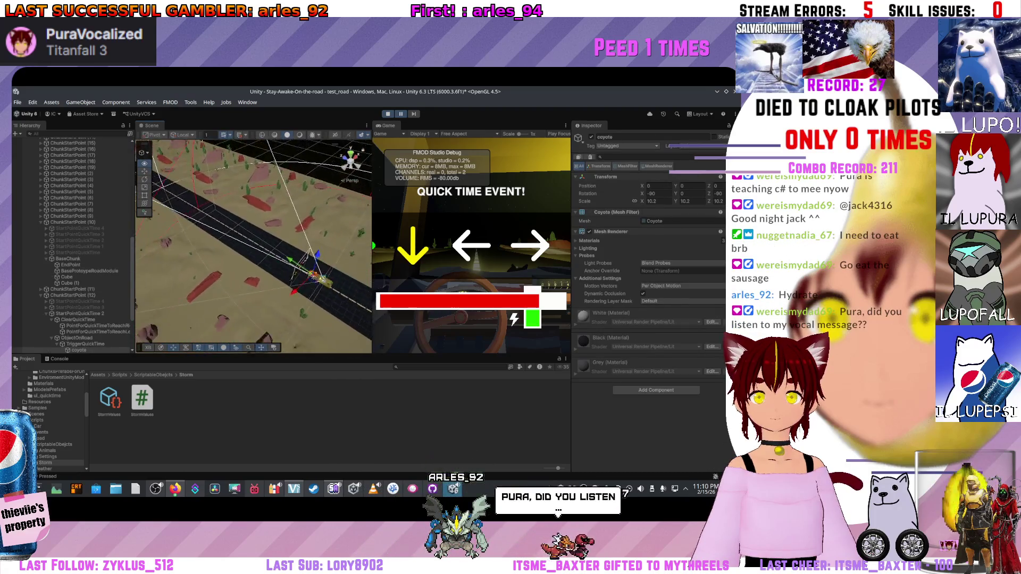
Select ClearQuickTime and fly the Scene view around it and the car, then go back to VS Code.
click(74, 319)
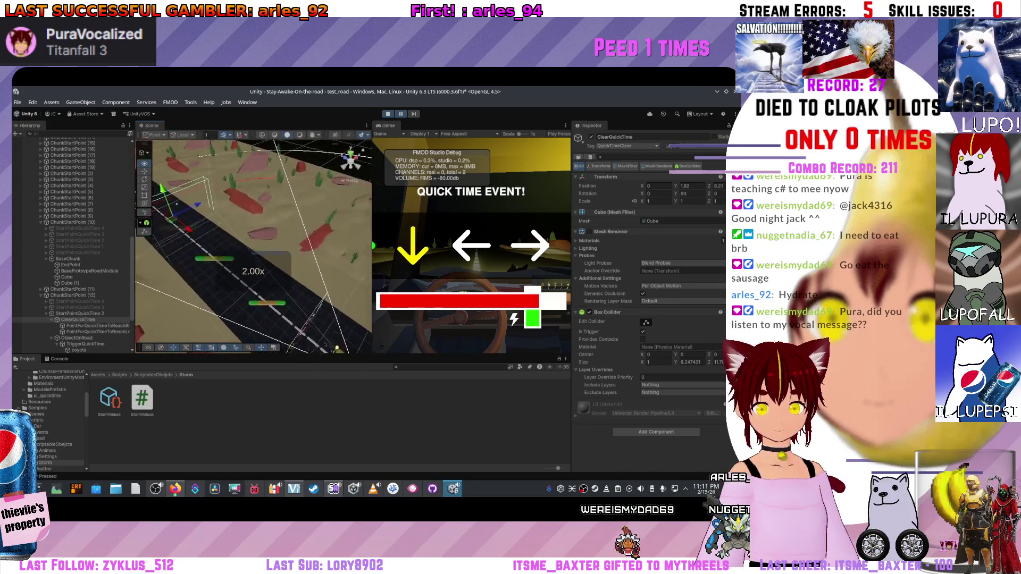
scroll(253, 246, up, 2)
key(w)
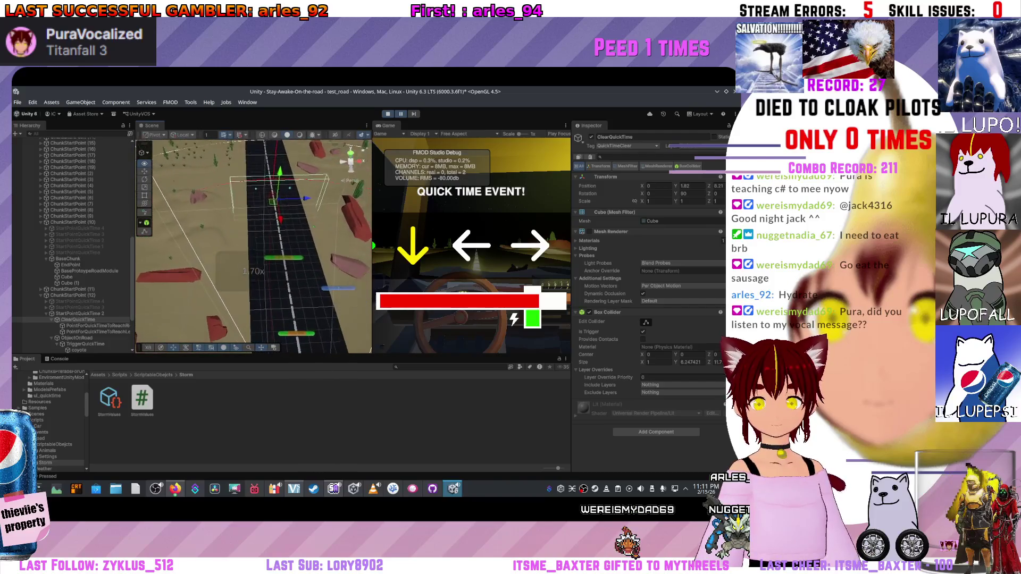
key(w)
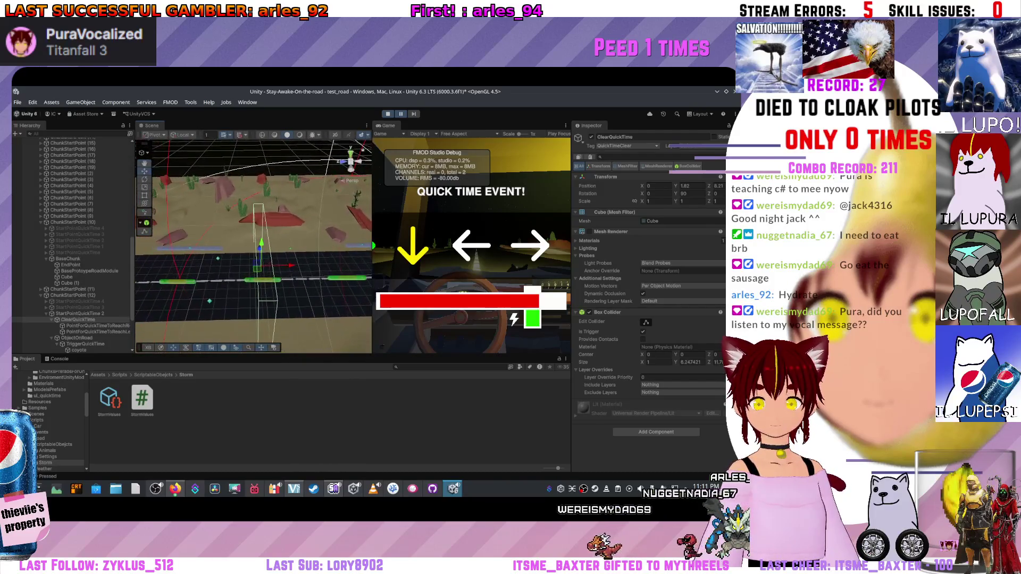
drag(253, 246, 287, 231)
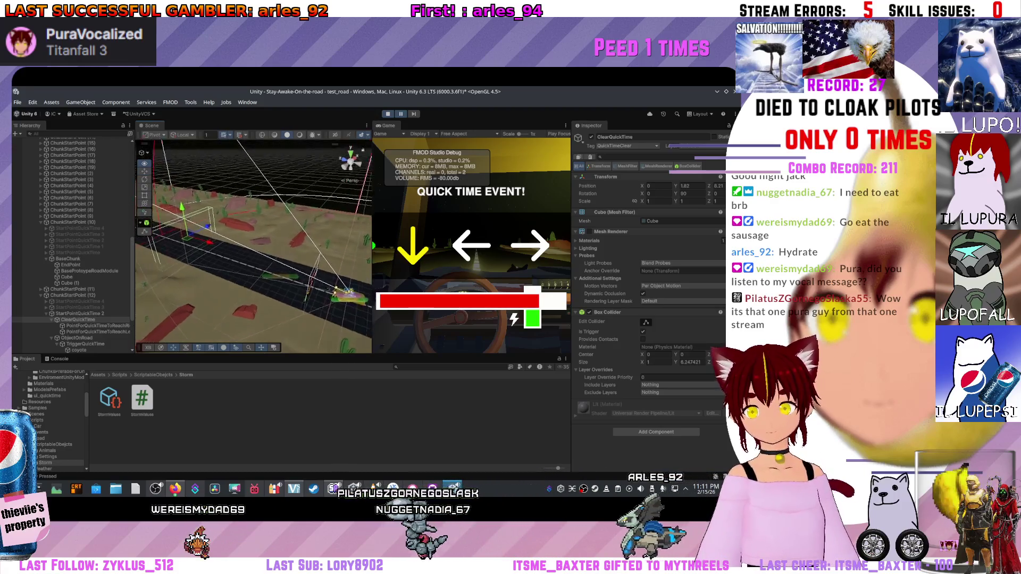
scroll(253, 243, up, 2)
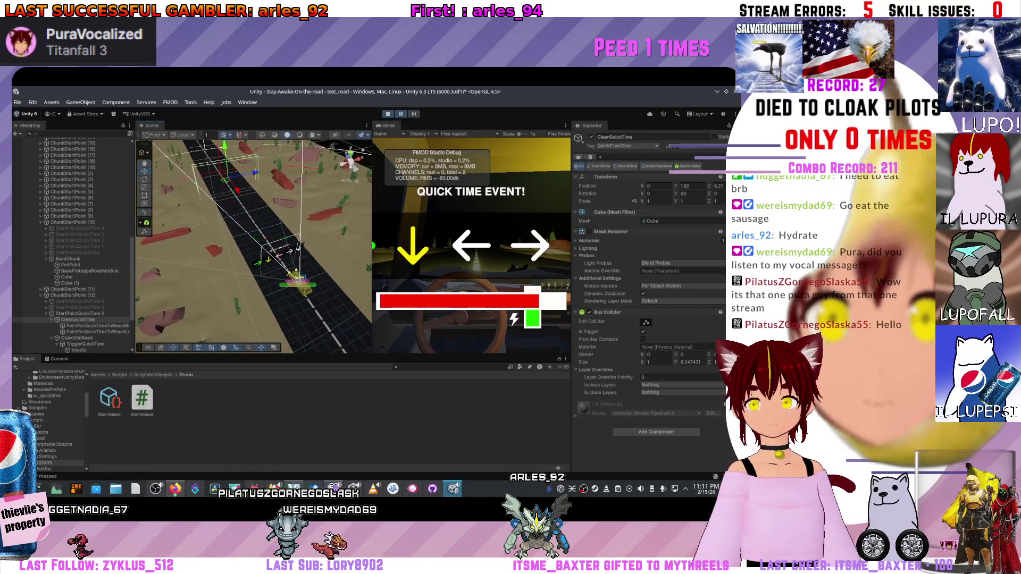
key(alt+Tab)
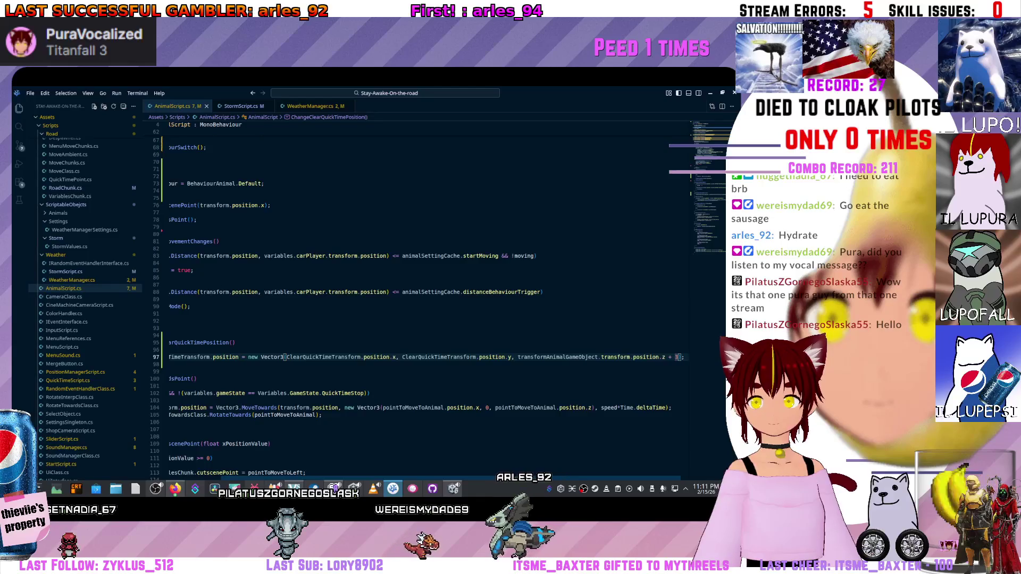
scroll(423, 304, left, 3)
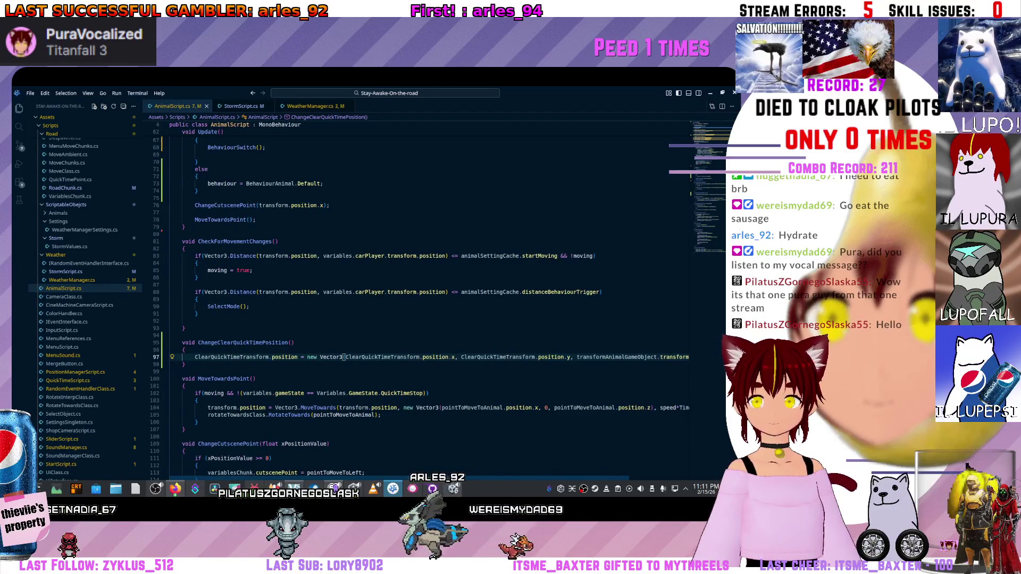
Review ChangeClearQuickTimePosition and locate its call inside AnimalScript's Update.
double_click(242, 342)
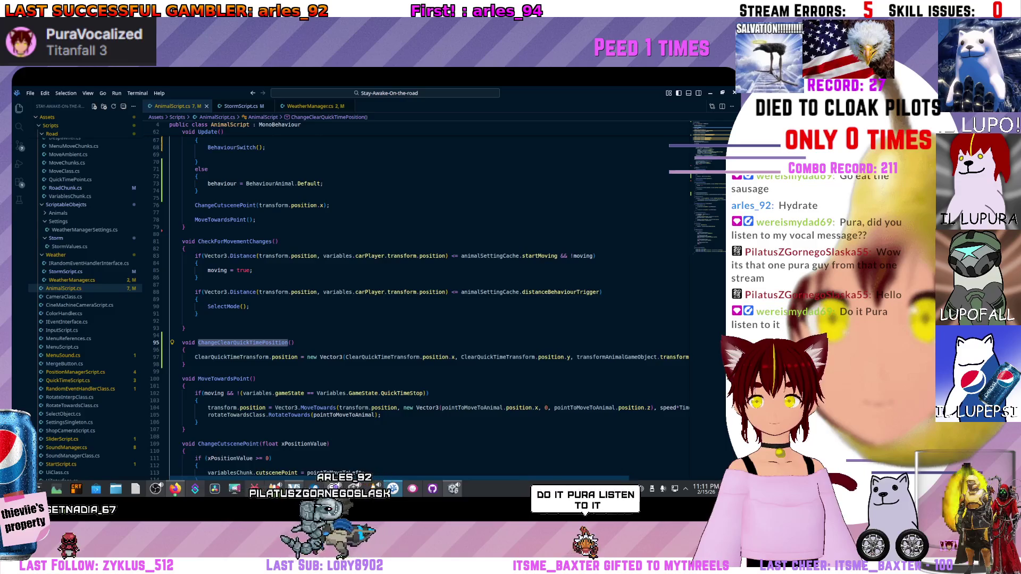
scroll(423, 303, up, 2)
scroll(423, 303, up, 3)
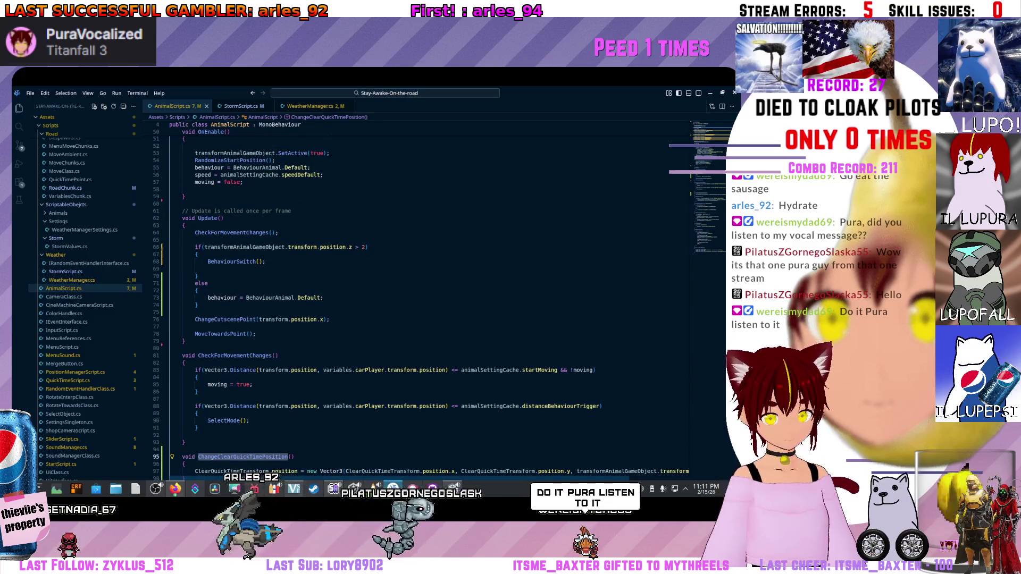
click(247, 298)
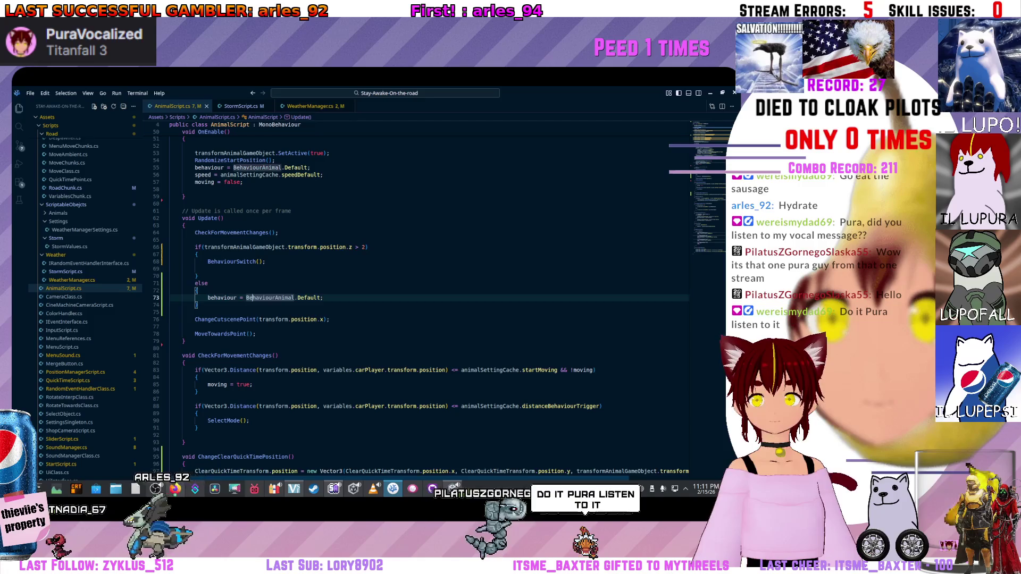
click(198, 457)
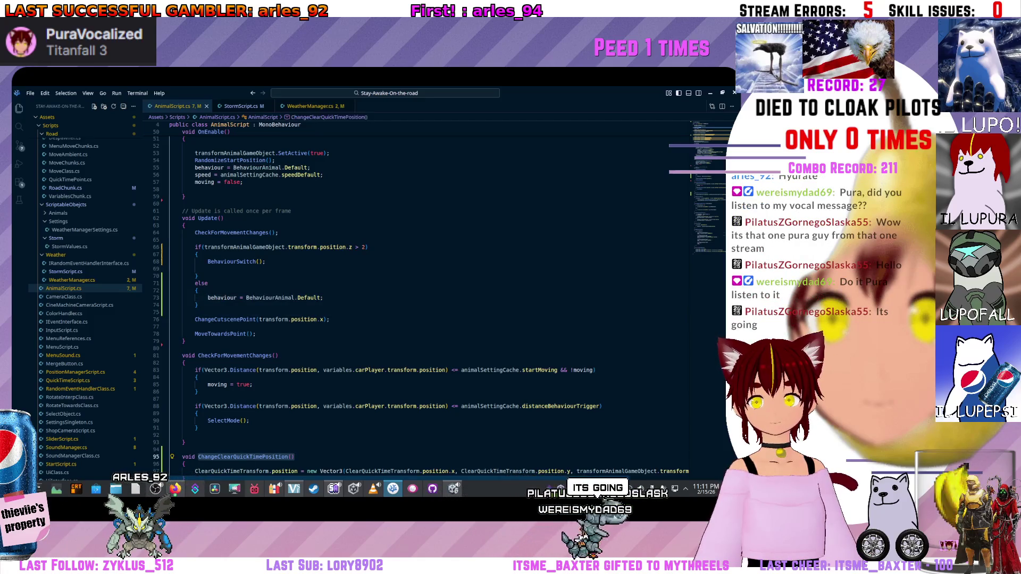
scroll(423, 303, up, 1)
click(239, 259)
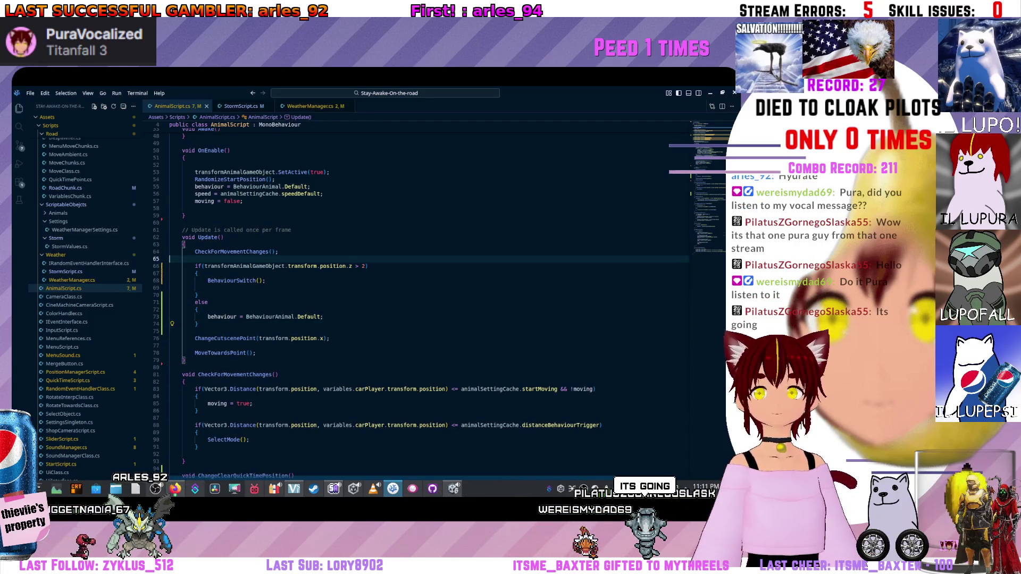
click(239, 331)
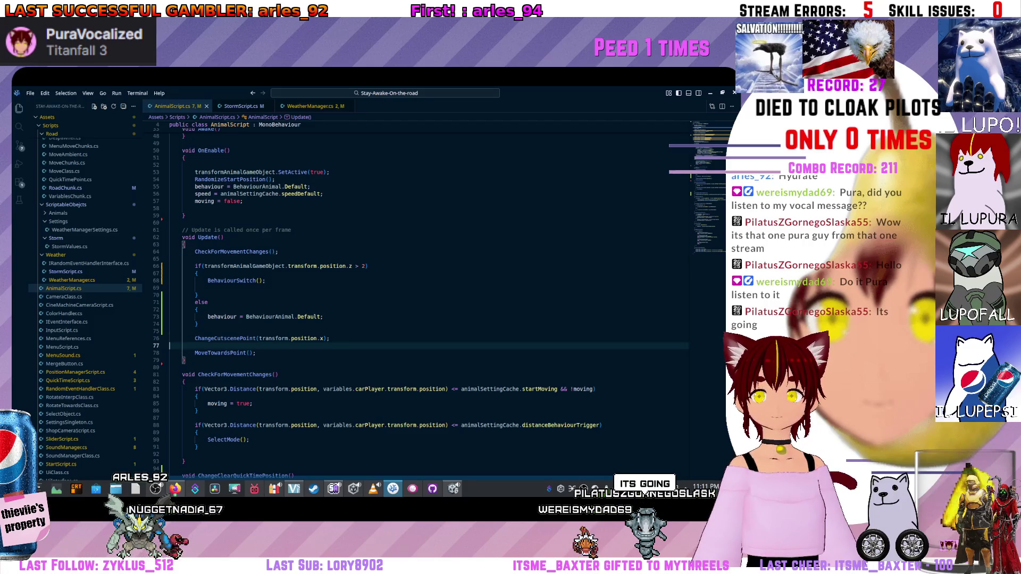
key(Up)
key(Up)
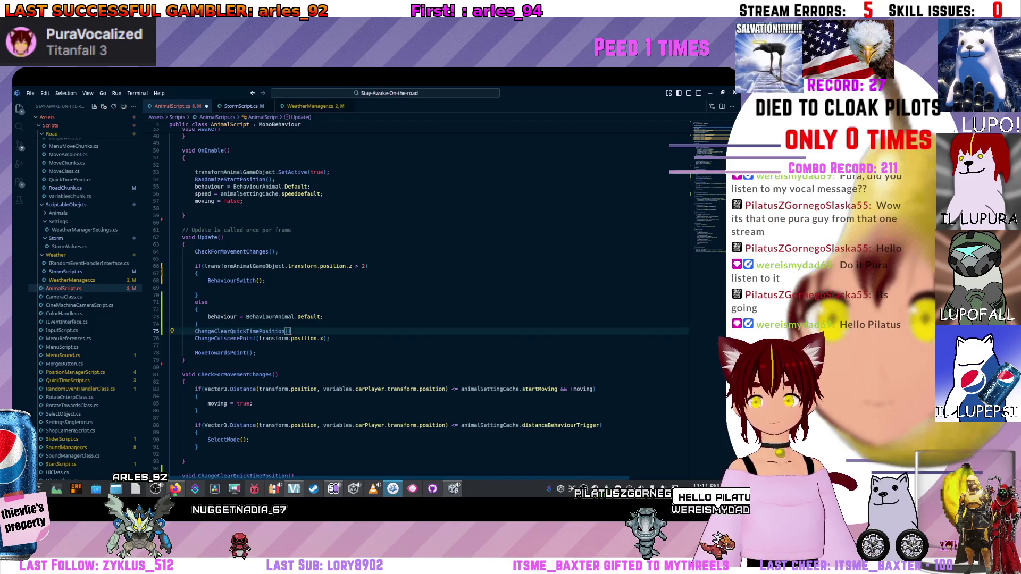
text(;)
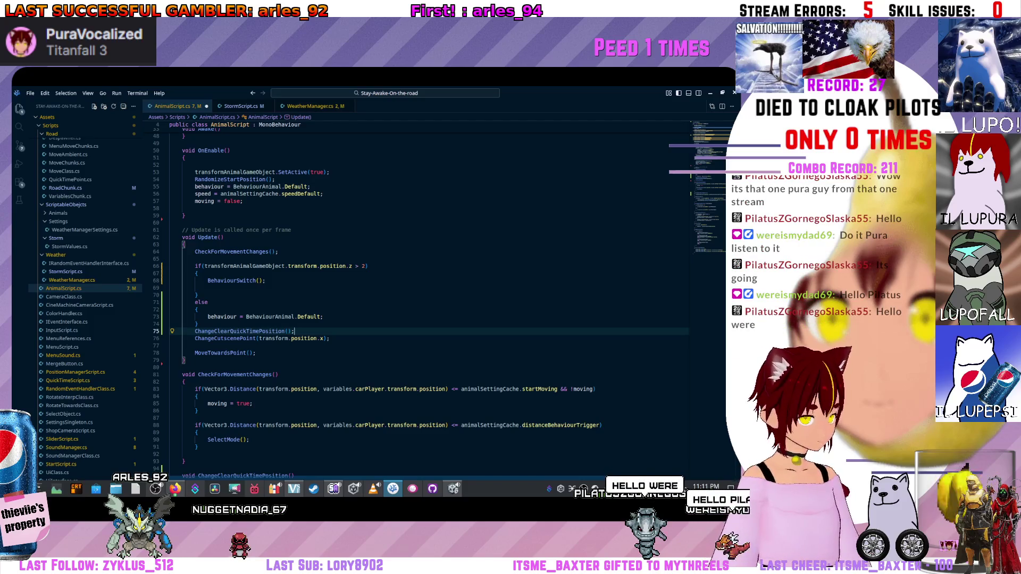
Move the ChangeClearQuickTimePosition() call below MoveTowardsPoint(), then start Play mode in Unity.
key(Return)
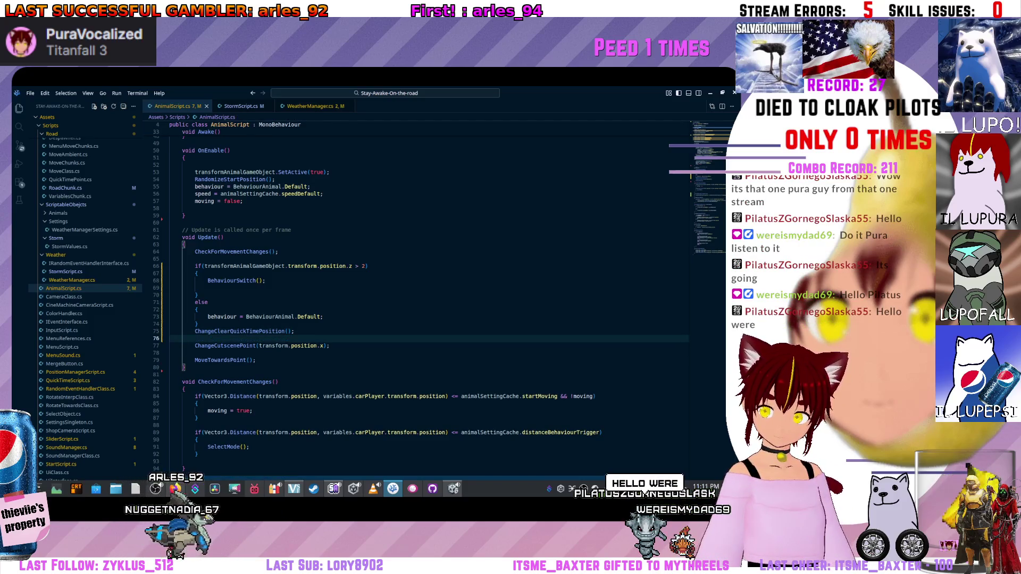
key(Up)
key(alt+Down)
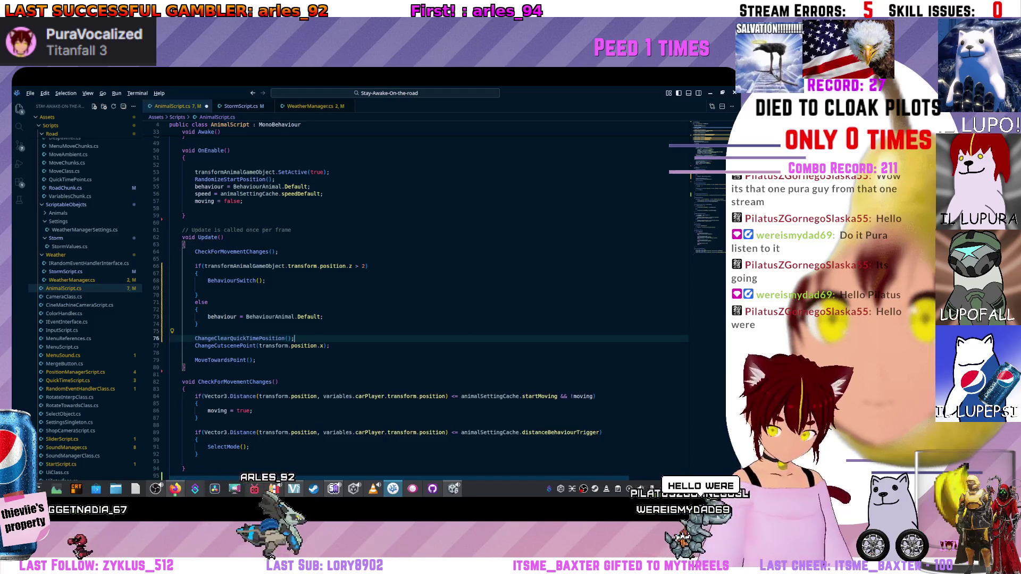
key(alt+Down)
key(alt+Down)
key(alt+Down)
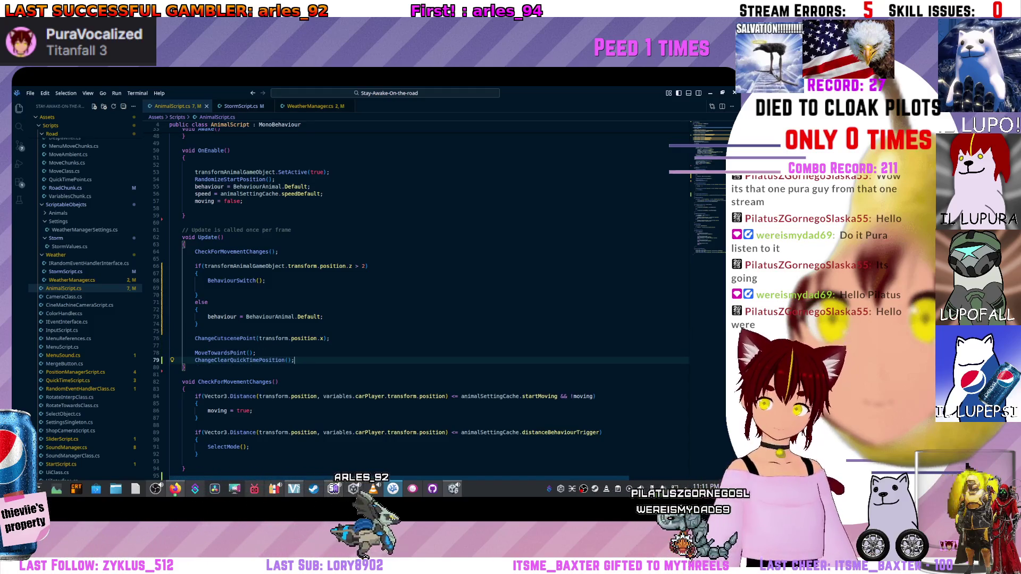
key(alt+Tab)
key(ctrl+p)
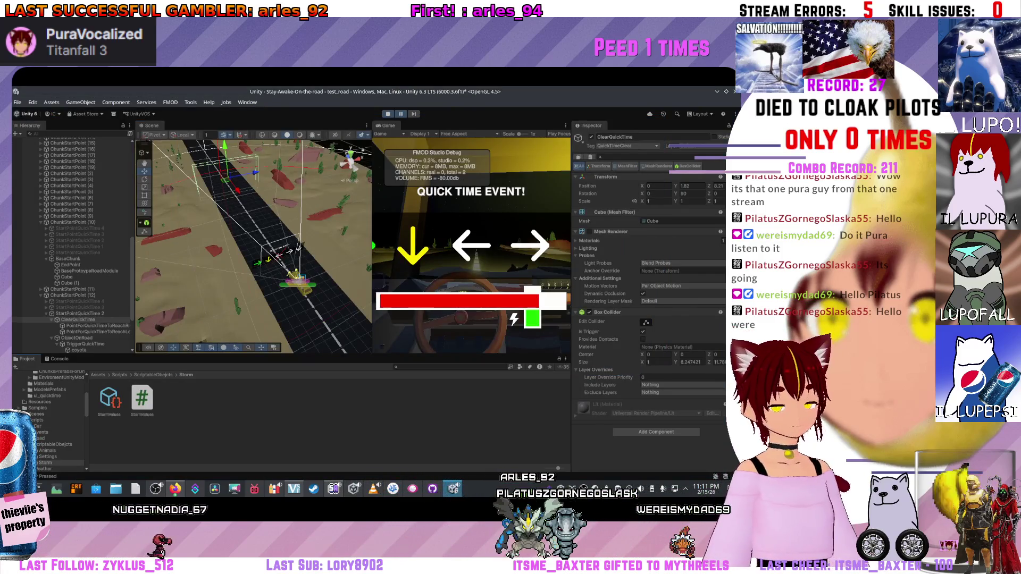
Exit Play mode, reimport the Storm folder, and dock the Game view beside the Scene view.
right_click(232, 422)
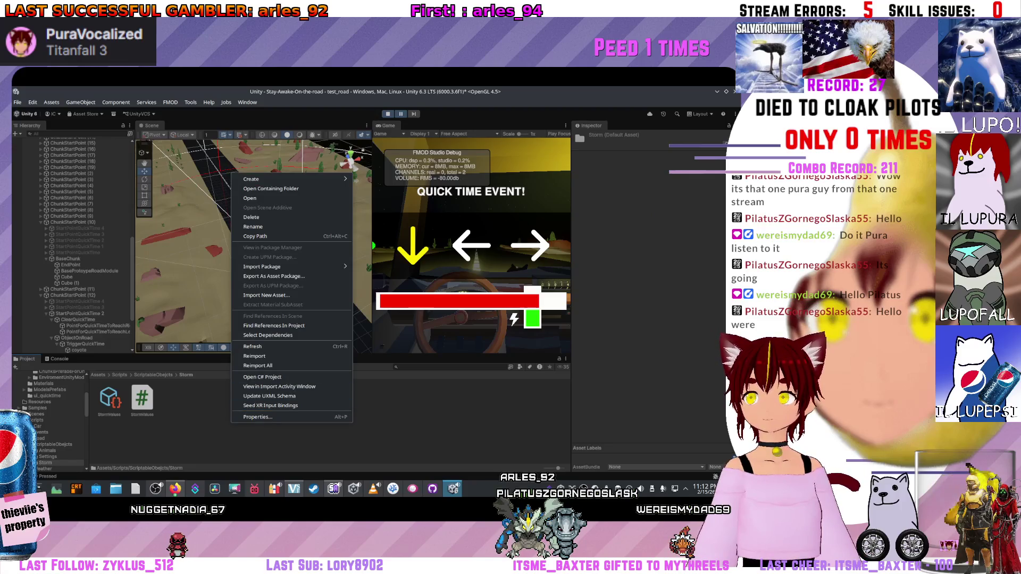
key(Escape)
key(ctrl+p)
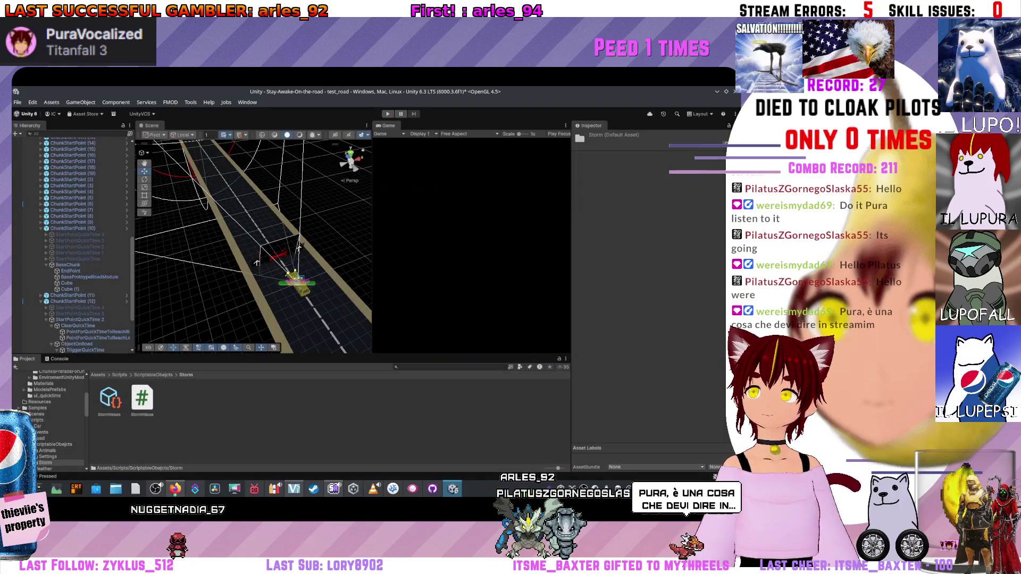
right_click(223, 416)
click(343, 349)
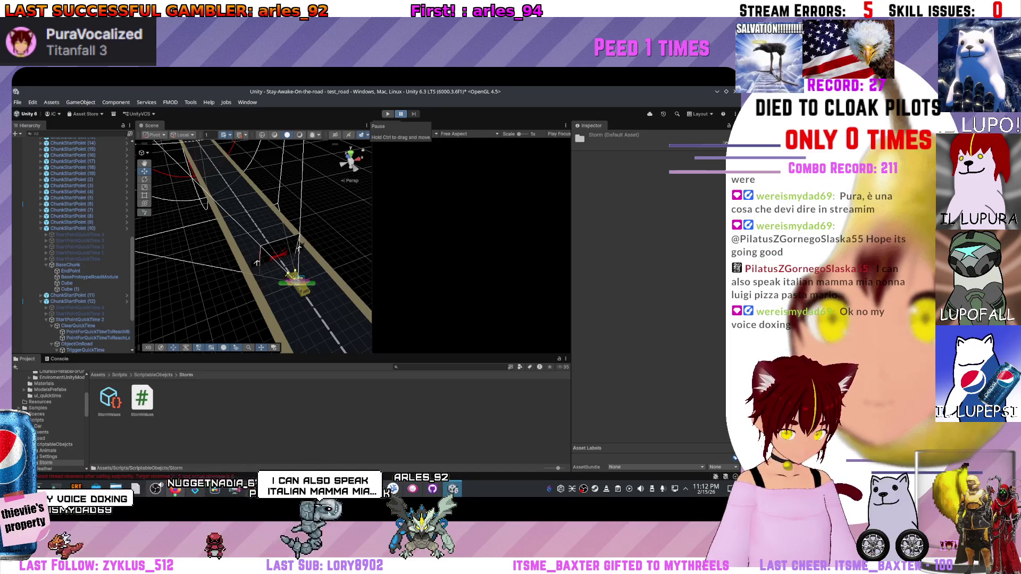
drag(378, 128, 386, 127)
key(XF86AudioLowerVolume)
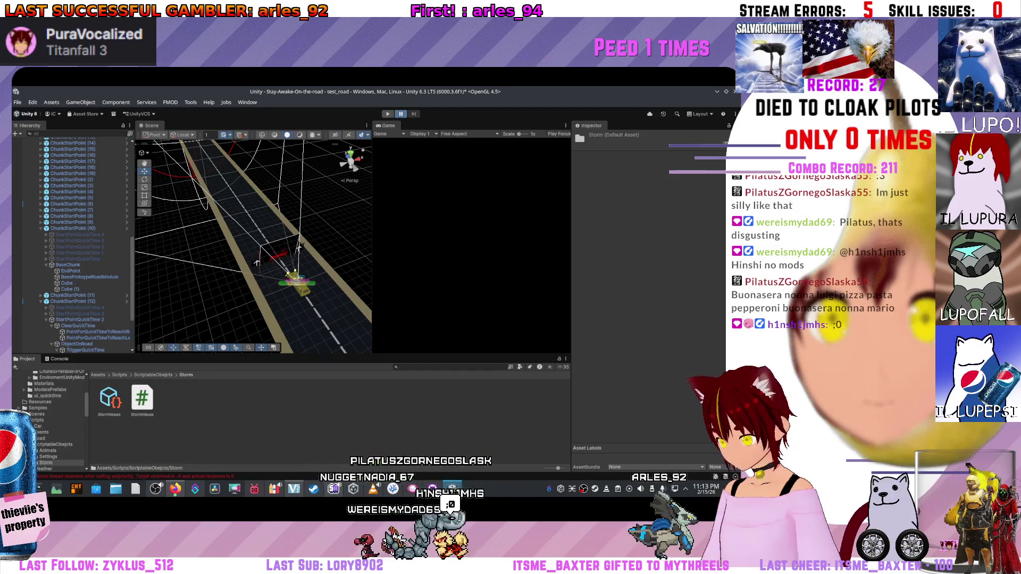
Adjust volume, dismiss the launcher search, and bring the AnimalScript.cs window forward.
key(XF86AudioLowerVolume)
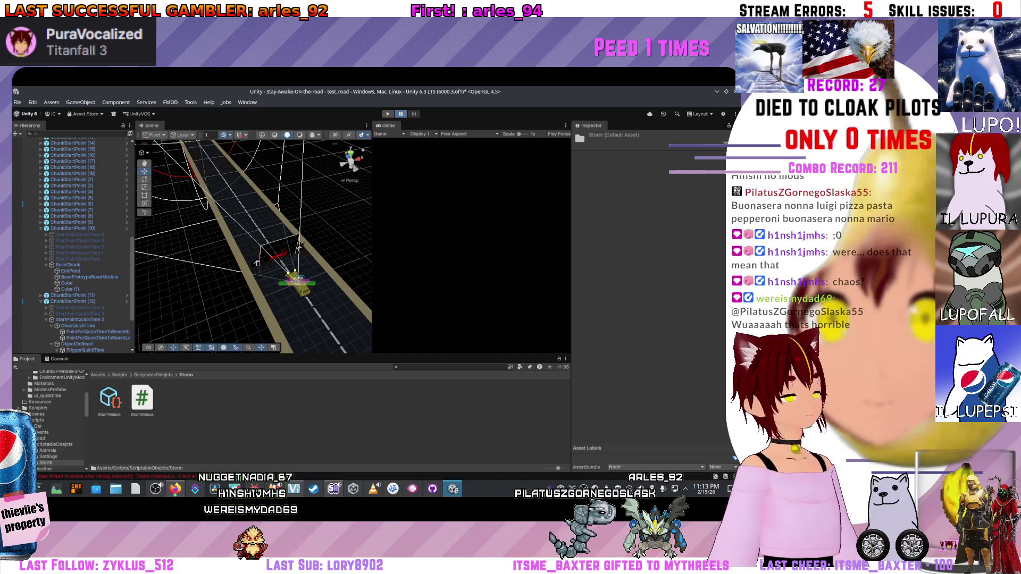
key(alt+space)
text(vlc)
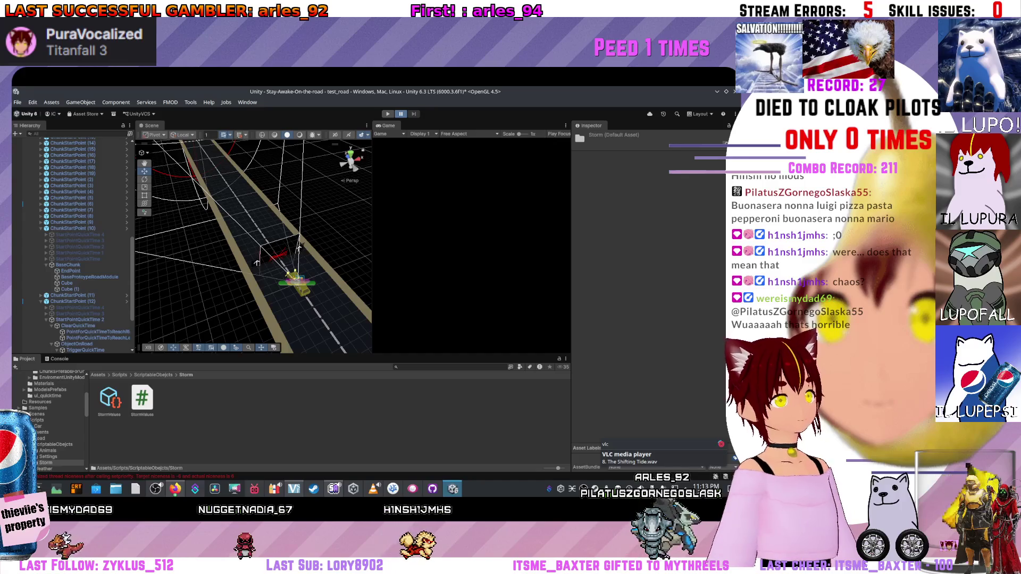
key(Return)
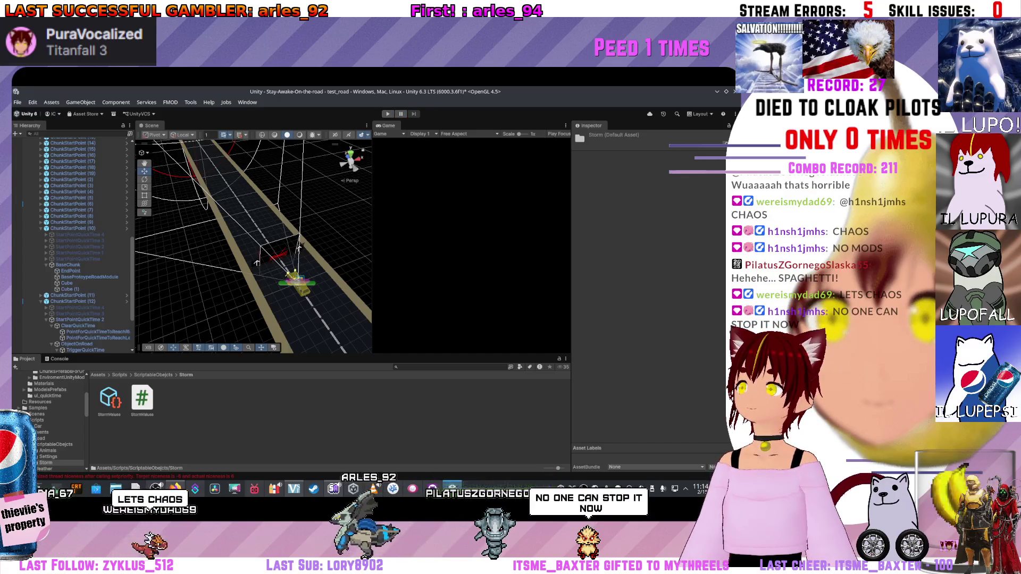
right_click(194, 167)
click(250, 359)
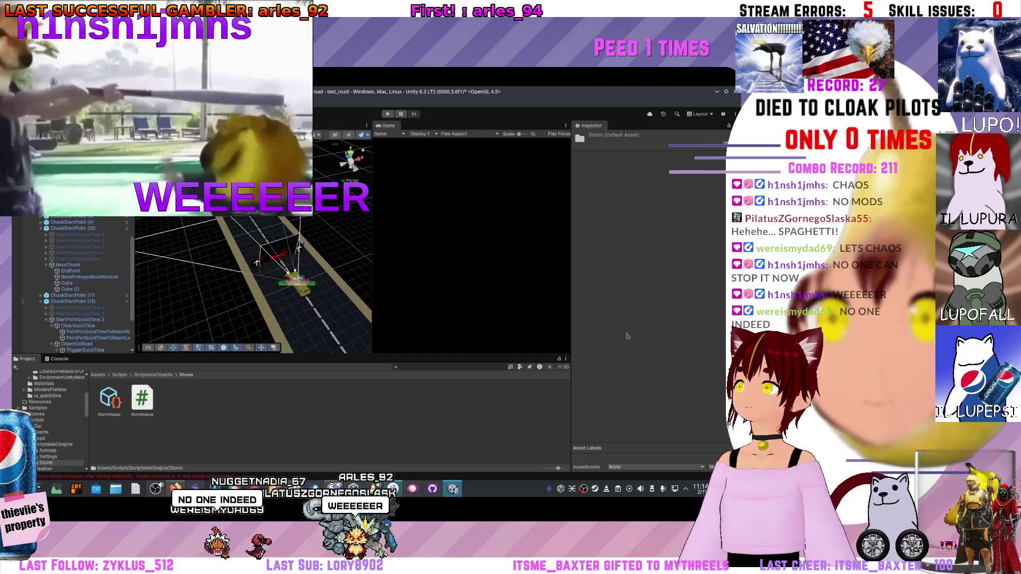
key(alt+Tab)
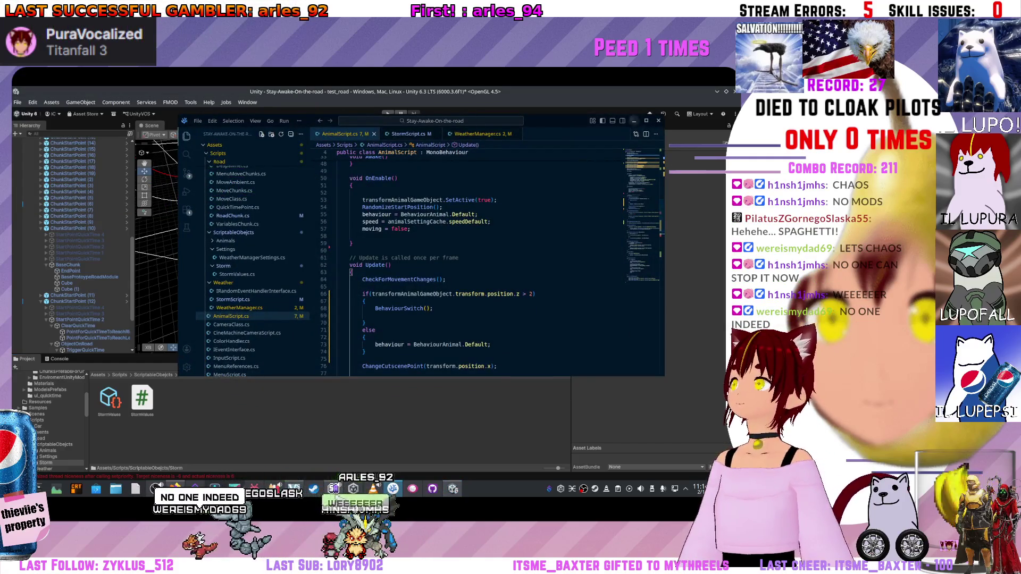
Run the quick-time event, inspect coyote and ClearQuickTime, stop Play mode, and return to VS Code.
key(alt+Tab)
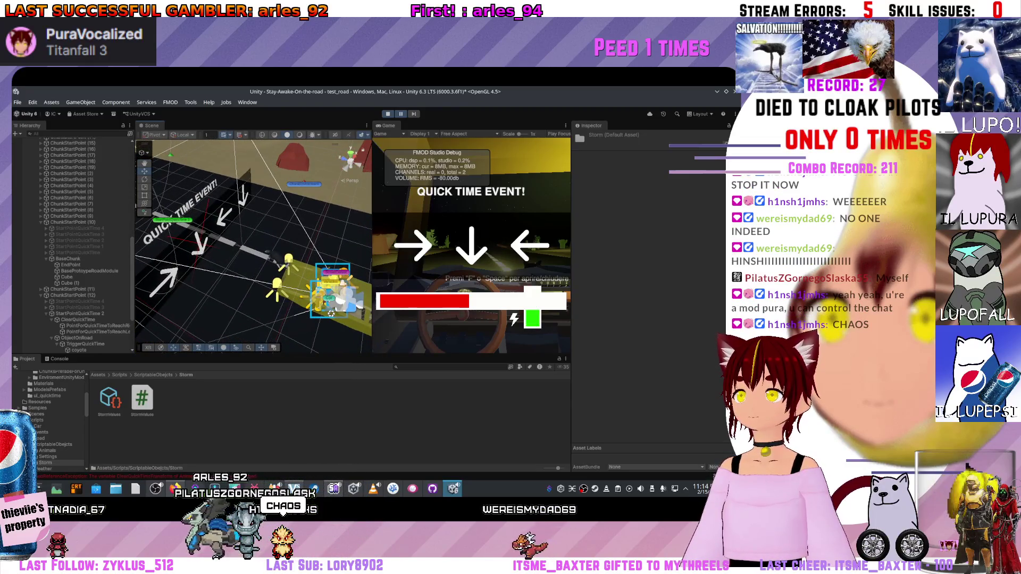
mouse_move(256, 240)
mouse_down()
mouse_move(264, 256)
mouse_move(272, 239)
mouse_move(256, 239)
mouse_up()
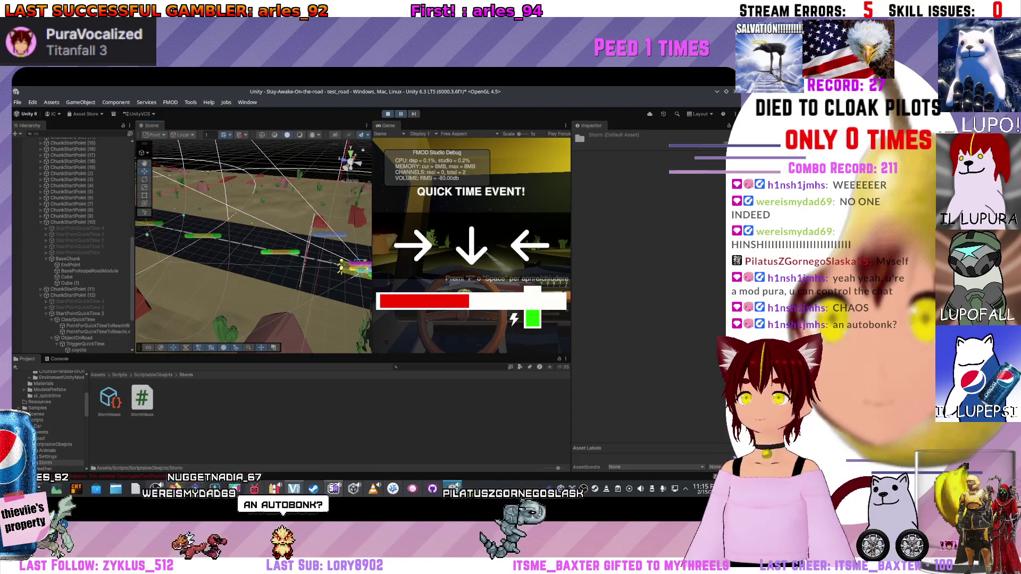
click(80, 350)
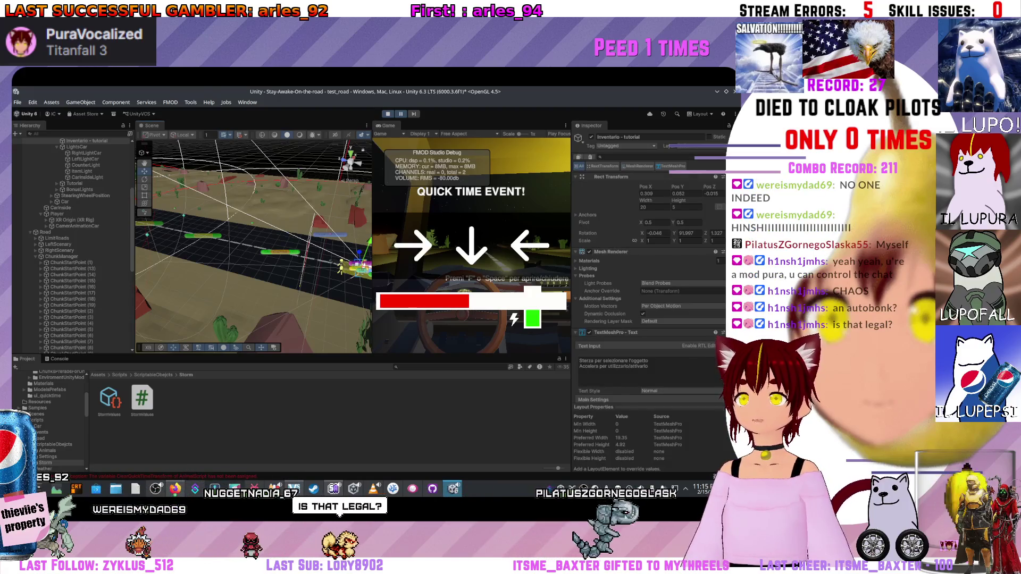
scroll(72, 240, down, 1)
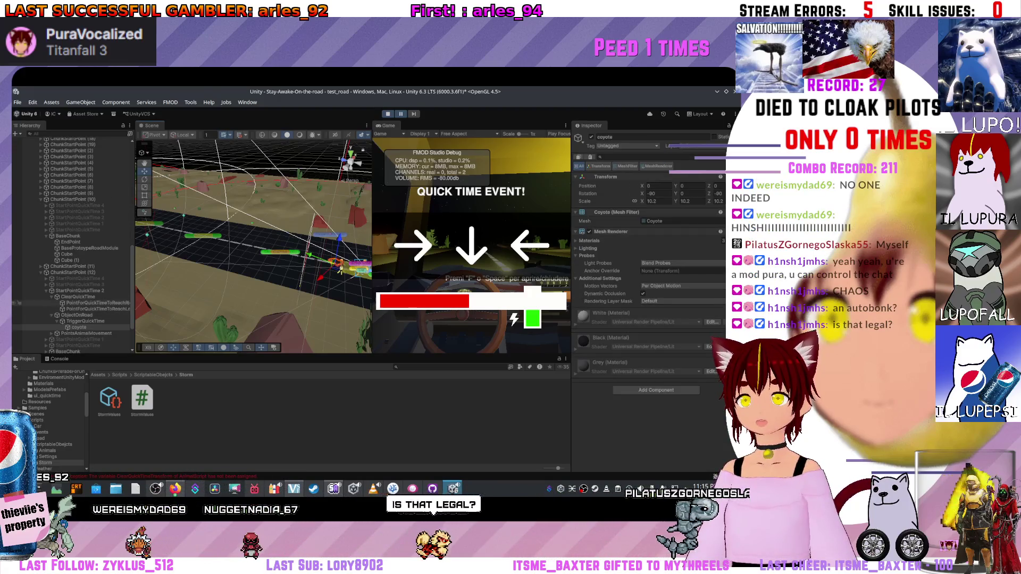
click(79, 297)
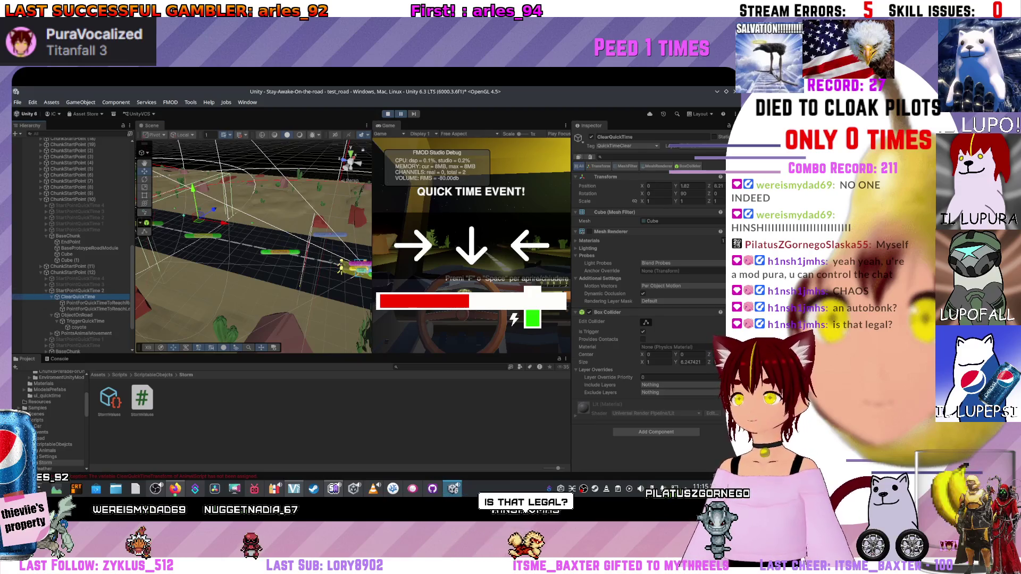
key(ctrl+p)
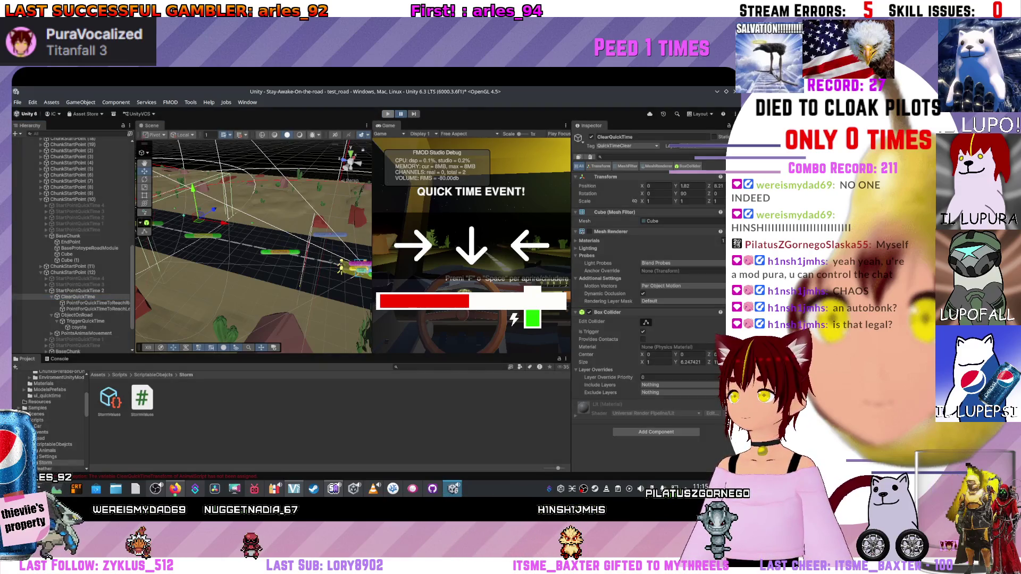
key(alt+Tab)
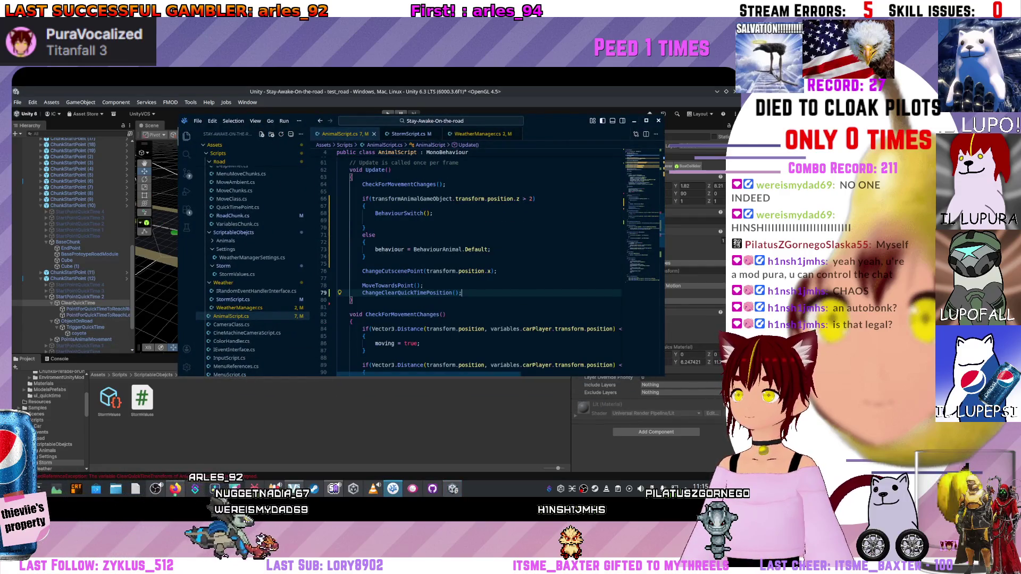
scroll(486, 263, down, 2)
scroll(486, 264, down, 2)
scroll(486, 263, down, 3)
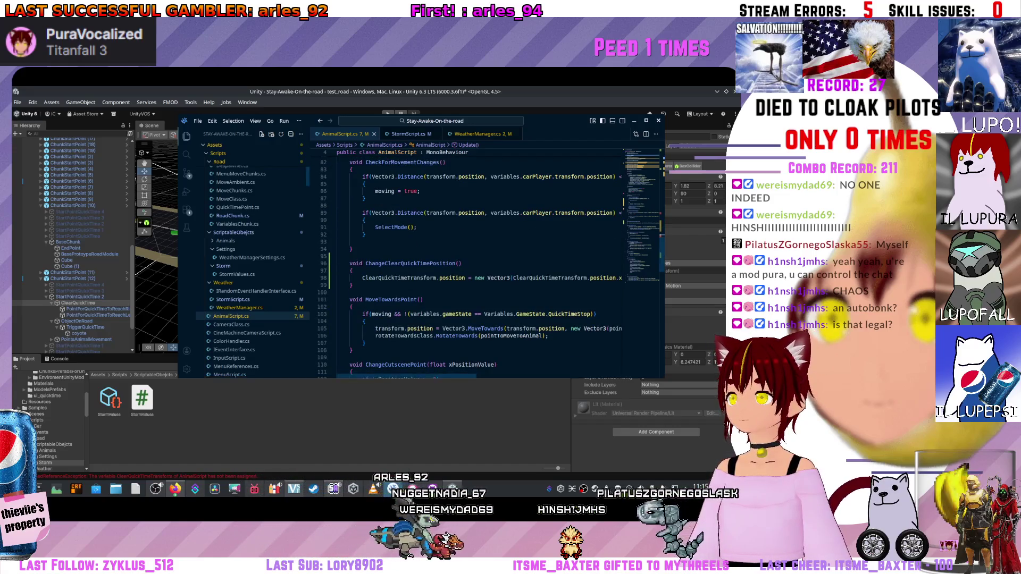
Set ClearQuickTimeTransform.position to the animal's z plus 3 on line 98, then switch to Unity.
click(375, 374)
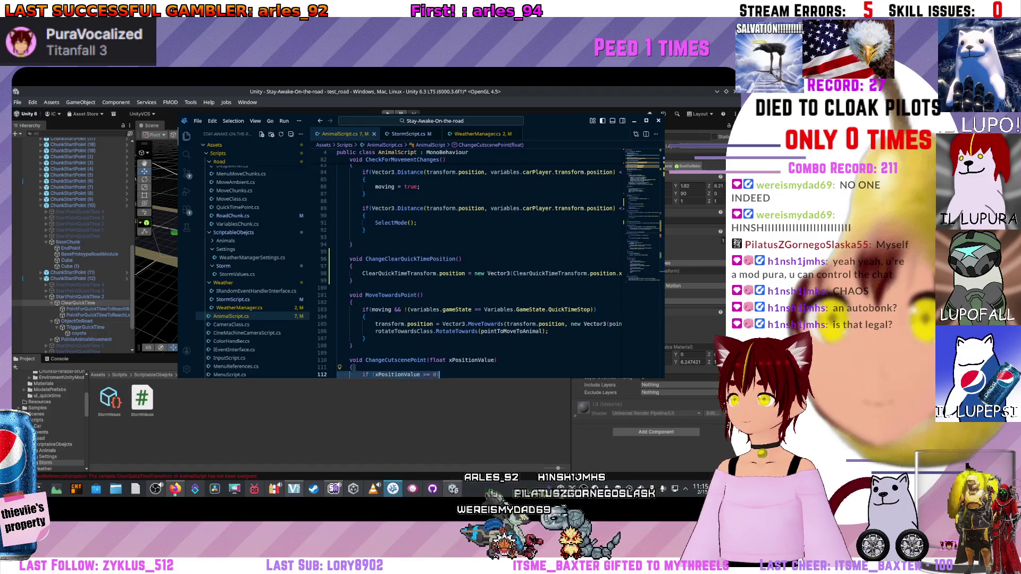
scroll(479, 264, right, 2)
scroll(479, 263, right, 2)
scroll(479, 263, right, 2)
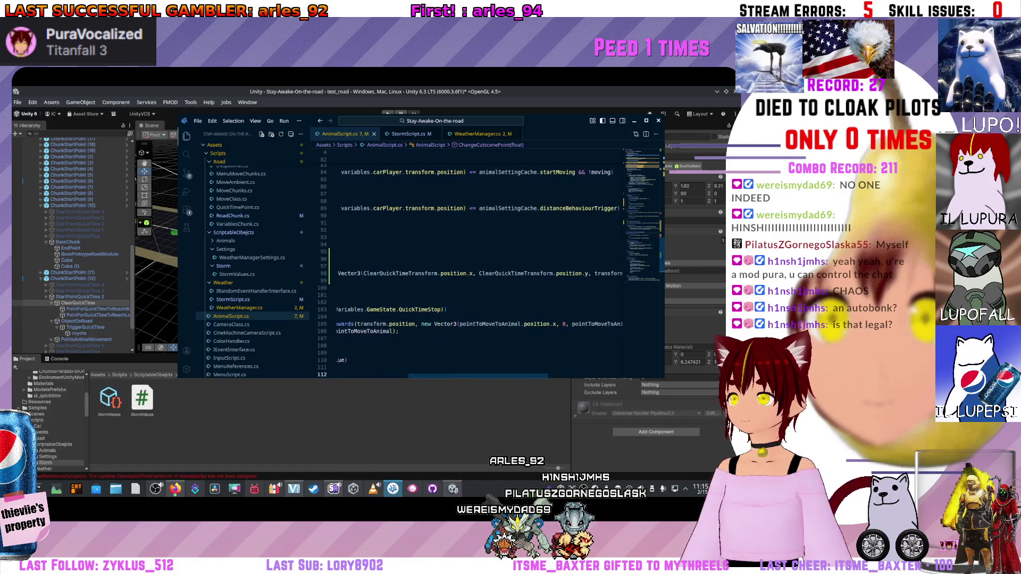
scroll(479, 263, right, 2)
scroll(479, 263, right, 2)
scroll(478, 263, right, 2)
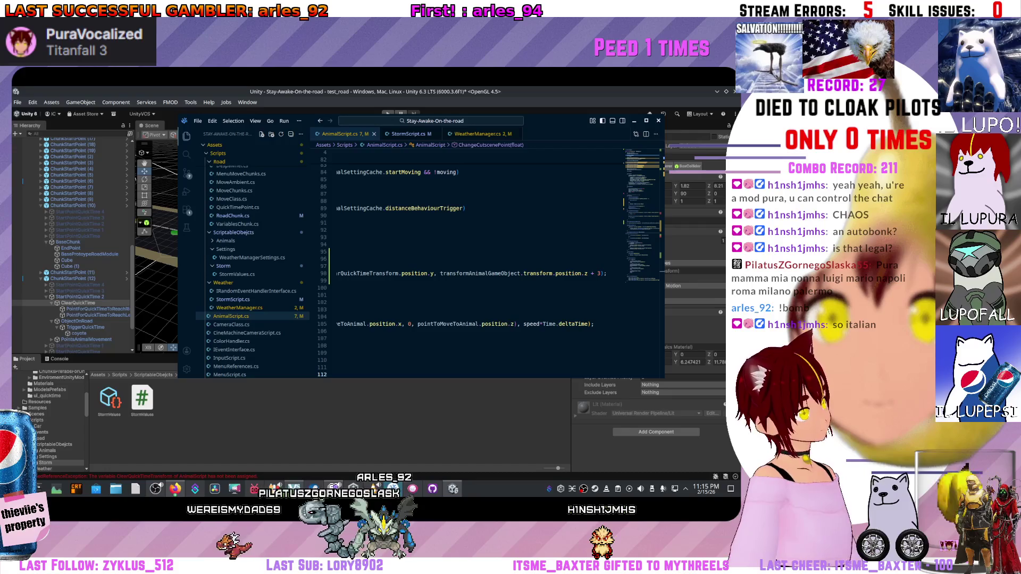
scroll(478, 264, up, 2)
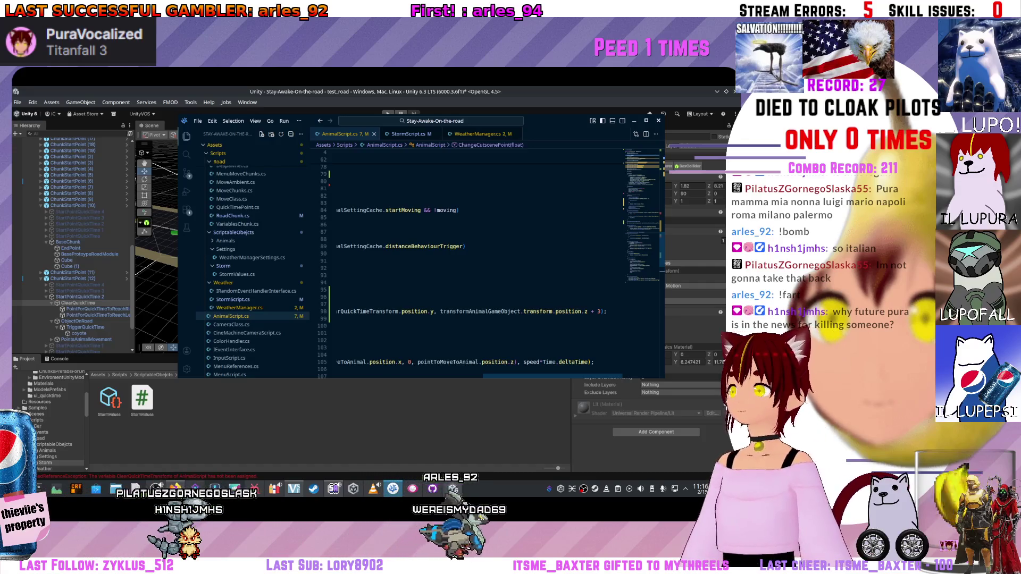
scroll(479, 255, up, 1)
key(super+Up)
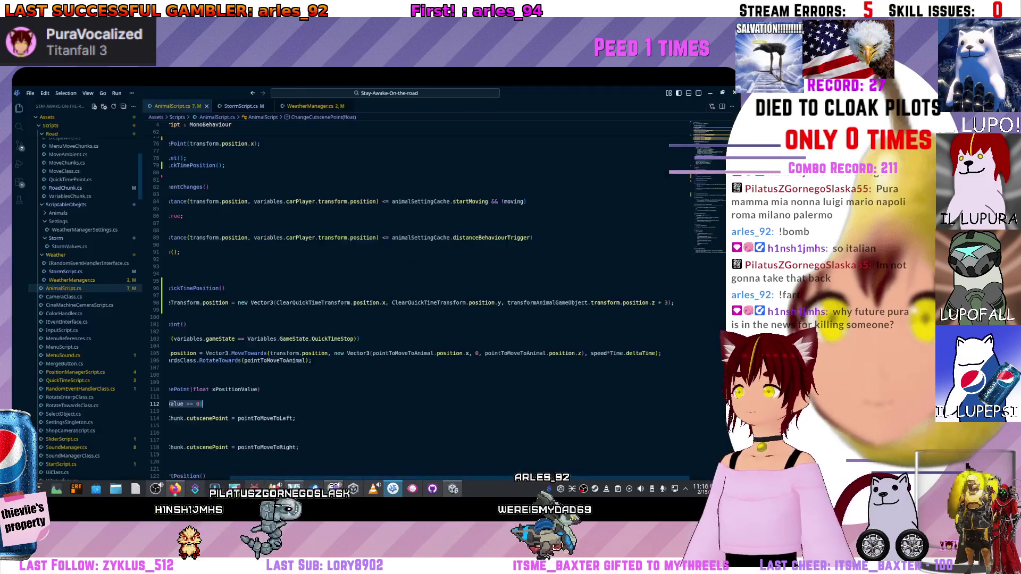
scroll(565, 306, down, 2)
scroll(566, 317, left, 3)
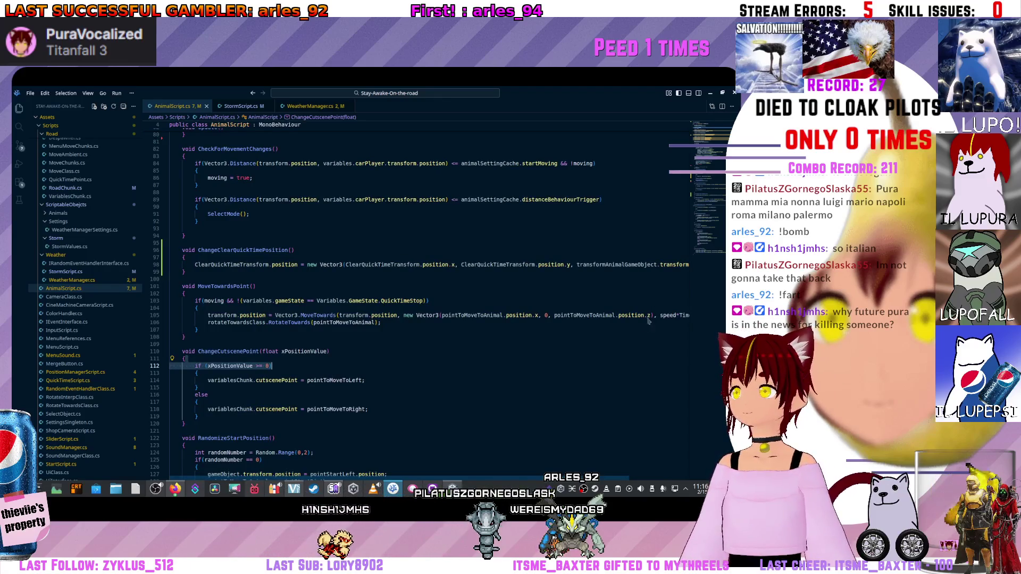
scroll(639, 318, right, 3)
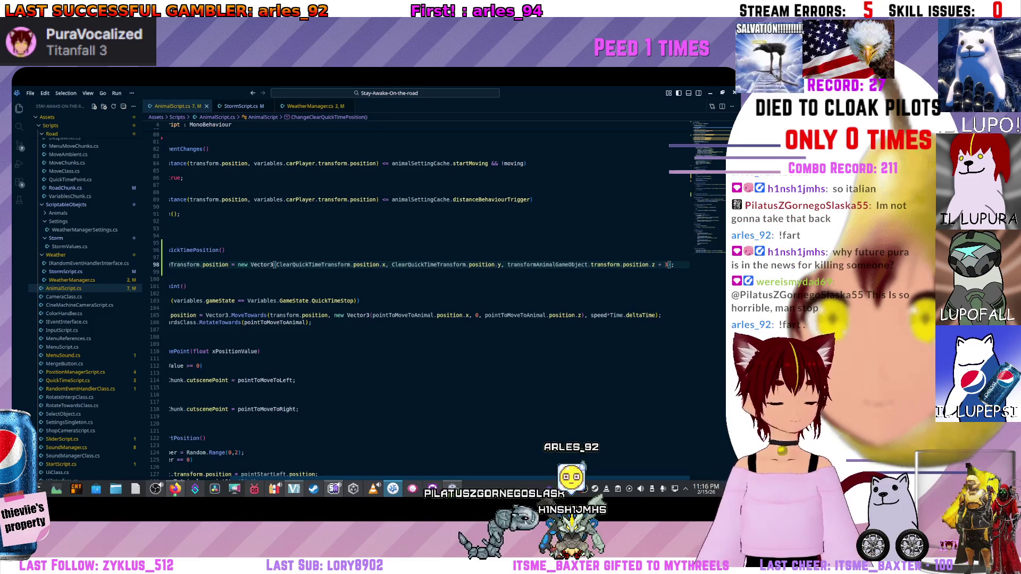
key(alt+Tab)
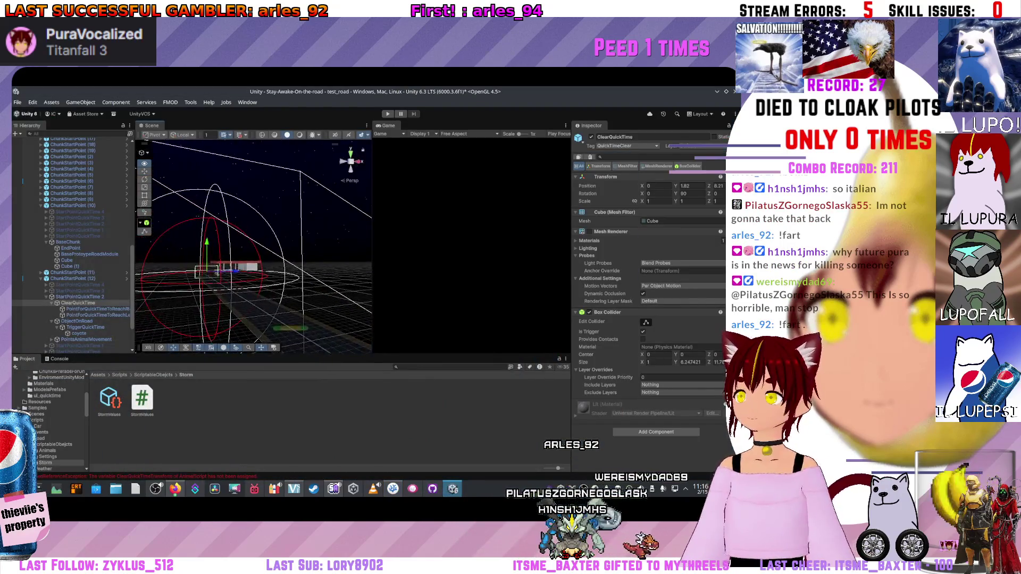
scroll(253, 271, up, 1)
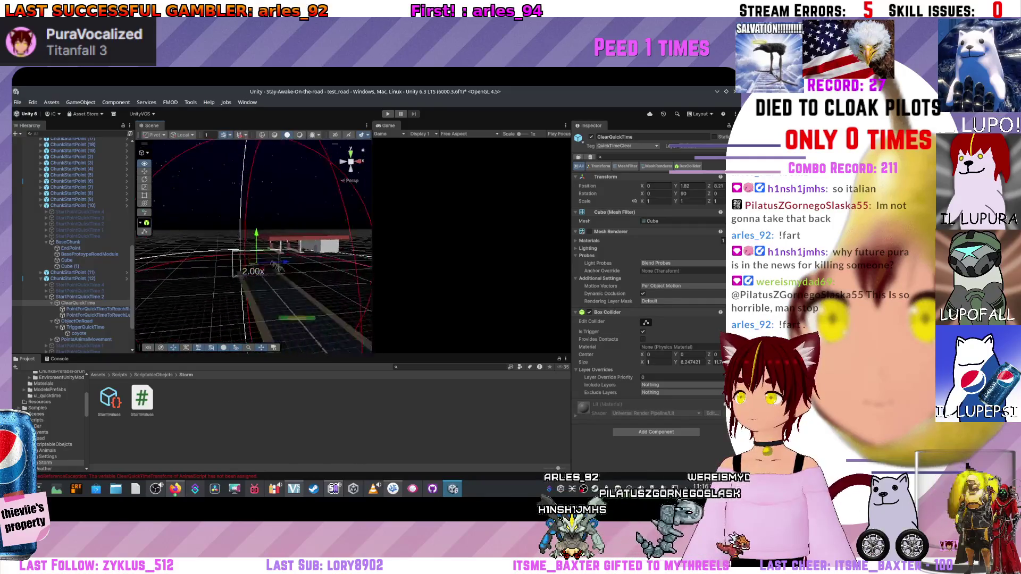
Review line 98 of AnimalScript in VS Code and return to Unity so the change recompiles.
drag(274, 265, 276, 260)
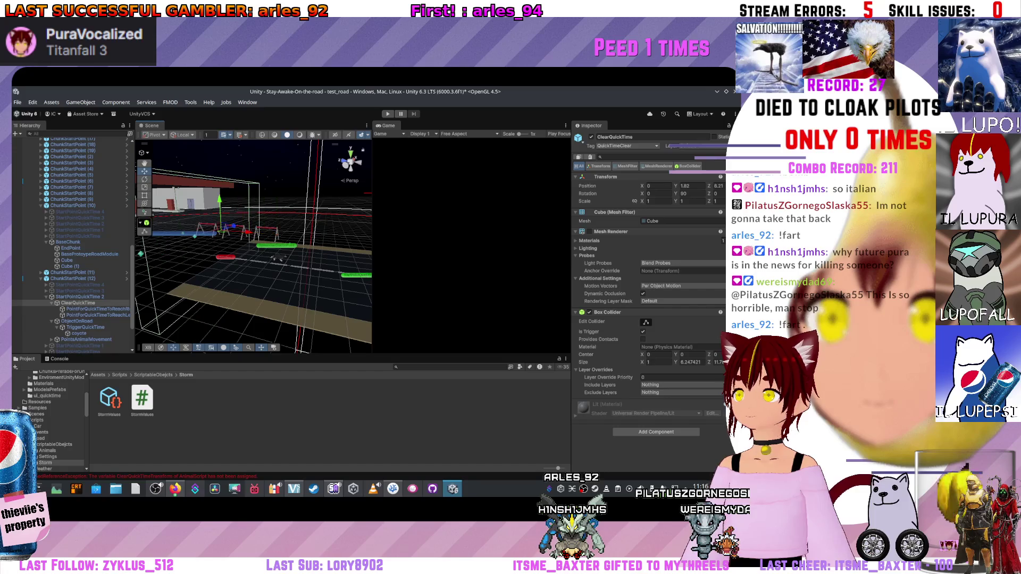
key(alt+Tab)
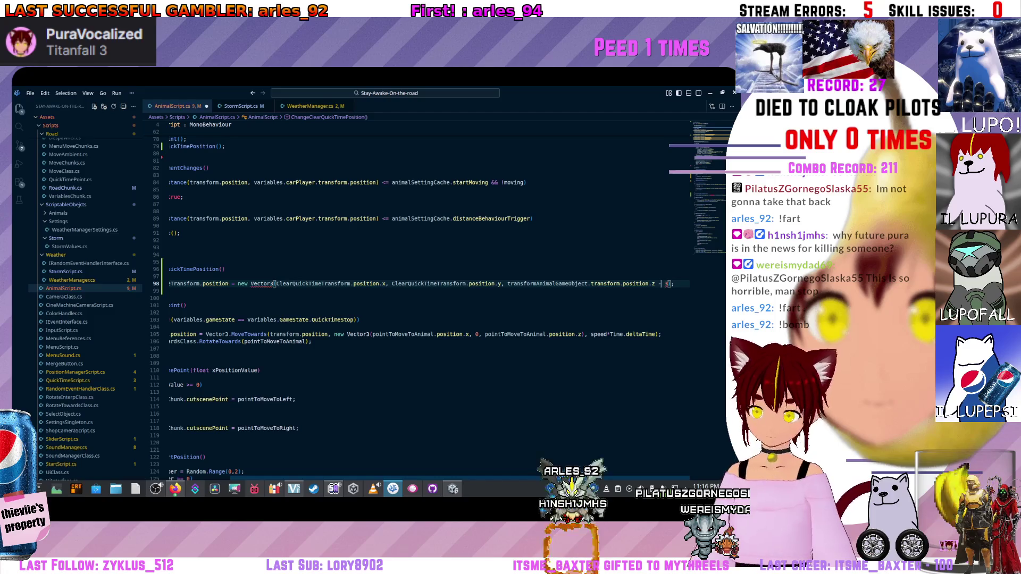
key(alt+Tab)
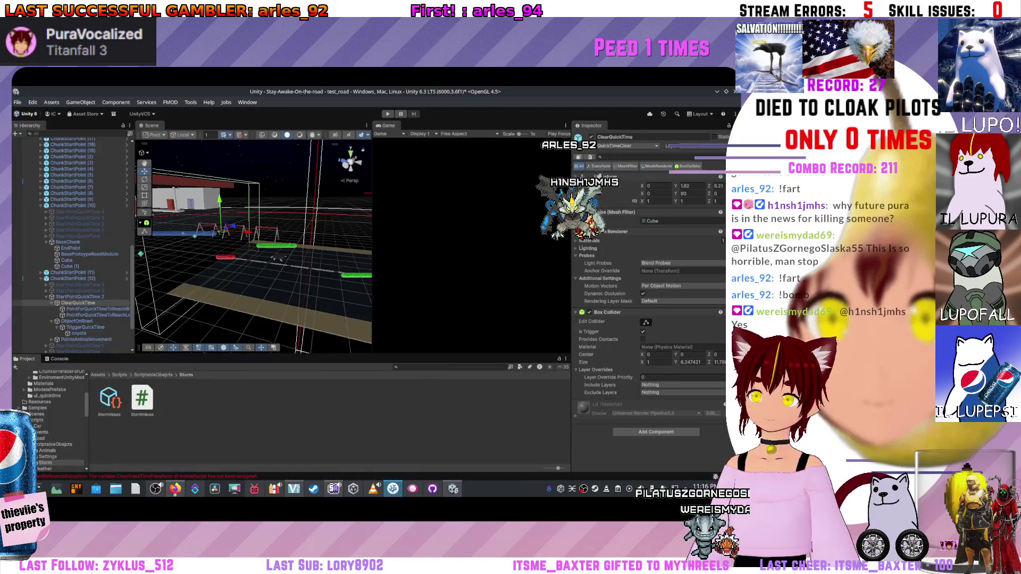
right_click(252, 431)
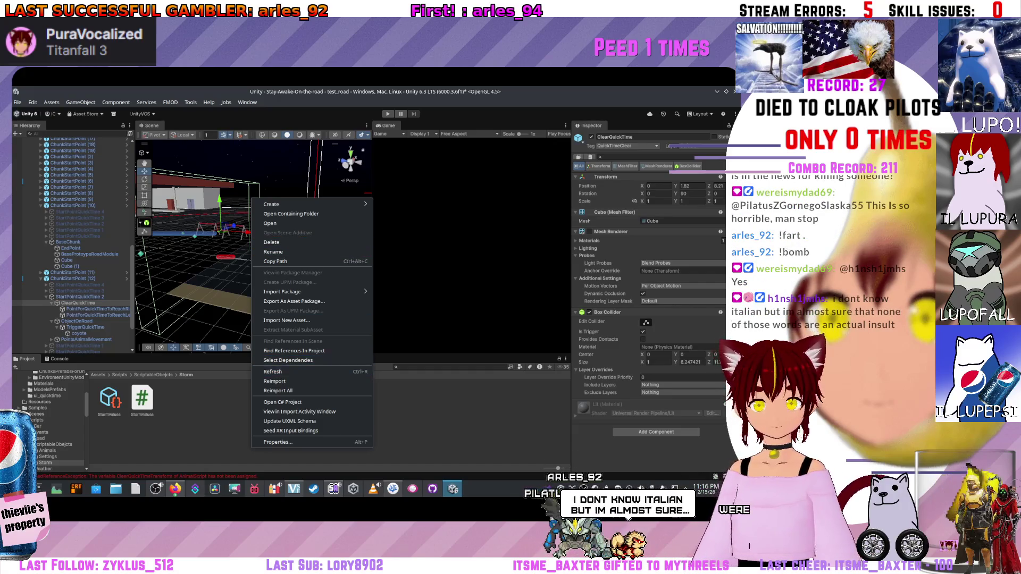
key(Escape)
key(alt+Tab)
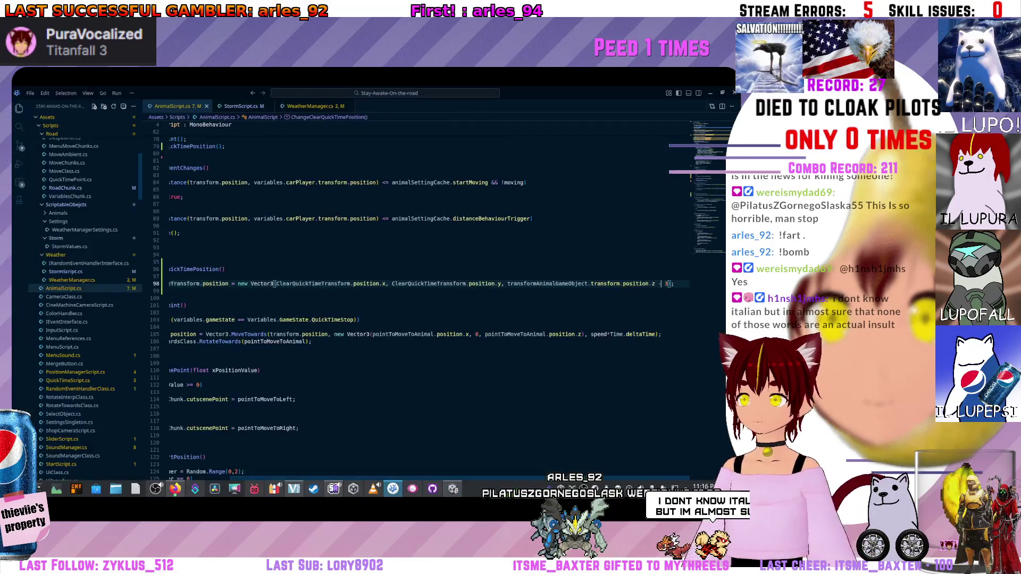
scroll(718, 313, left, 3)
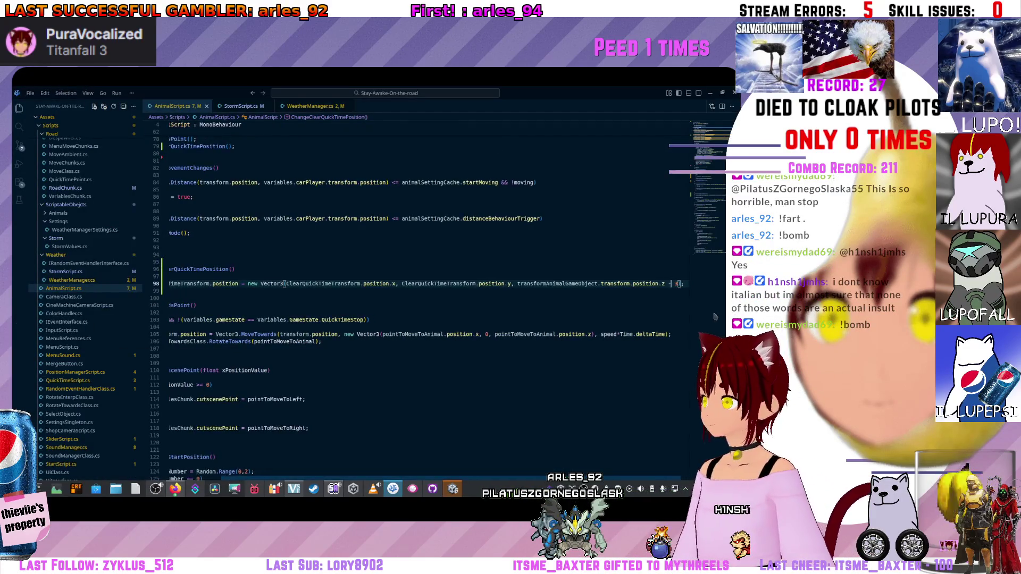
scroll(709, 309, right, 2)
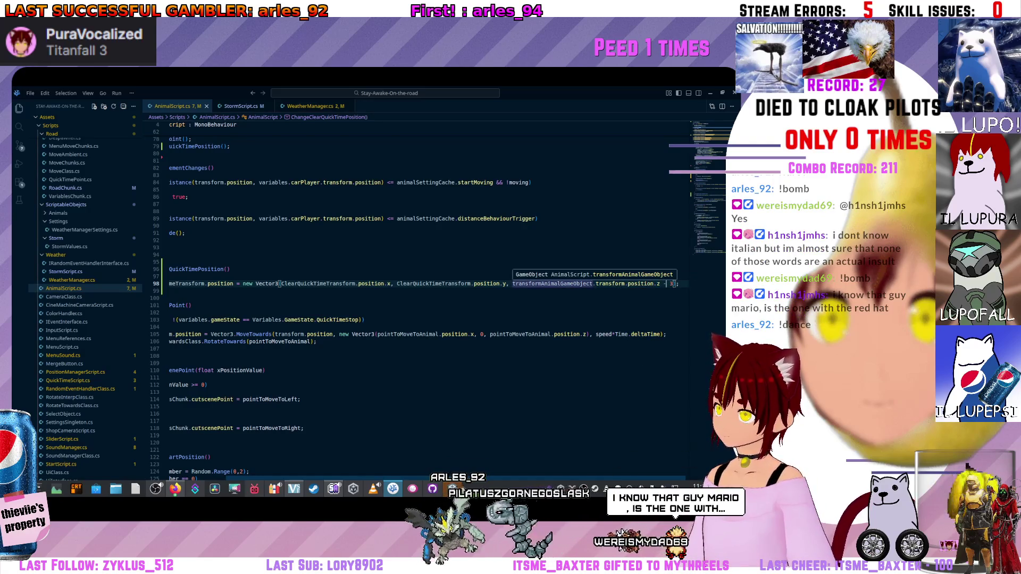
key(alt+Tab)
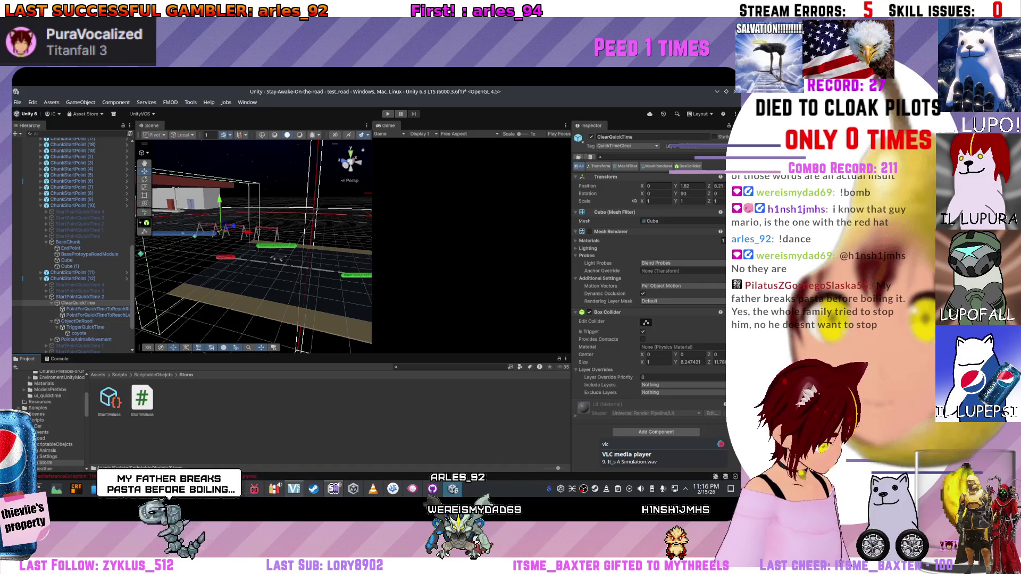
Select the Storm folder, run a play-mode test of the road scene and stop it.
click(45, 463)
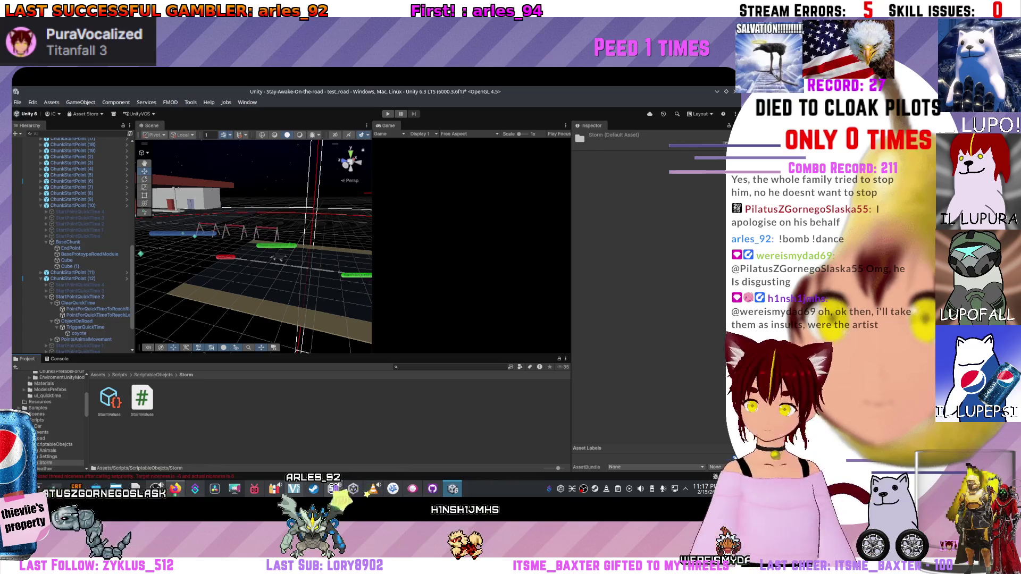
scroll(253, 246, up, 1)
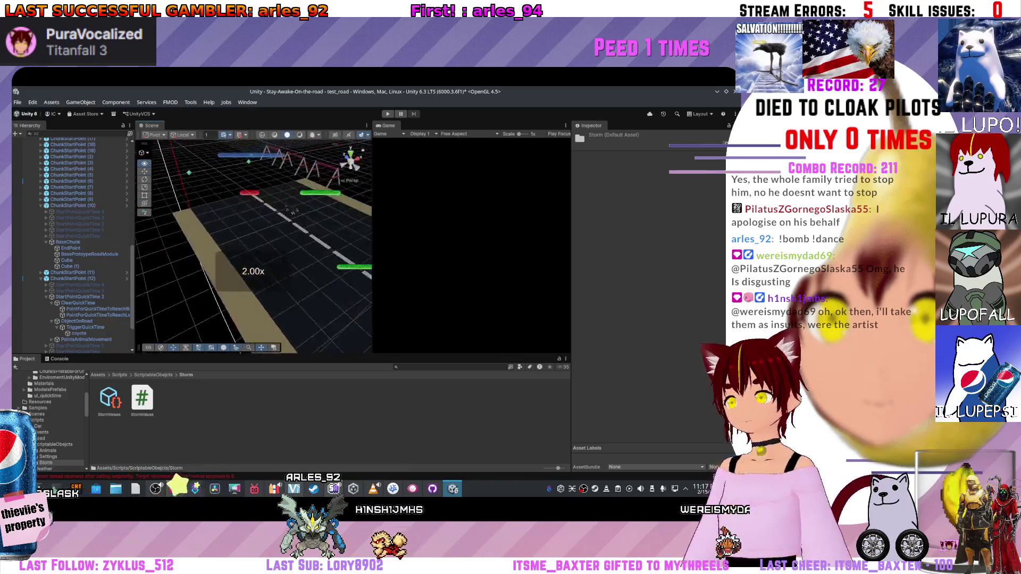
drag(253, 246, 253, 303)
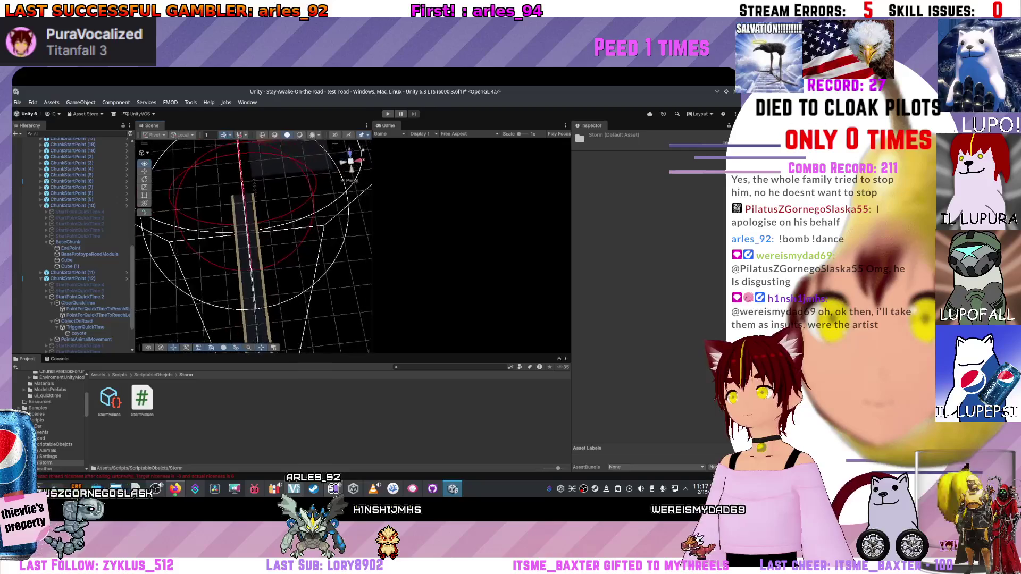
mouse_move(253, 303)
mouse_down()
mouse_move(339, 244)
mouse_move(268, 148)
mouse_up()
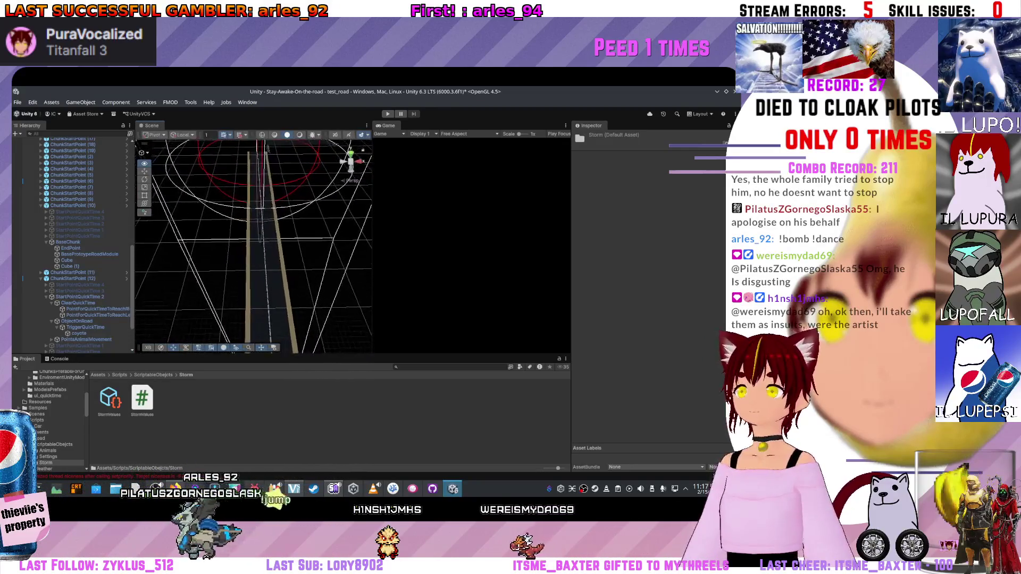
scroll(253, 244, up, 3)
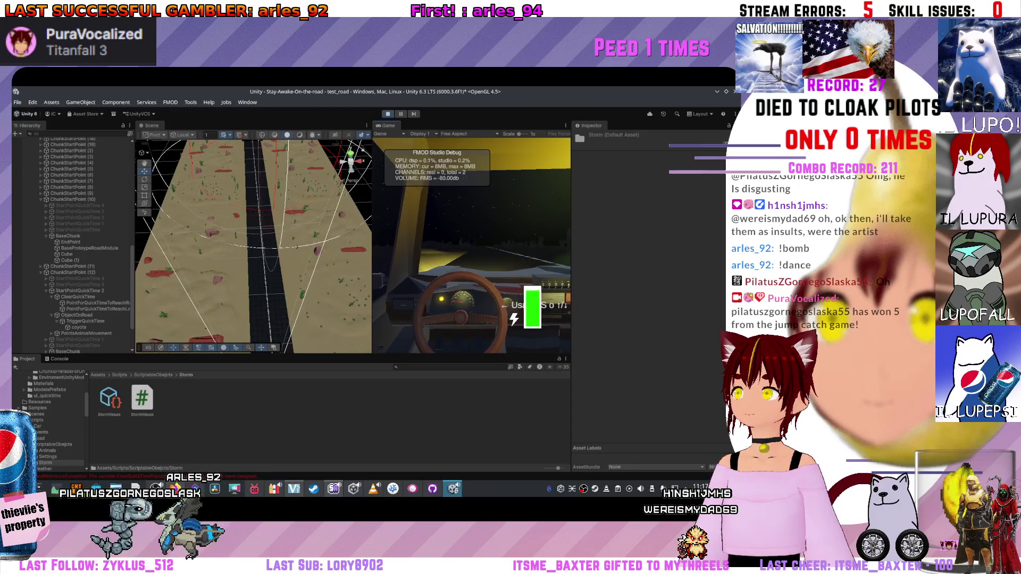
key(ctrl+p)
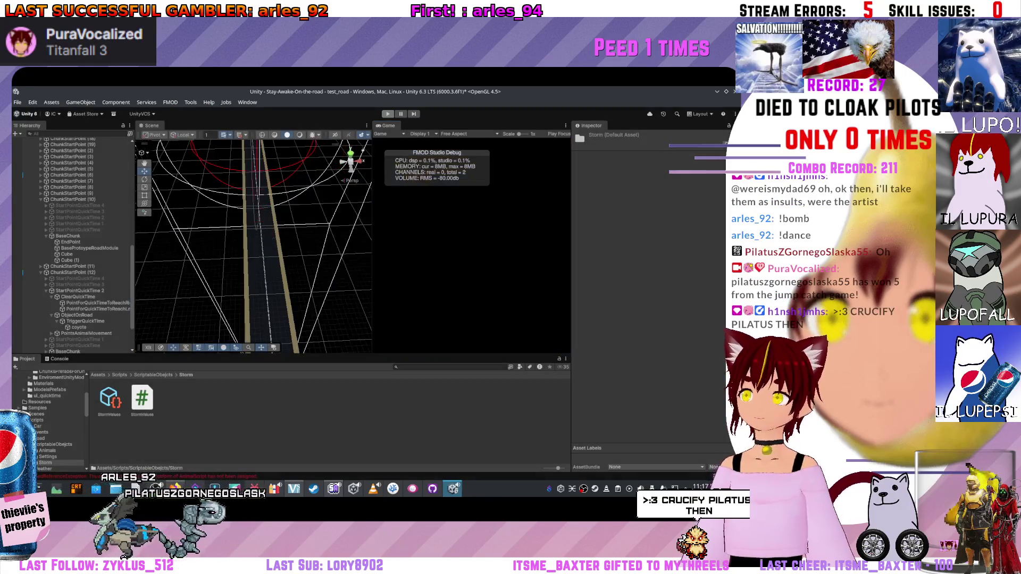
Glance at the script in VS Code, then show ObjectOnRoad's Animal Script settings.
key(alt+Tab)
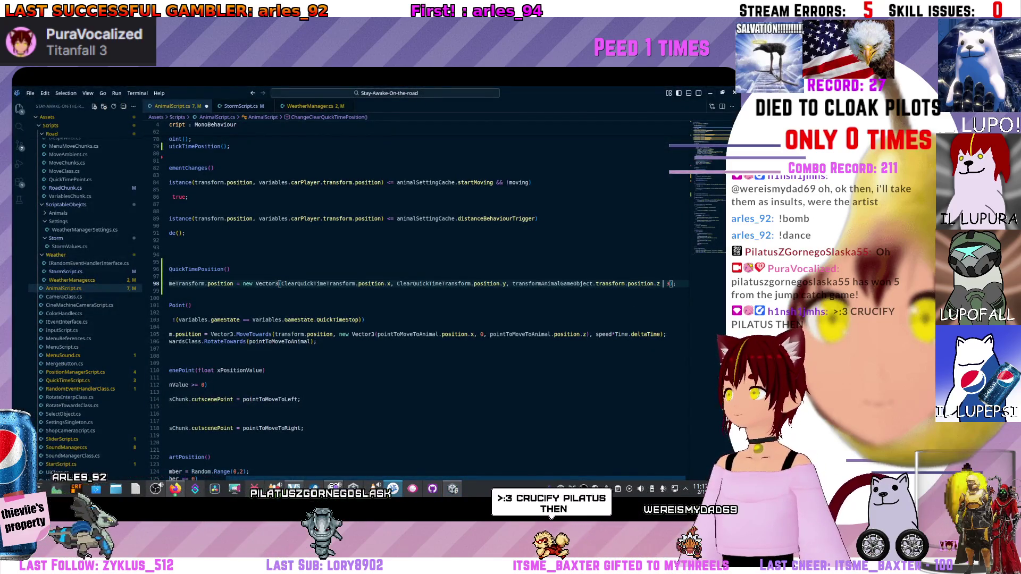
key(alt+Tab)
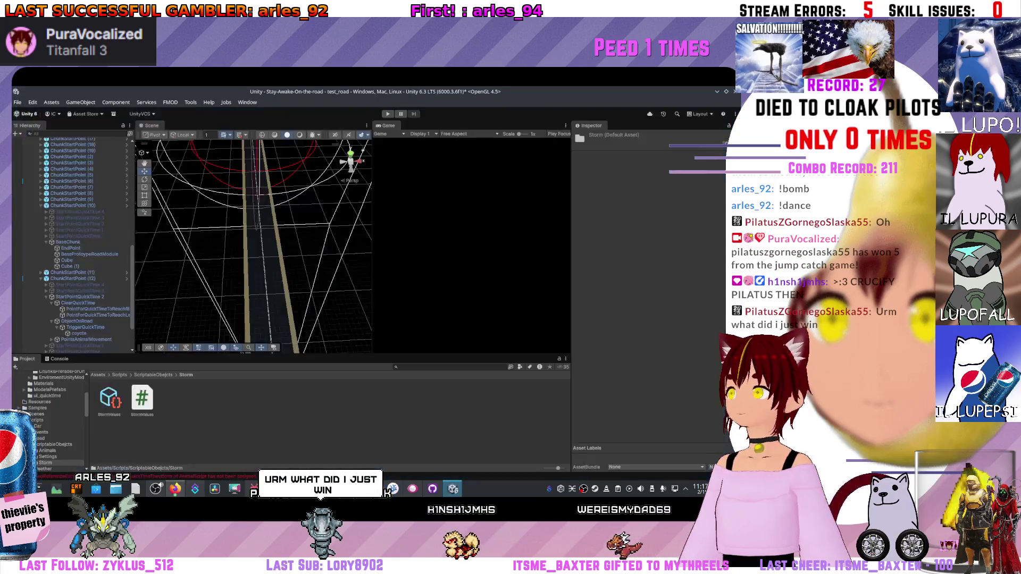
click(72, 321)
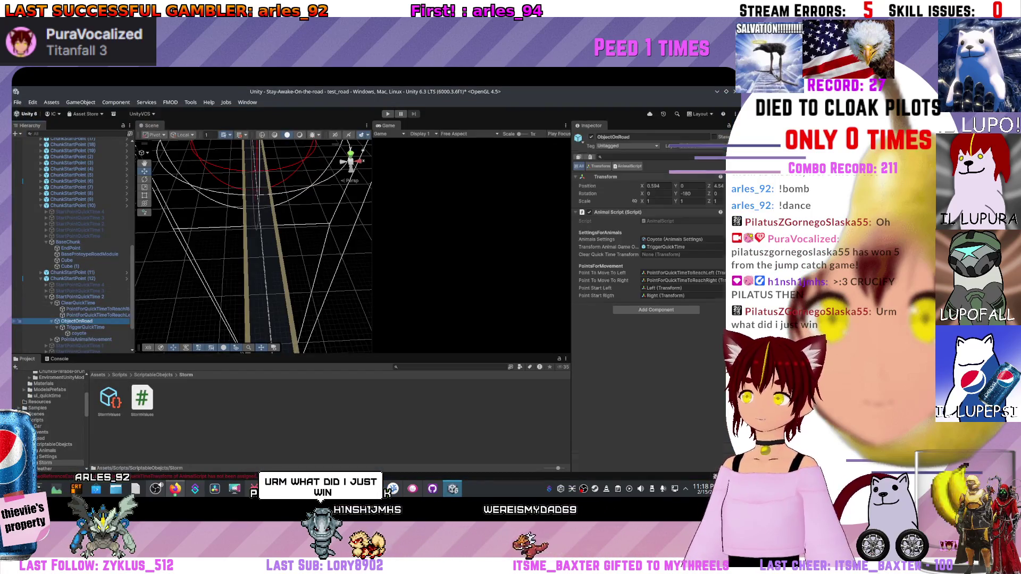
Inside the ChunkStartPoint prefab, assign ClearQuickTime to ObjectOnRoad's Clear Quick Time Transform.
click(76, 290)
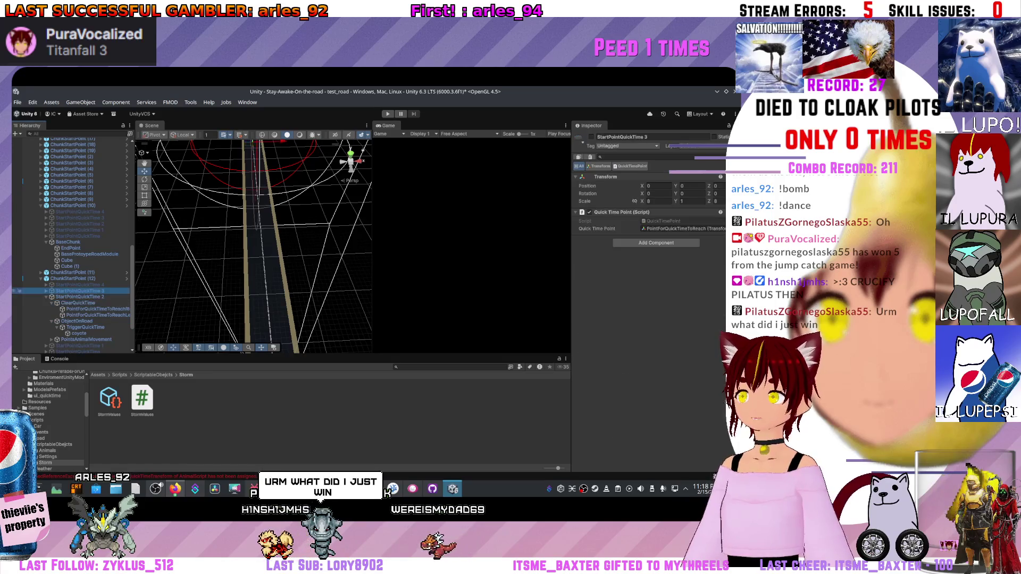
click(72, 321)
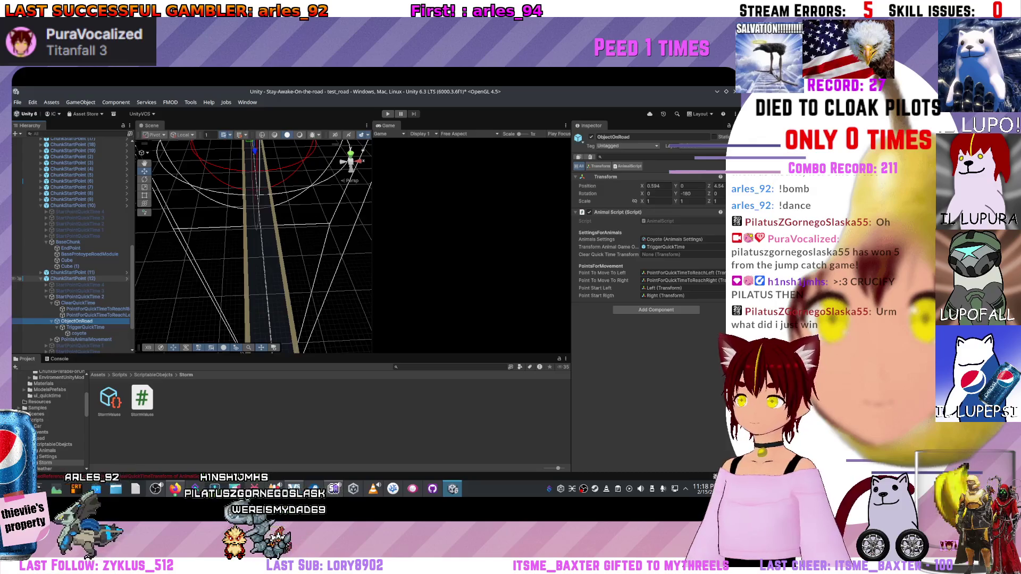
click(126, 279)
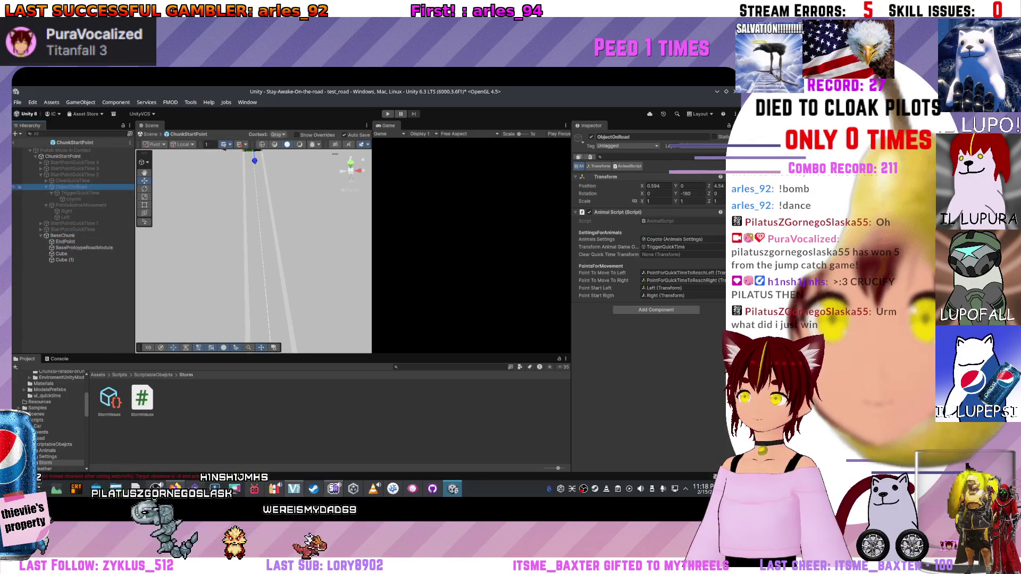
drag(72, 182, 701, 258)
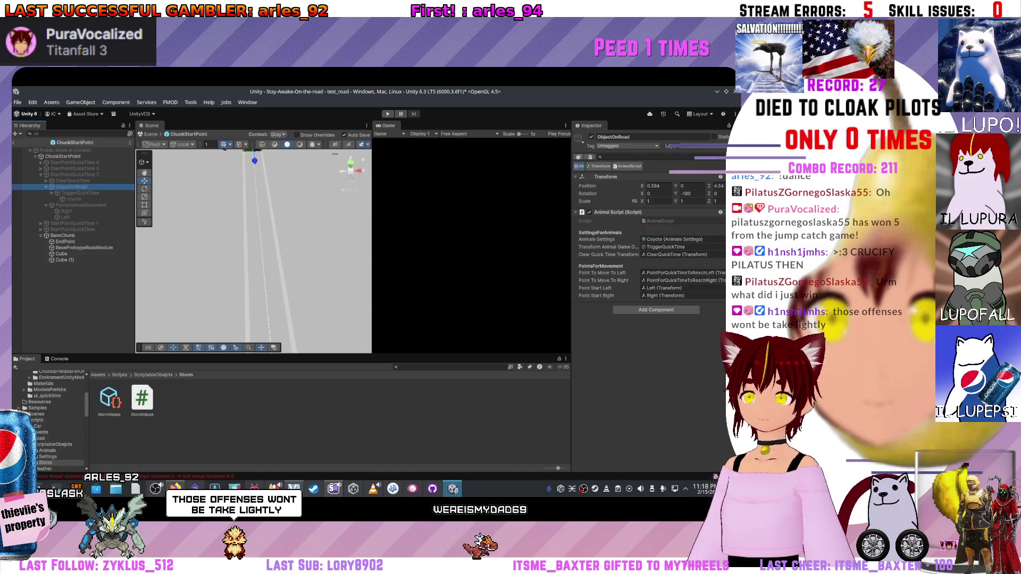
Leave prefab editing back to the scene and clear the selection.
click(17, 133)
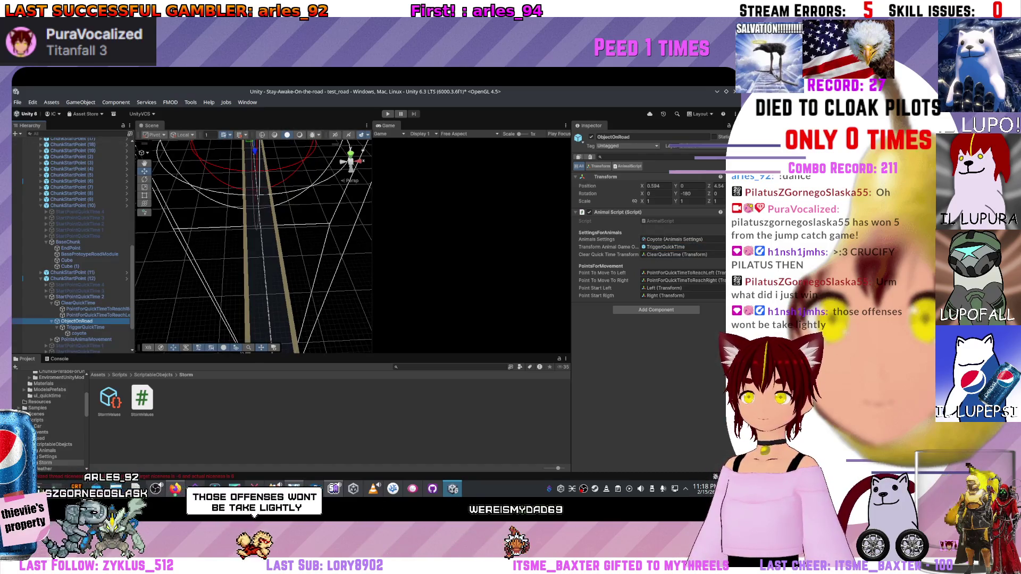
right_click(255, 167)
click(319, 341)
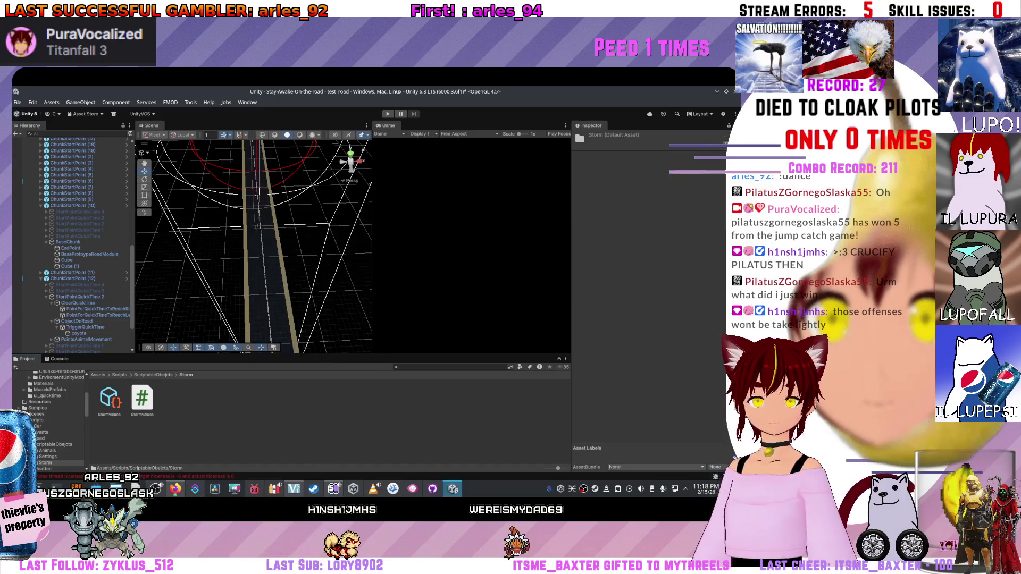
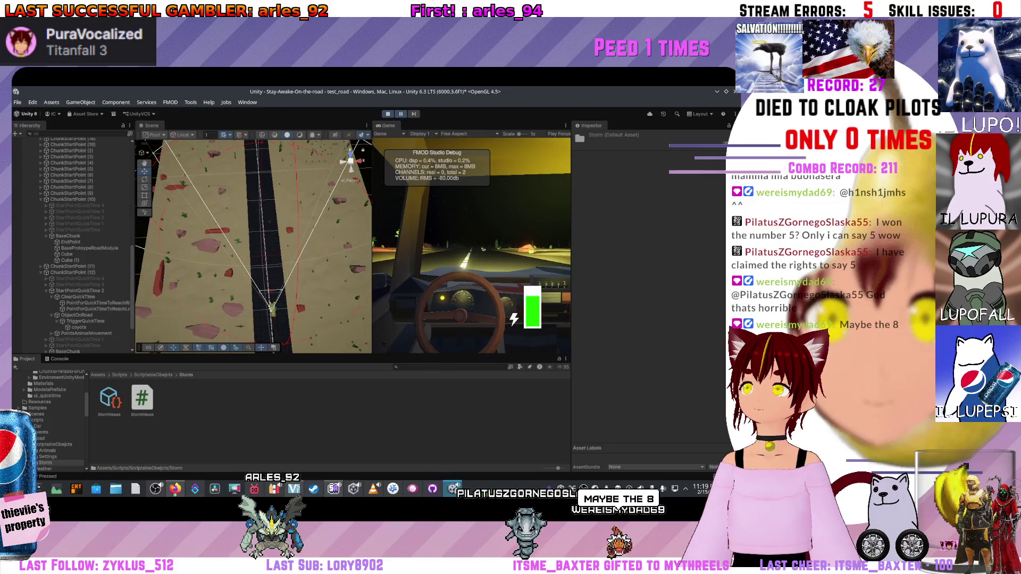
Inspect the EndPoint, coyote and ClearQuickTime objects in the running road scene.
click(263, 219)
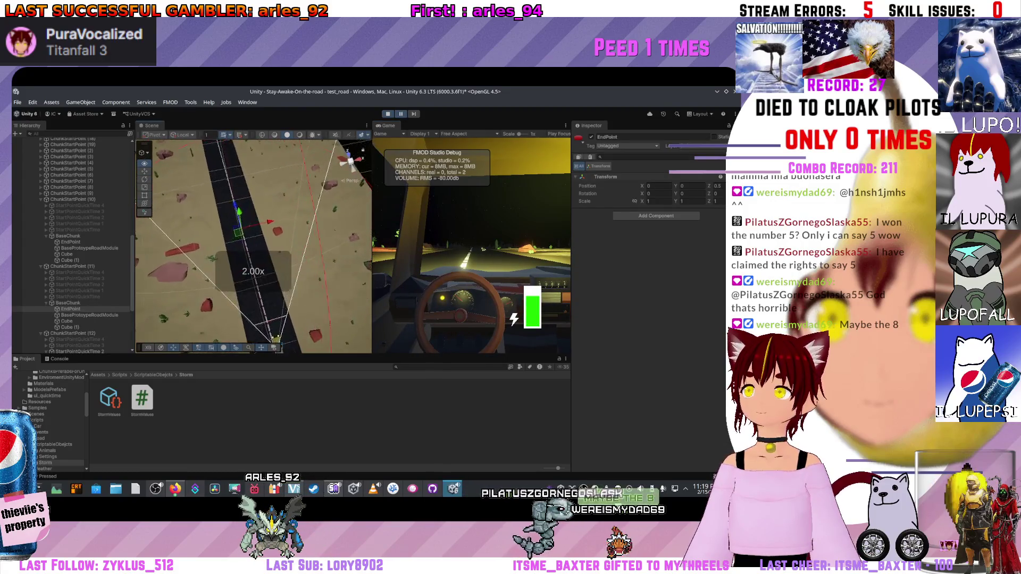
scroll(272, 226, up, 3)
click(272, 226)
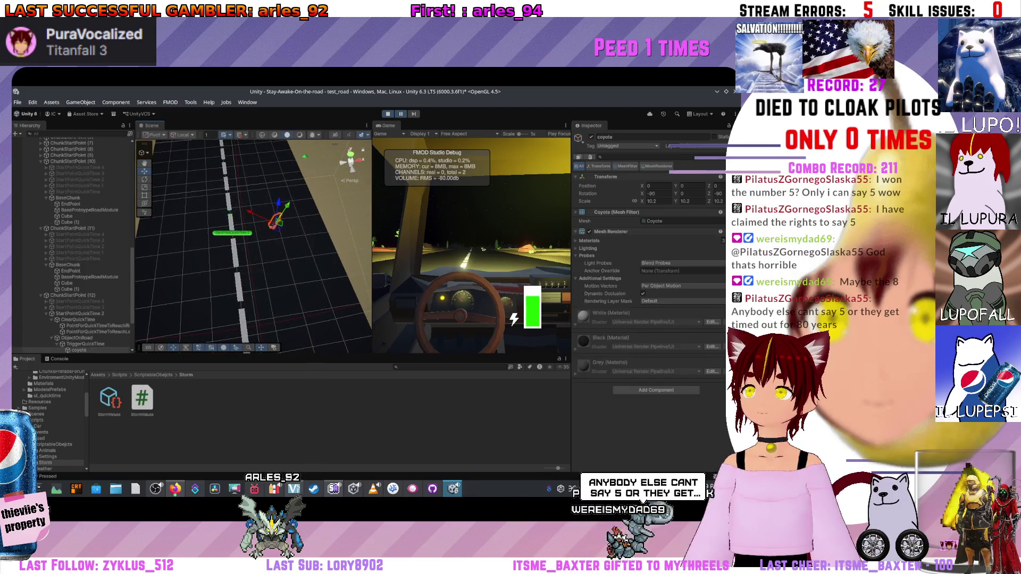
click(273, 227)
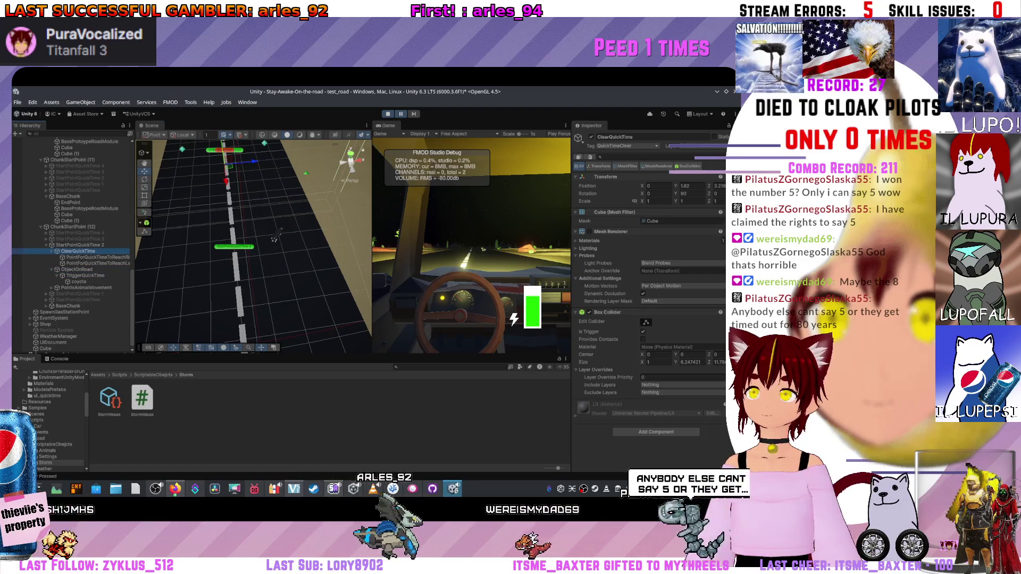
mouse_move(275, 237)
mouse_down()
mouse_move(287, 257)
mouse_move(275, 231)
mouse_up()
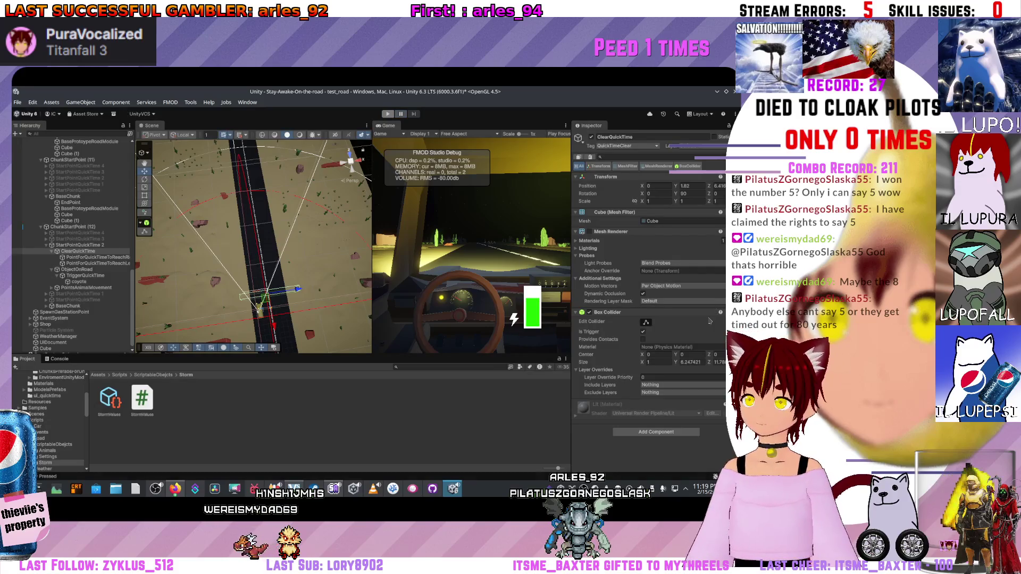
Stop play mode and switch back to AnimalScript.cs in VS Code.
key(ctrl+p)
key(alt+Tab)
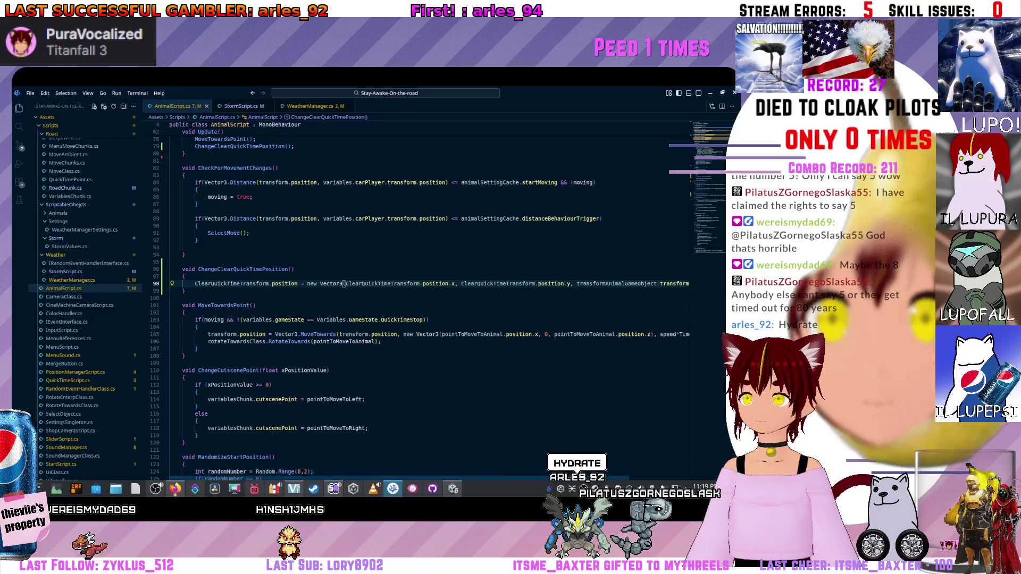
scroll(598, 317, down, 5)
scroll(598, 317, down, 6)
scroll(430, 303, down, 1)
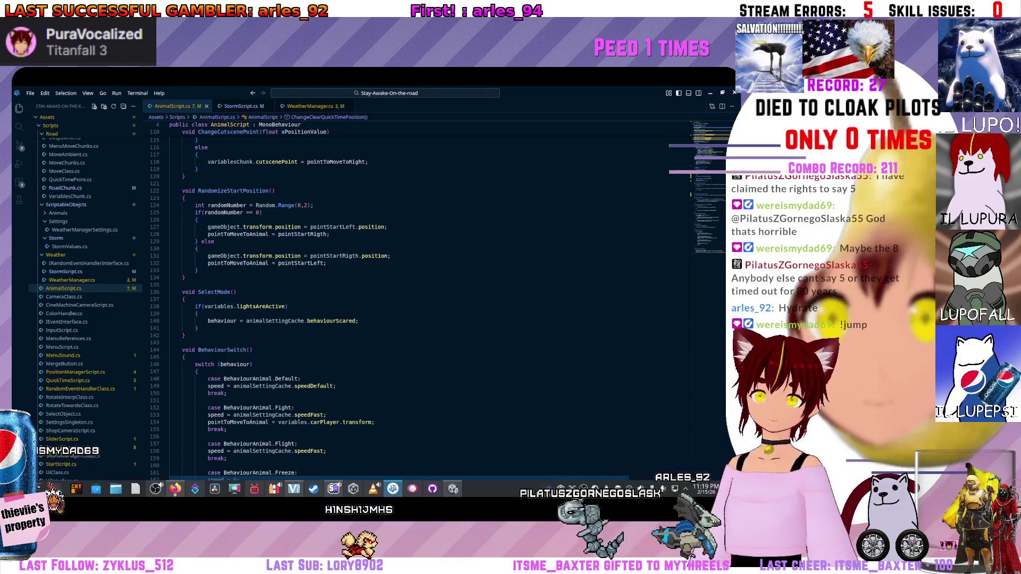
scroll(431, 303, up, 6)
scroll(431, 304, up, 7)
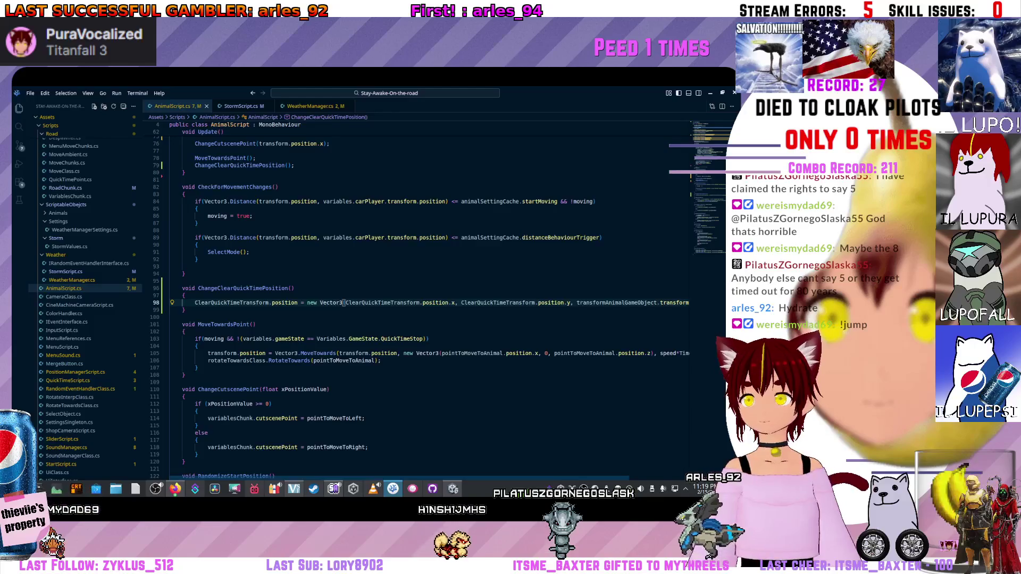
scroll(644, 301, up, 1)
scroll(644, 301, up, 2)
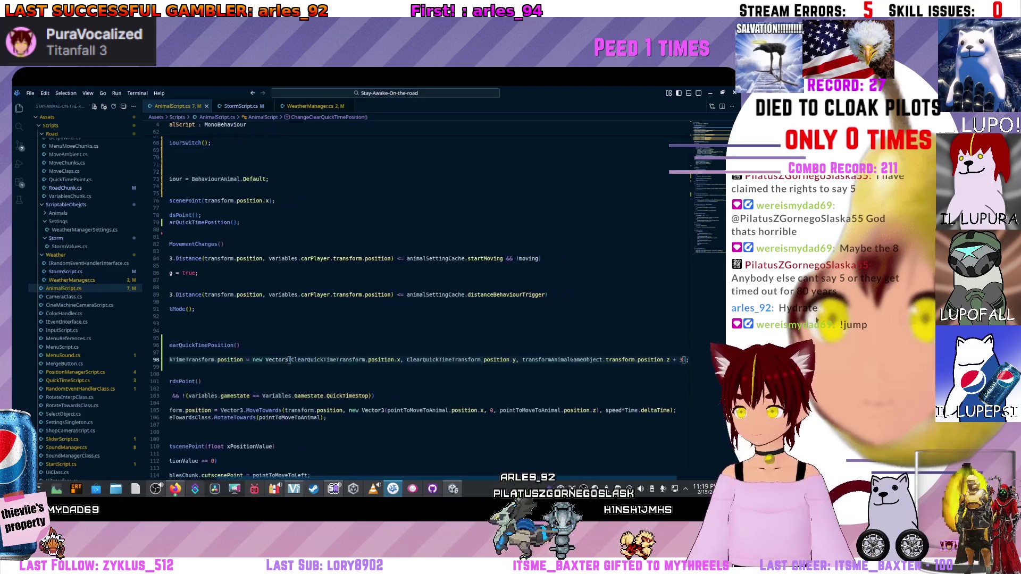
scroll(431, 320, right, 1)
scroll(430, 319, left, 1)
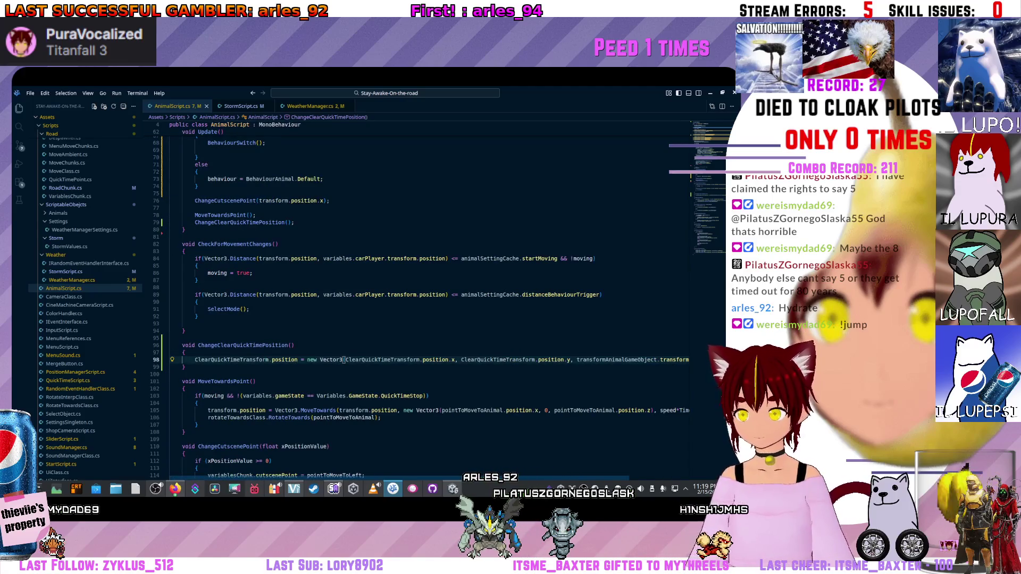
scroll(430, 320, up, 2)
scroll(431, 320, up, 2)
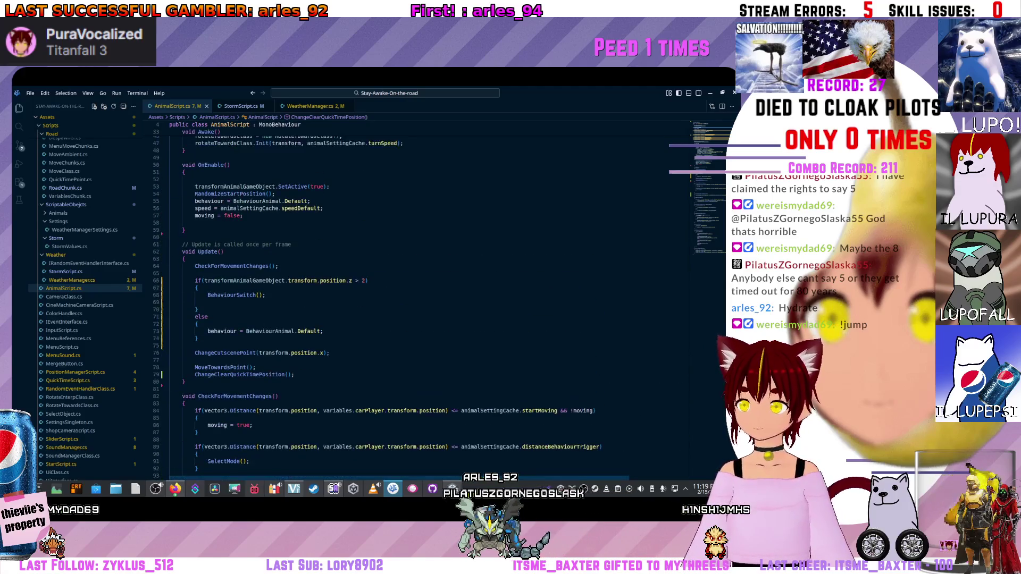
scroll(430, 319, up, 1)
scroll(431, 303, down, 2)
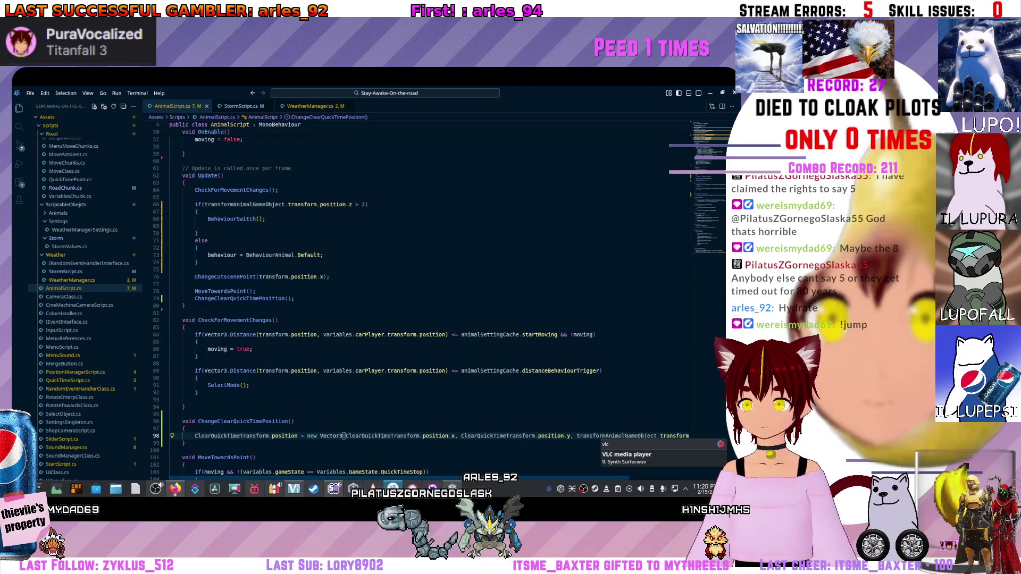
scroll(431, 304, up, 7)
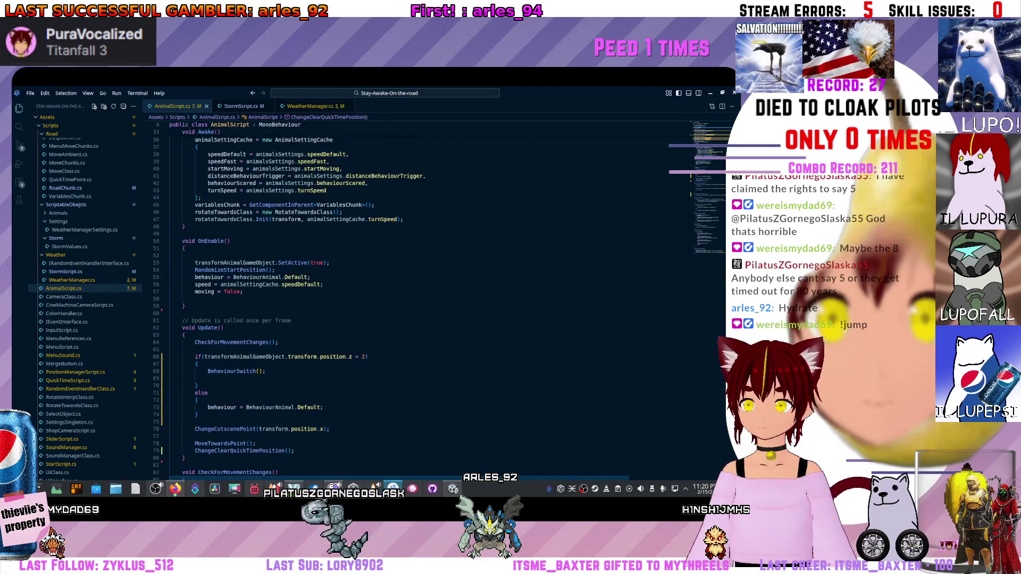
scroll(431, 303, down, 3)
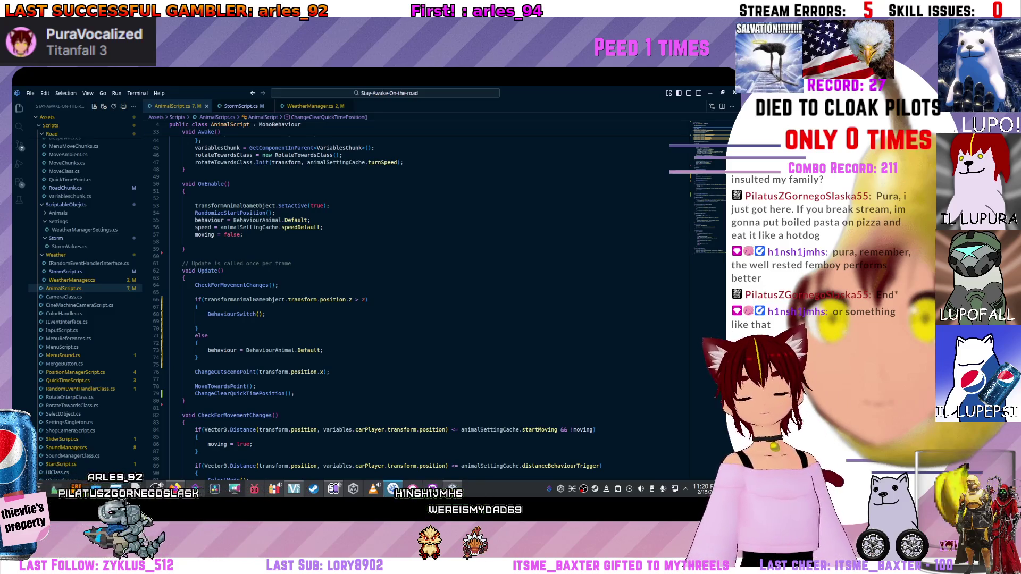
scroll(431, 295, down, 1)
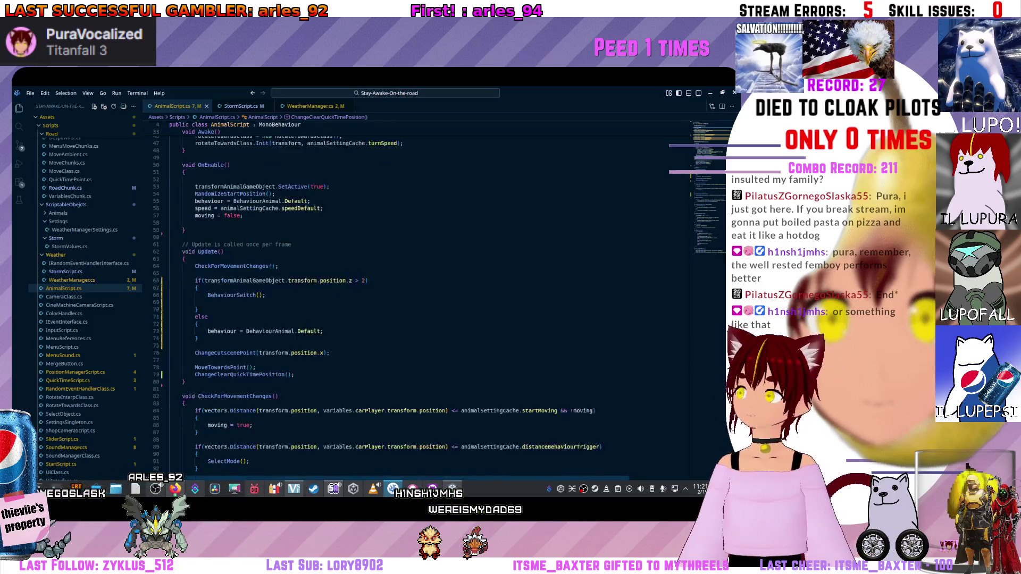
scroll(432, 295, down, 2)
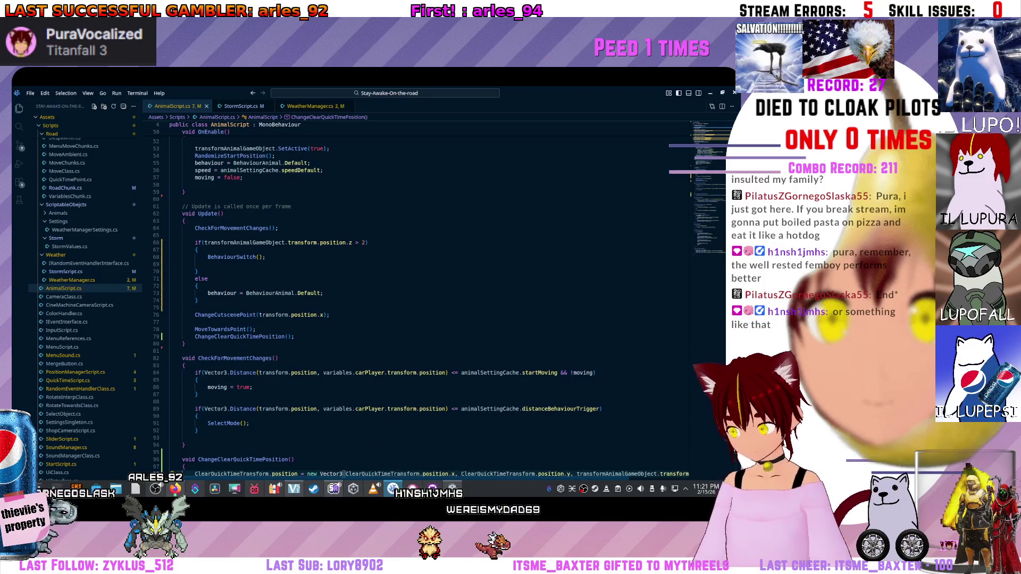
click(329, 314)
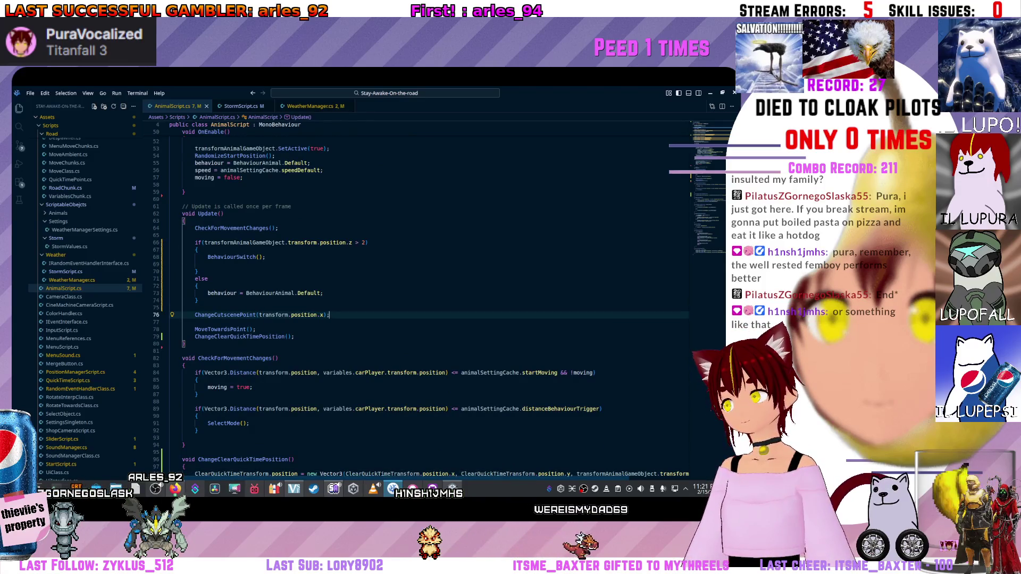
scroll(431, 303, down, 1)
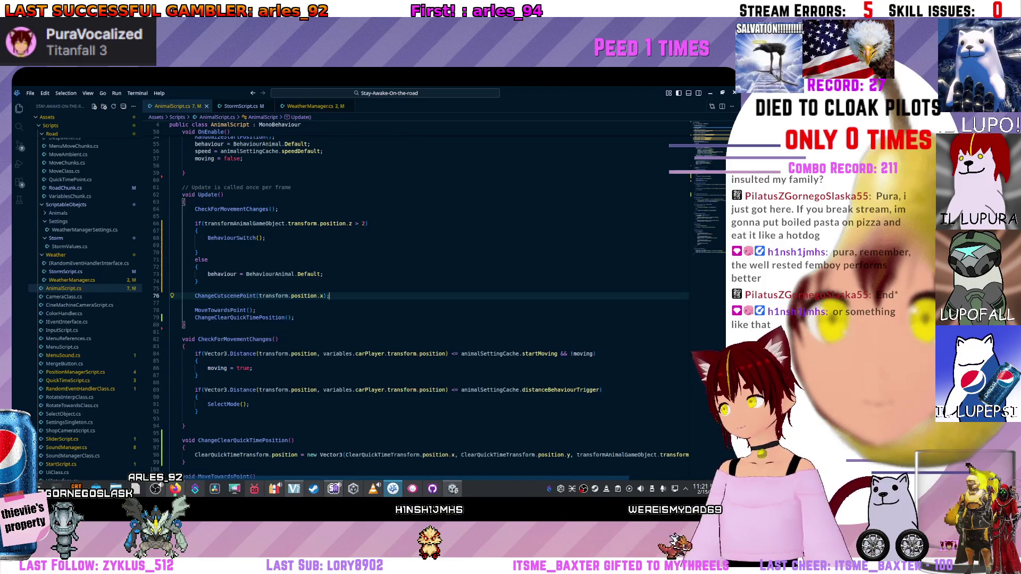
key(Down)
key(Down)
key(Down)
scroll(431, 320, up, 1)
scroll(431, 320, up, 1)
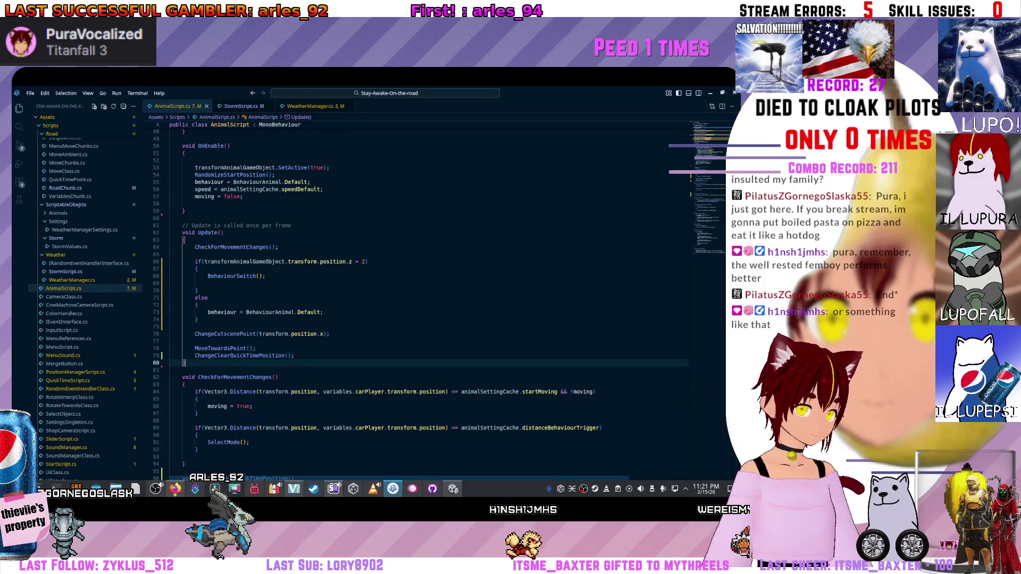
scroll(431, 304, down, 2)
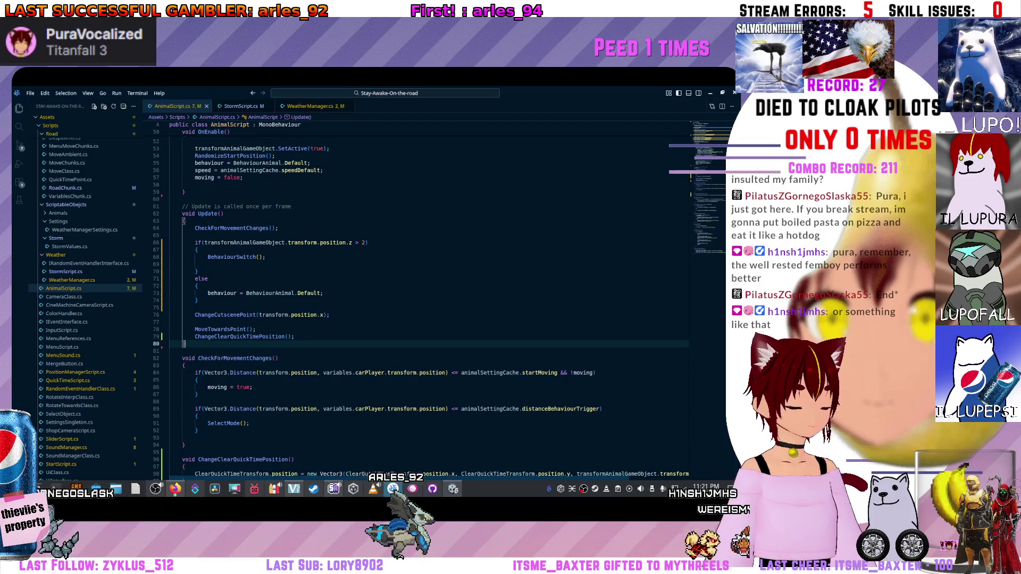
scroll(431, 303, up, 1)
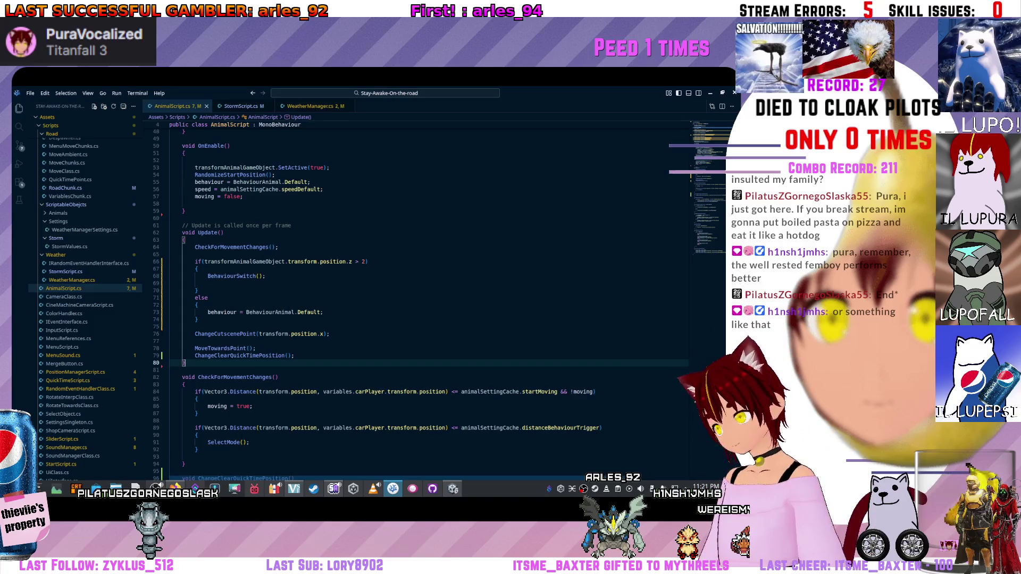
click(170, 341)
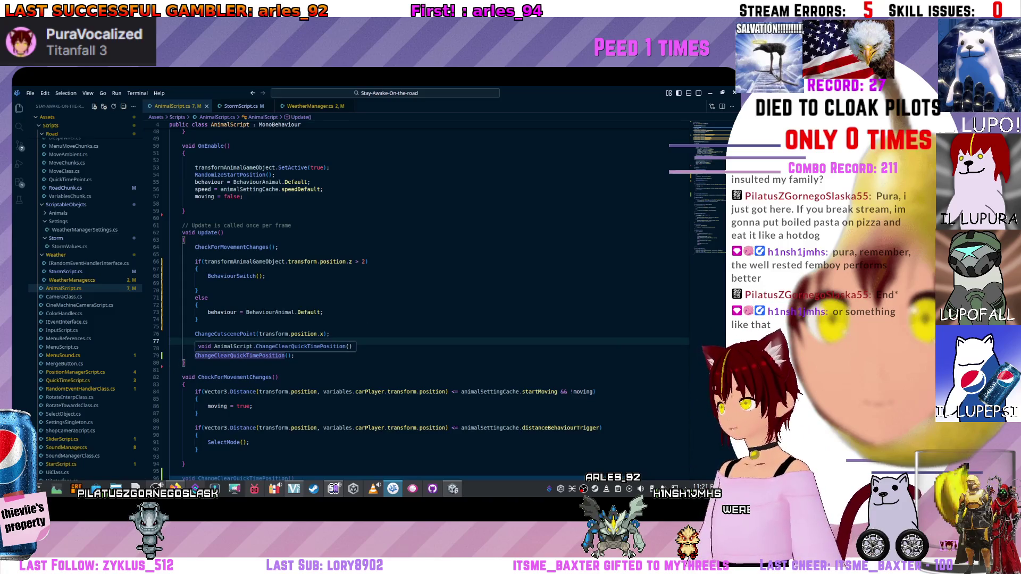
text(MoveTowardsPoint();)
scroll(431, 303, down, 1)
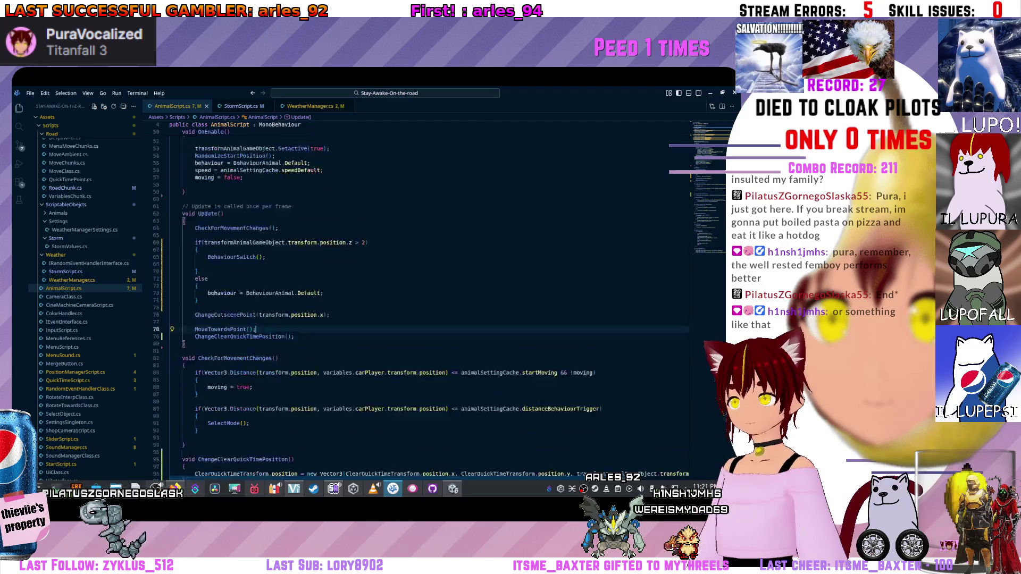
scroll(431, 303, down, 2)
scroll(431, 303, down, 2)
scroll(431, 303, down, 2)
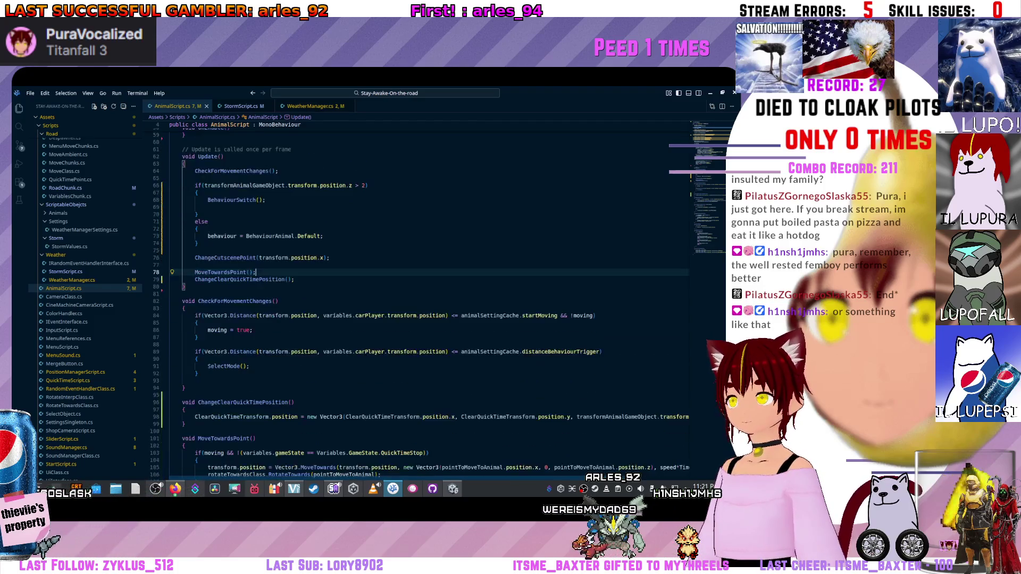
scroll(430, 303, down, 3)
scroll(431, 303, down, 2)
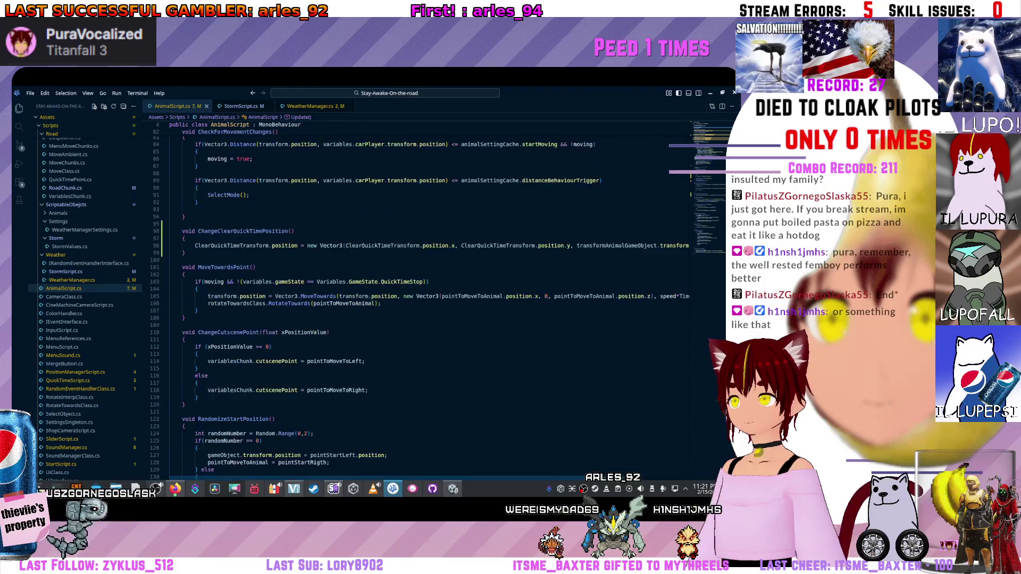
scroll(431, 304, down, 3)
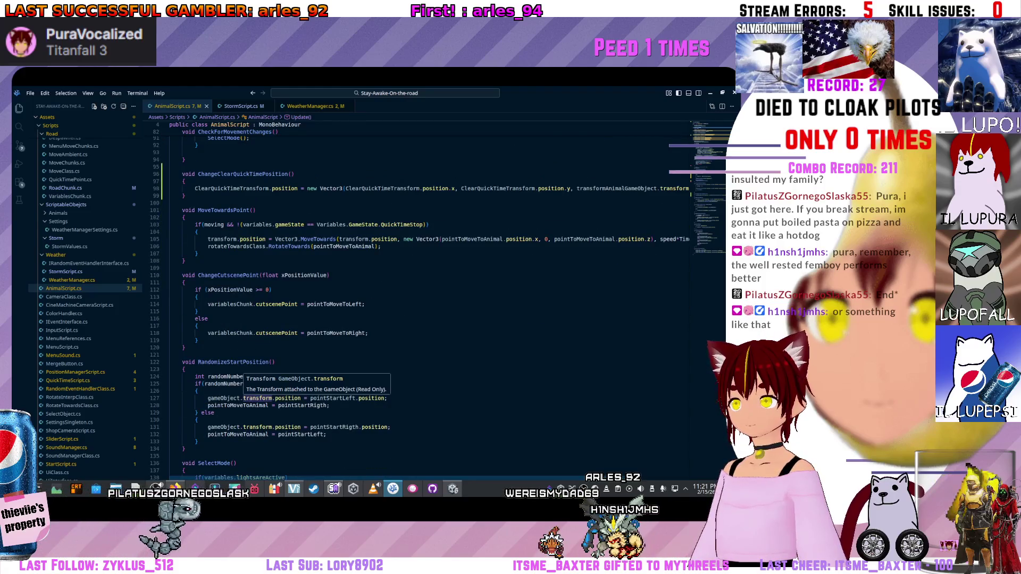
scroll(431, 303, down, 3)
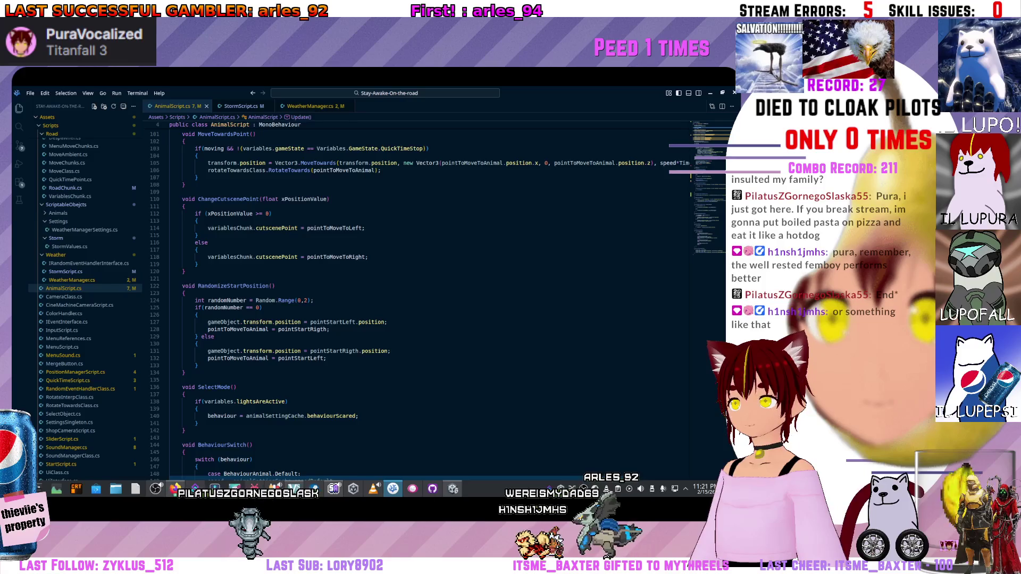
scroll(431, 303, up, 1)
scroll(431, 303, up, 1)
scroll(430, 303, down, 2)
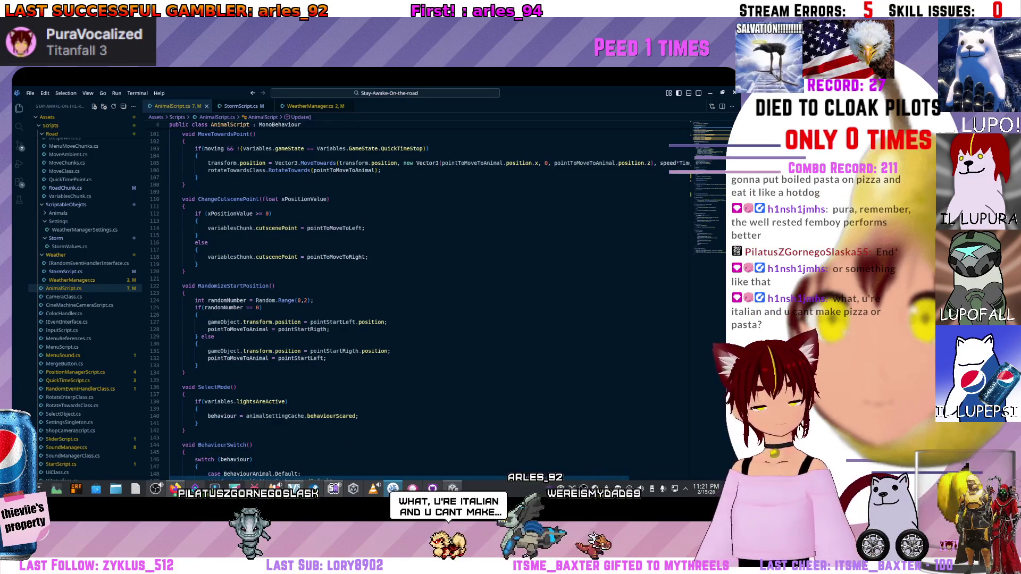
scroll(431, 303, down, 4)
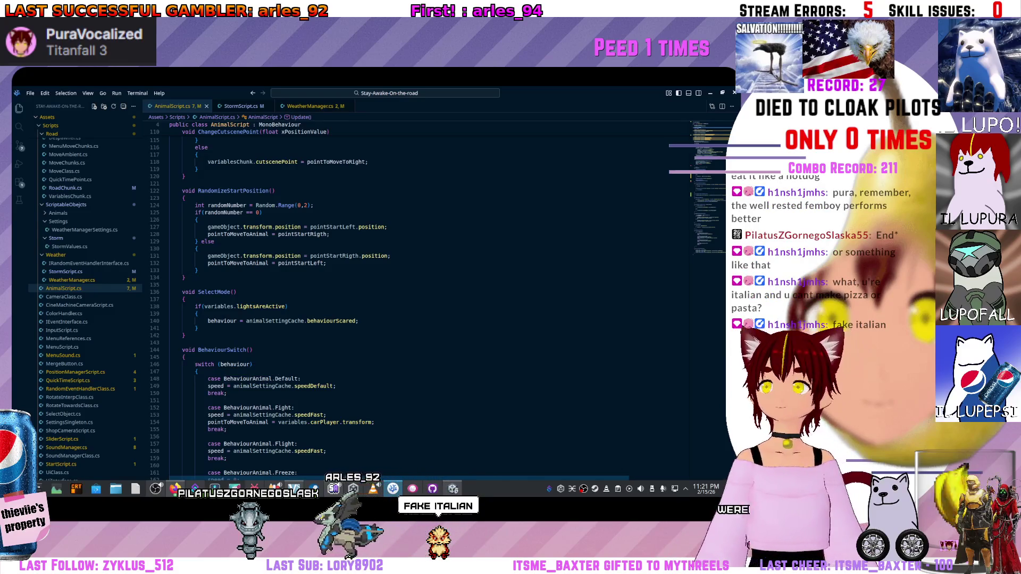
scroll(431, 303, up, 2)
scroll(431, 304, down, 1)
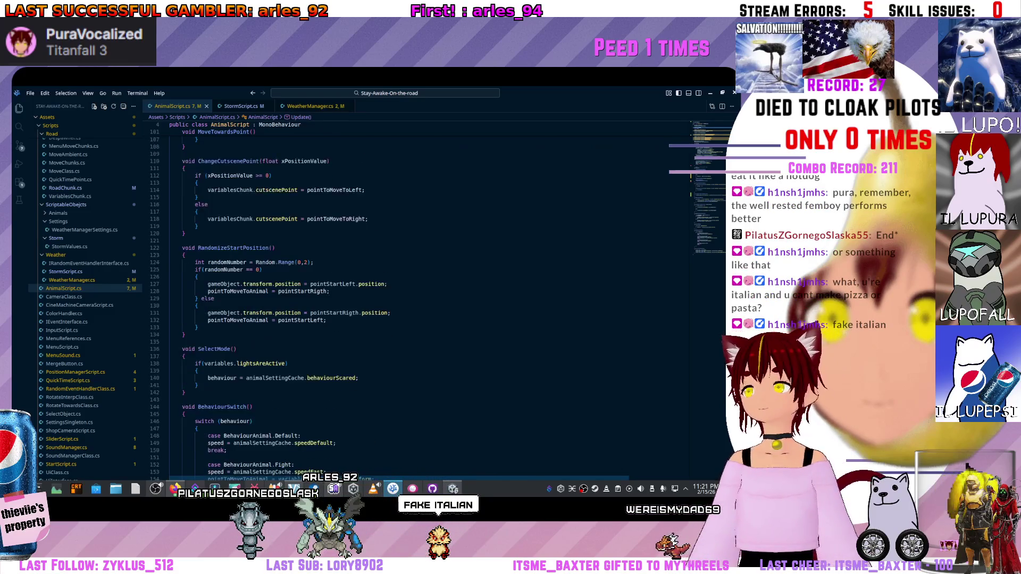
scroll(432, 303, up, 4)
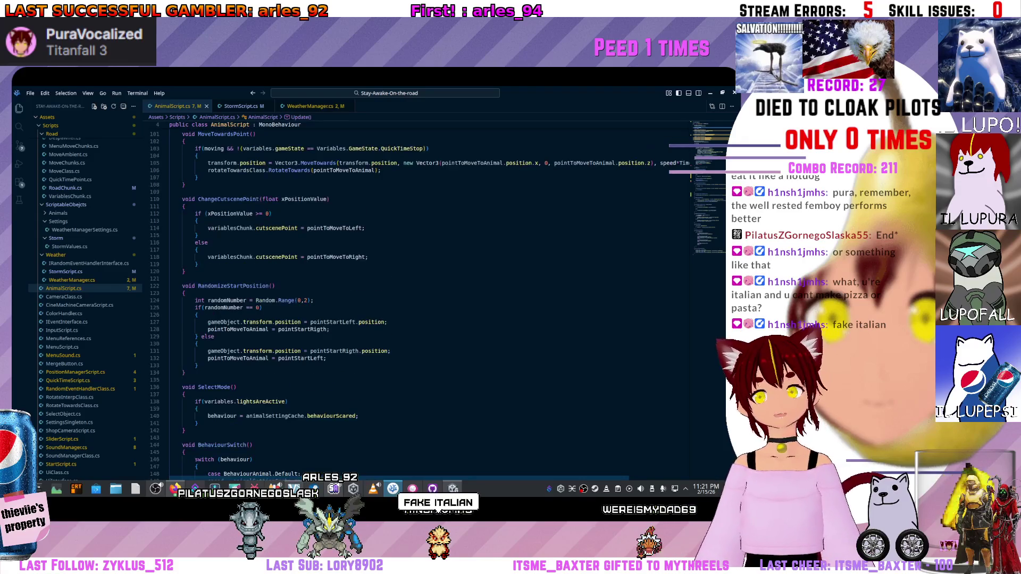
scroll(431, 303, up, 3)
scroll(431, 303, up, 3)
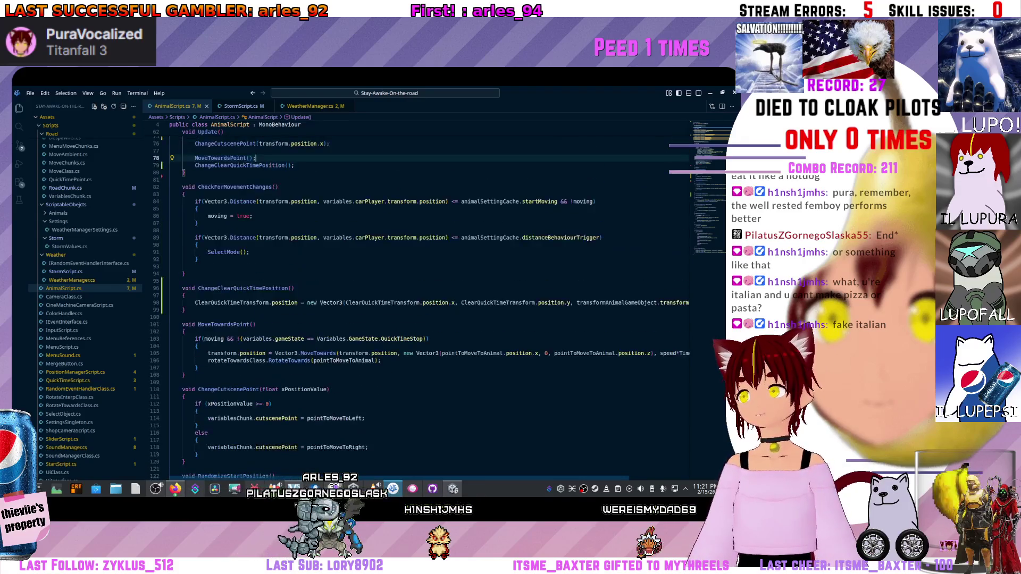
scroll(431, 303, up, 1)
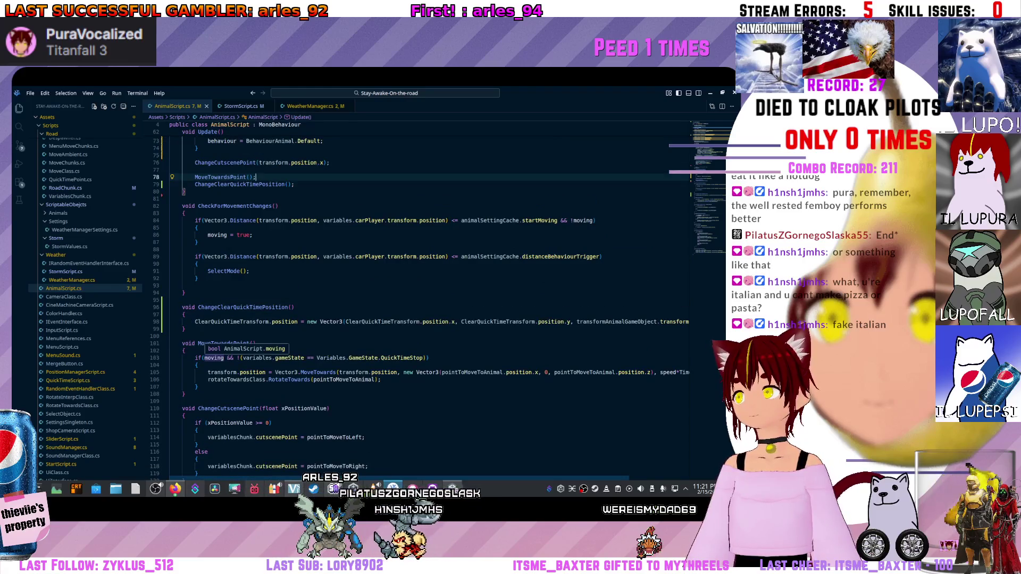
Review the uses of MoveTowardsPoint, pointToMoveToAnimal and BehaviourSwitch in AnimalScript.cs.
click(224, 343)
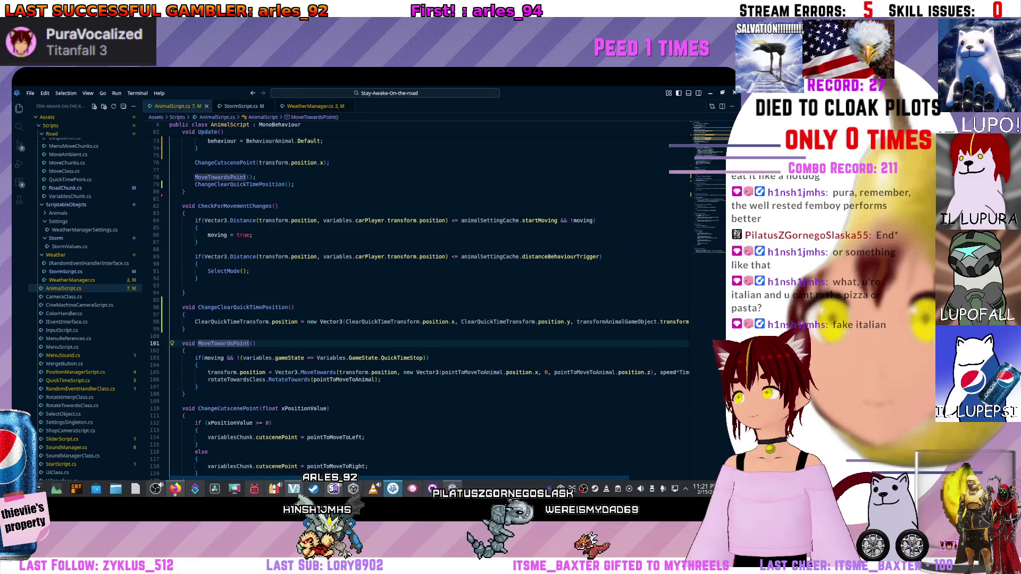
scroll(421, 319, down, 2)
scroll(420, 319, down, 3)
scroll(420, 320, down, 2)
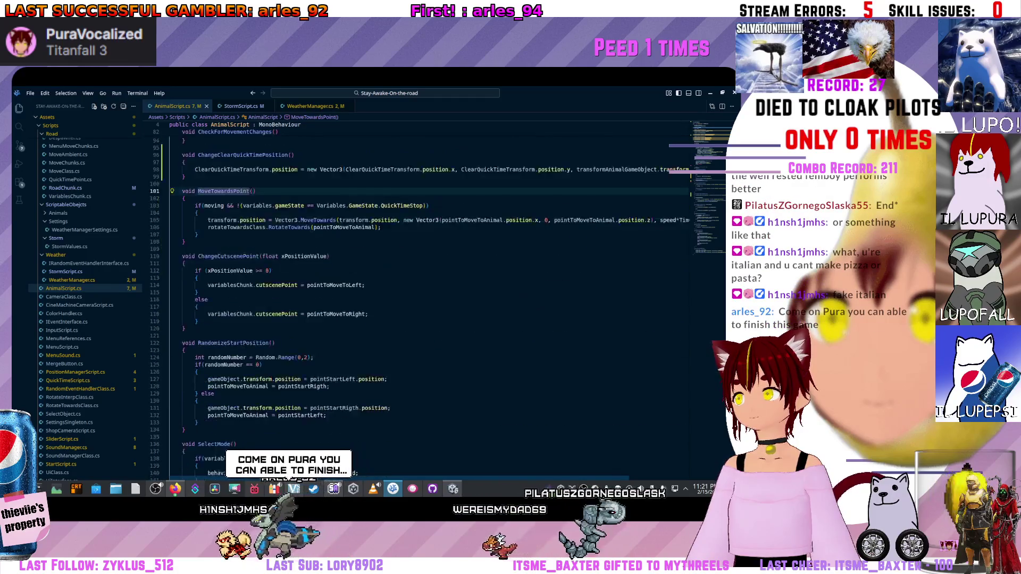
scroll(421, 320, down, 5)
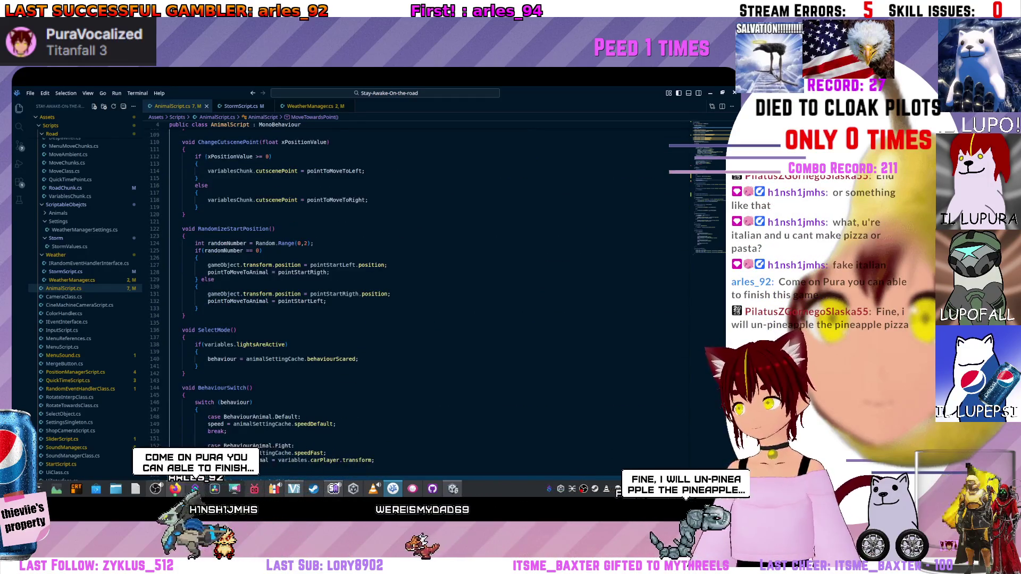
scroll(257, 323, up, 3)
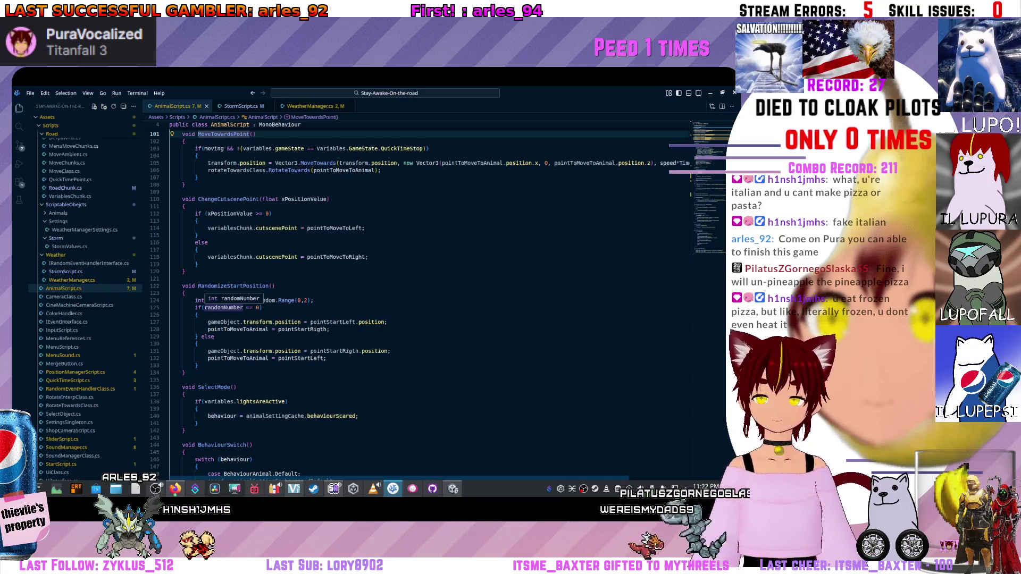
scroll(209, 303, down, 1)
click(232, 309)
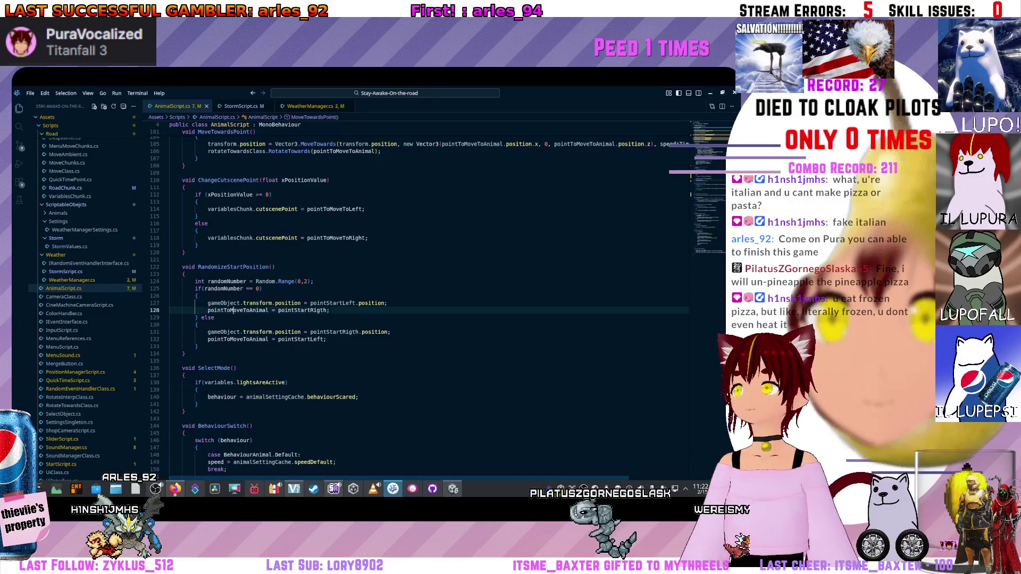
scroll(232, 309, up, 3)
scroll(233, 309, up, 5)
scroll(232, 310, up, 3)
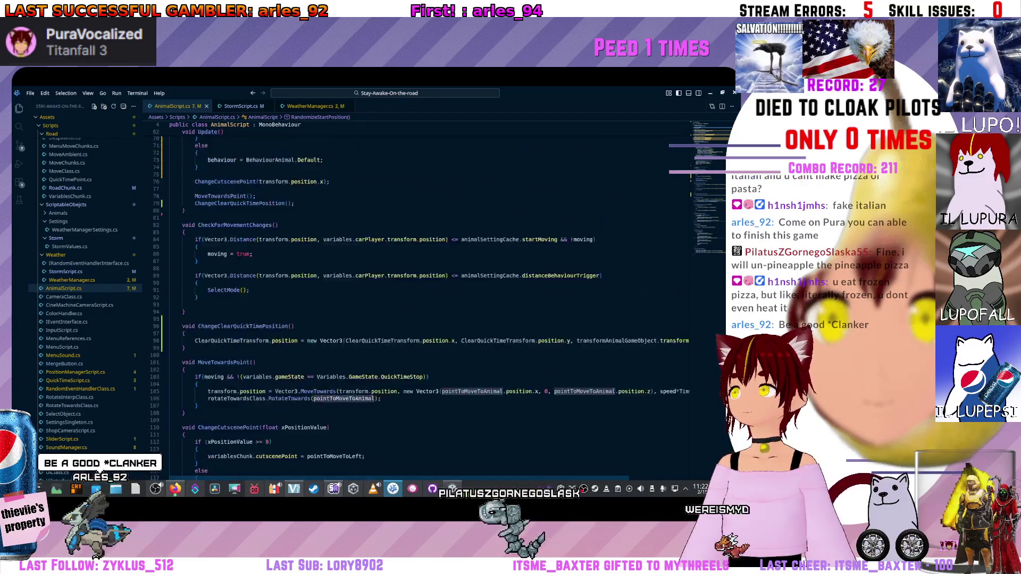
scroll(431, 303, up, 2)
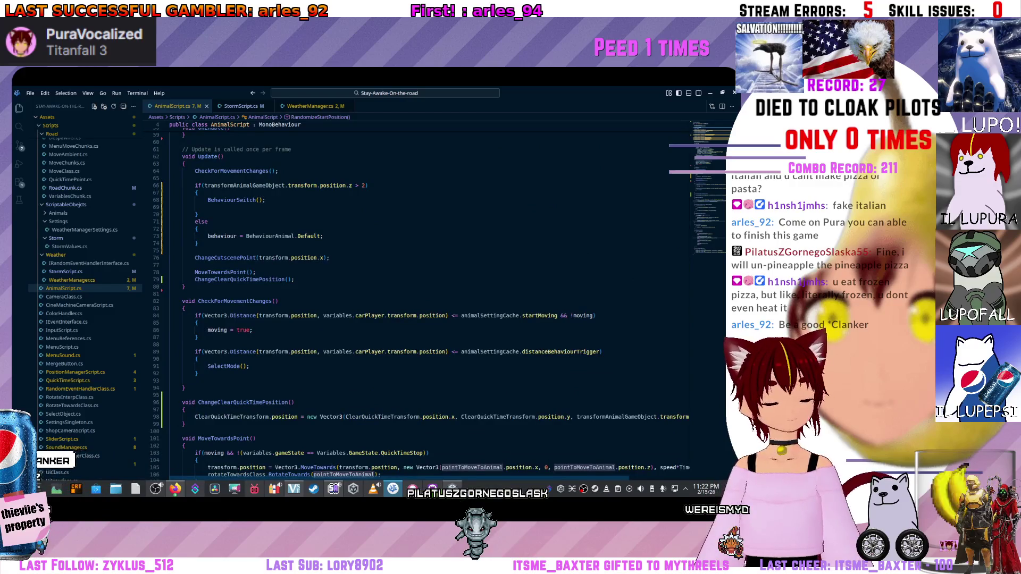
scroll(430, 303, up, 3)
scroll(431, 303, up, 2)
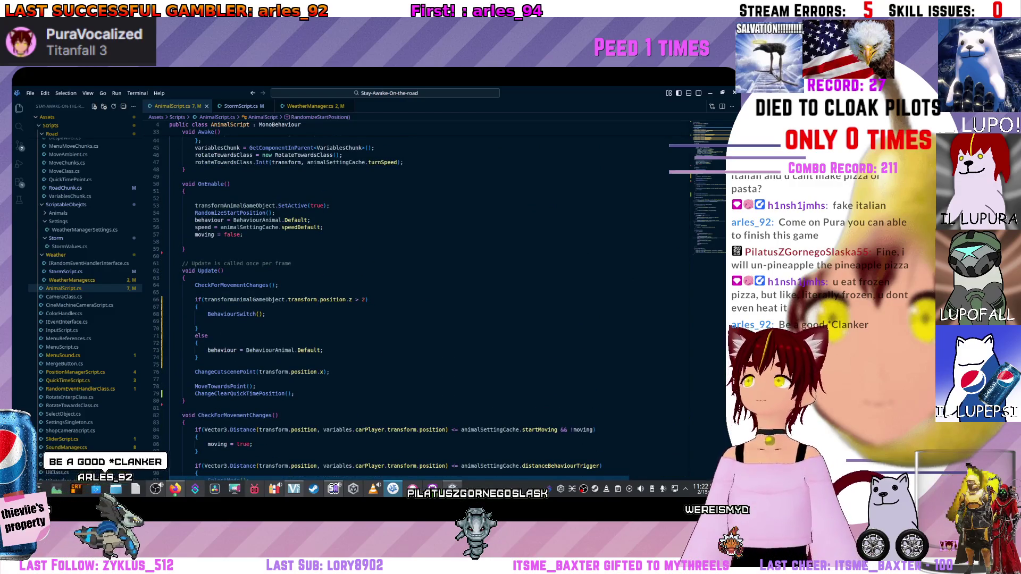
scroll(240, 315, down, 3)
scroll(240, 316, down, 4)
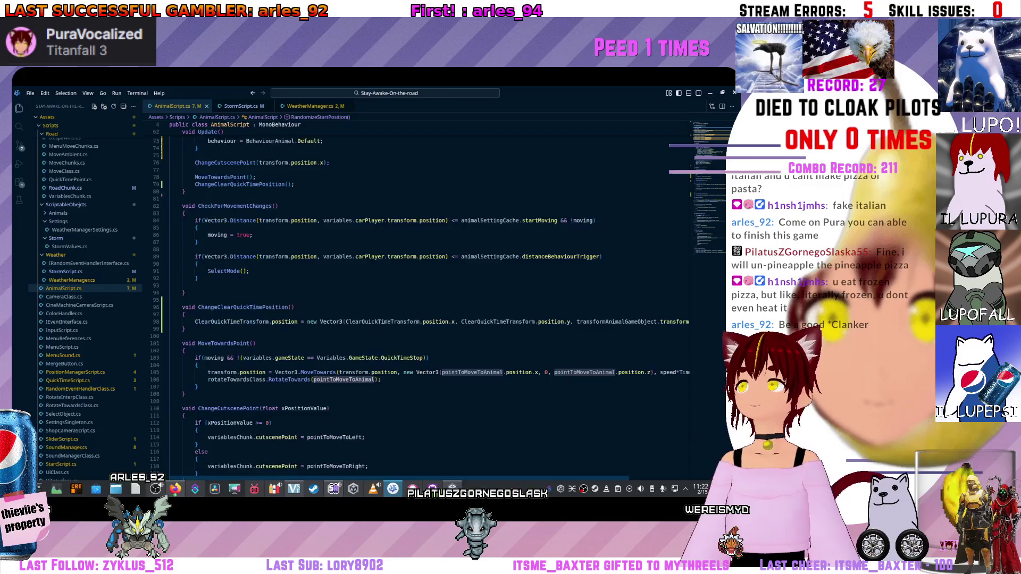
scroll(240, 319, down, 4)
scroll(240, 328, down, 4)
click(240, 329)
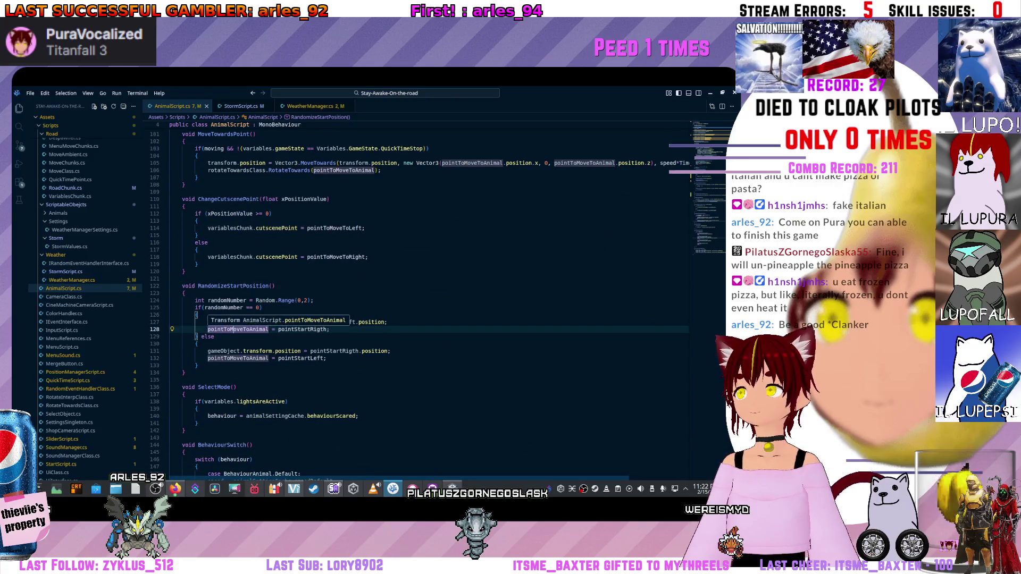
scroll(240, 319, down, 1)
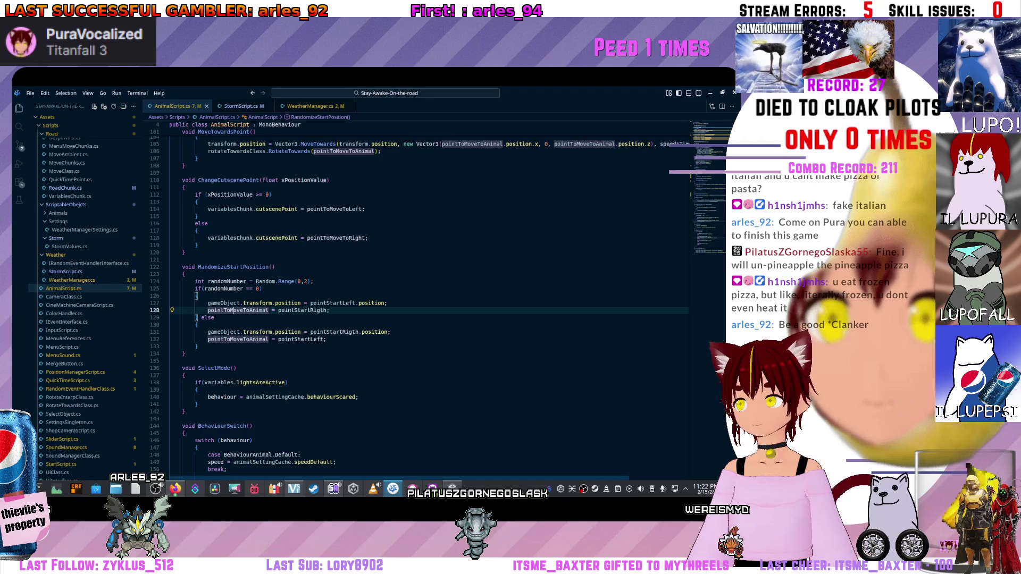
scroll(240, 319, down, 3)
scroll(239, 320, down, 2)
scroll(240, 319, down, 2)
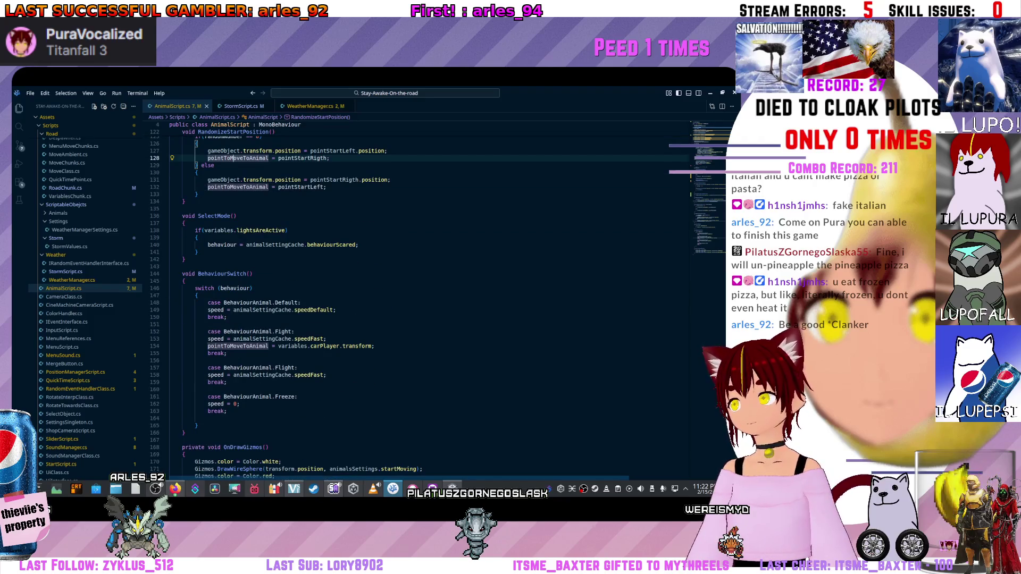
scroll(431, 320, up, 3)
scroll(431, 319, up, 5)
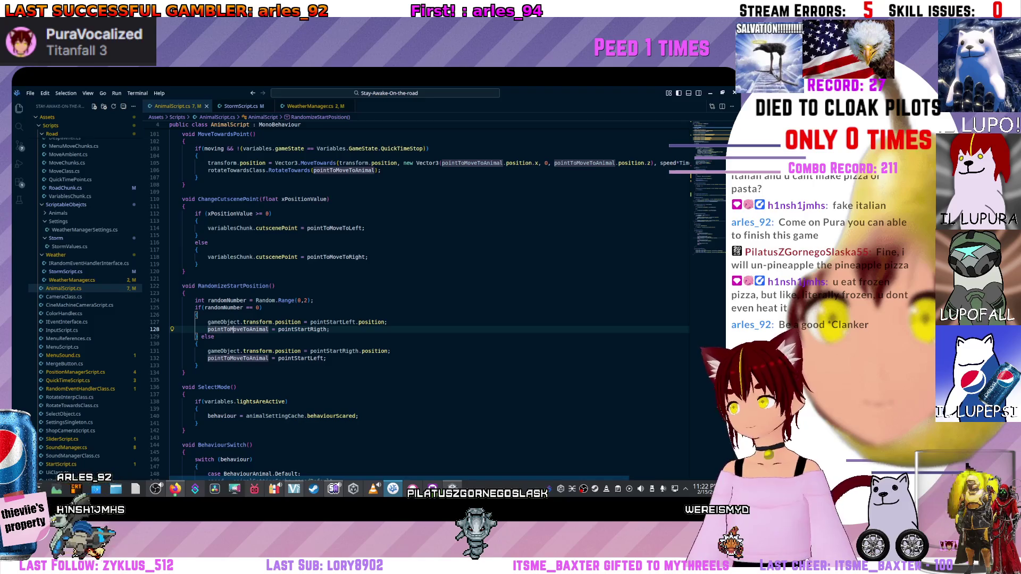
scroll(431, 320, up, 5)
scroll(431, 319, up, 5)
scroll(431, 319, up, 5)
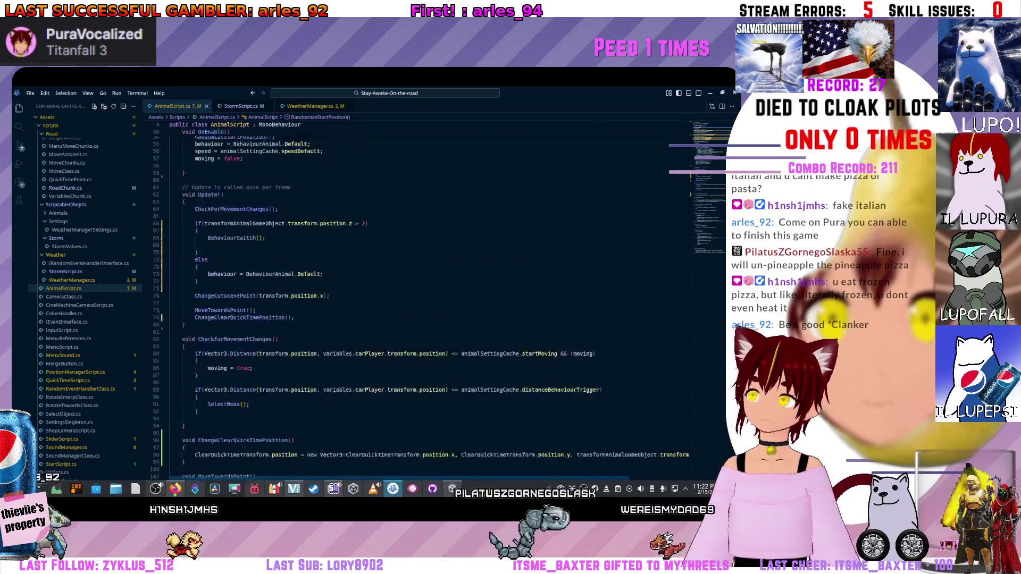
scroll(431, 319, up, 2)
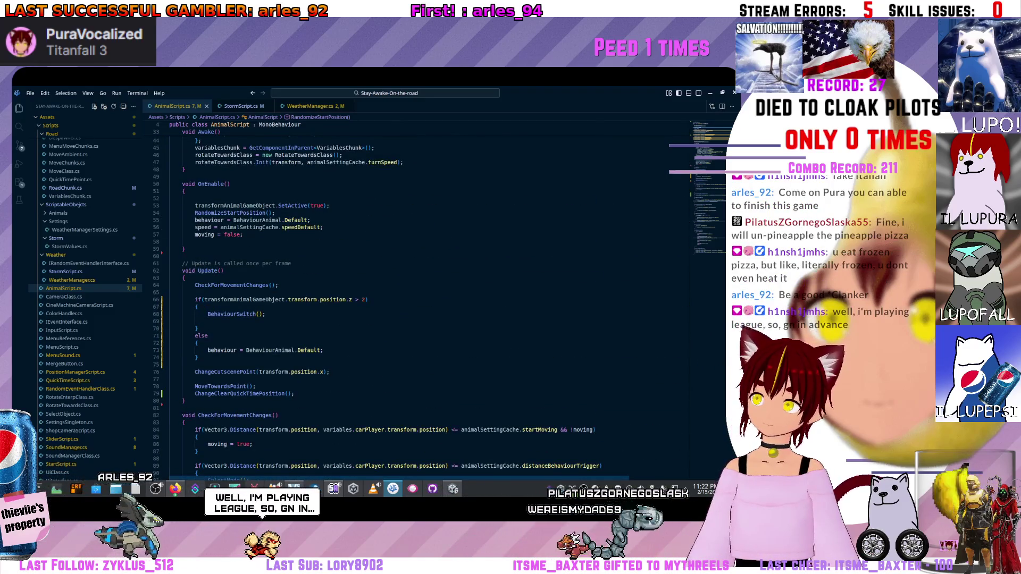
scroll(431, 319, up, 1)
scroll(430, 320, up, 1)
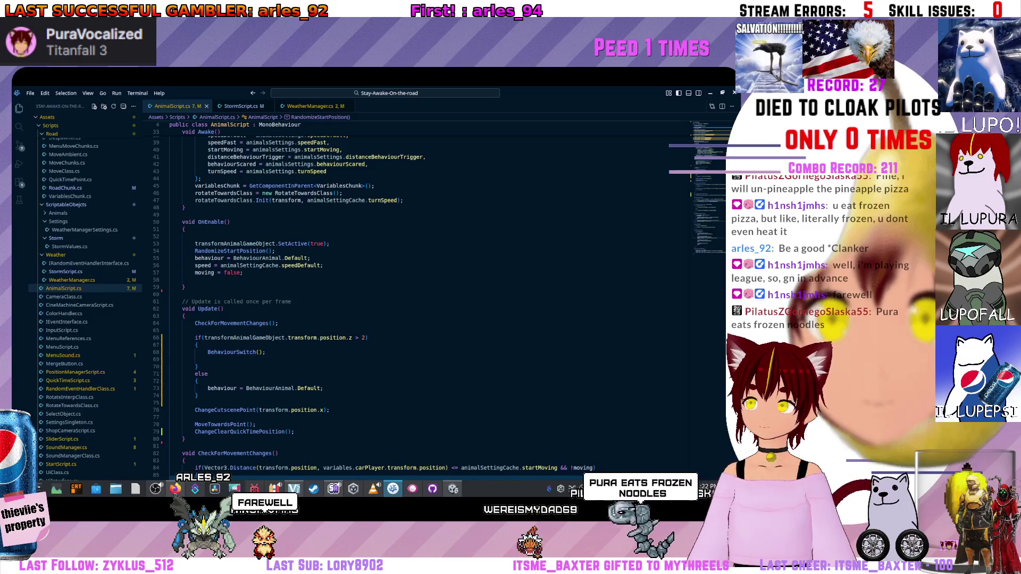
click(207, 351)
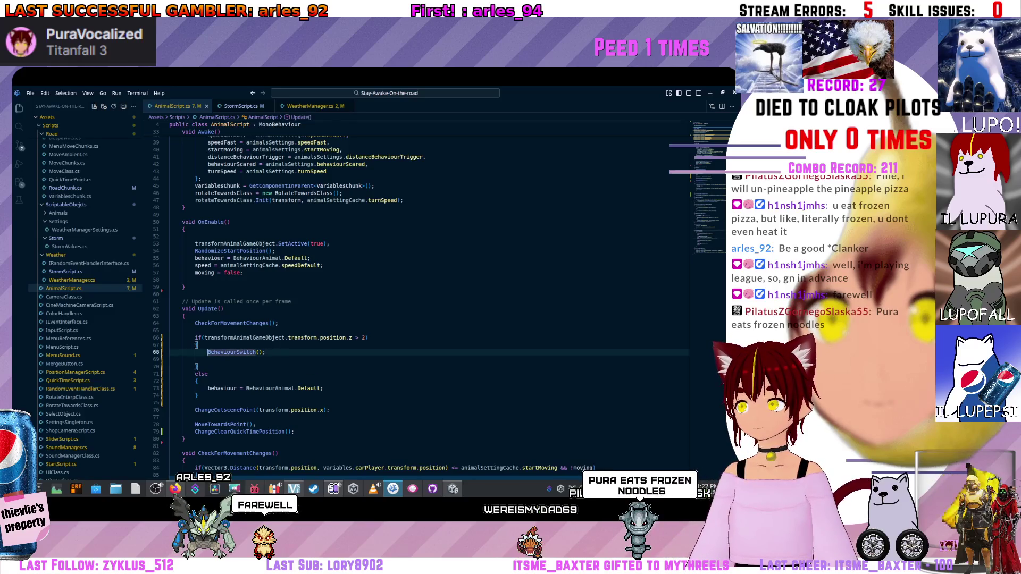
scroll(431, 303, down, 5)
scroll(430, 303, down, 10)
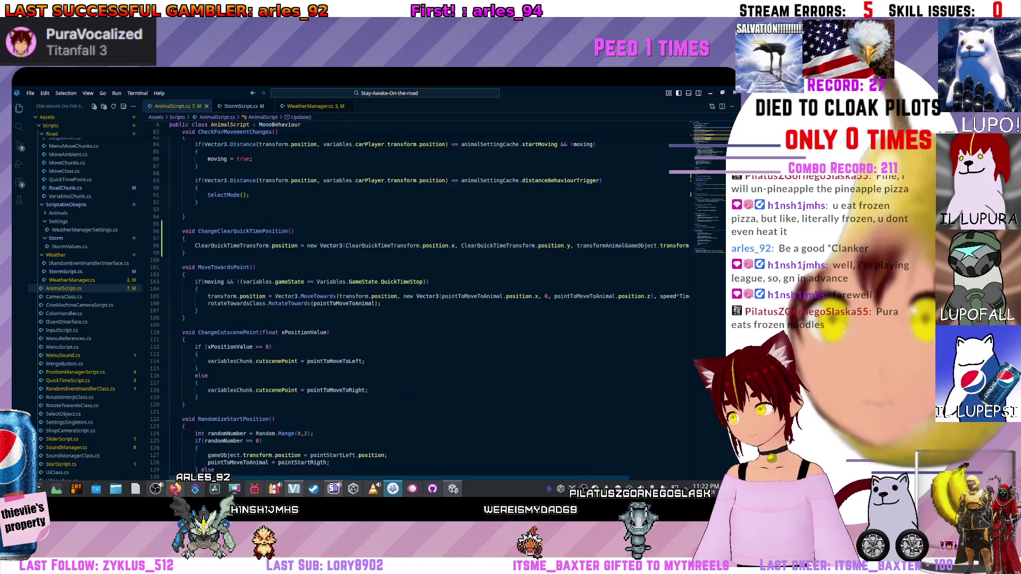
scroll(432, 303, up, 3)
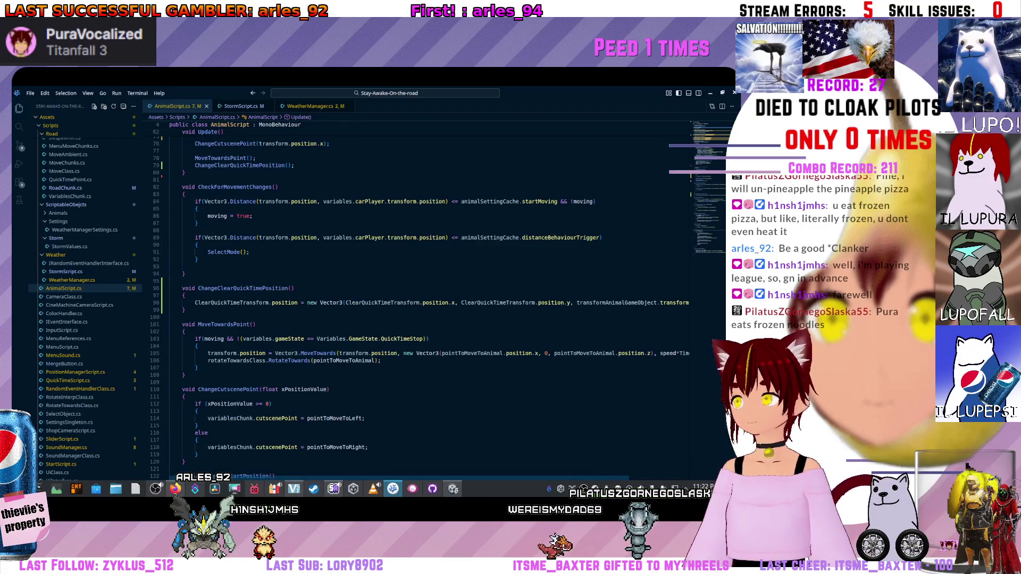
scroll(430, 303, down, 3)
scroll(431, 303, down, 4)
scroll(430, 303, down, 4)
scroll(431, 303, down, 3)
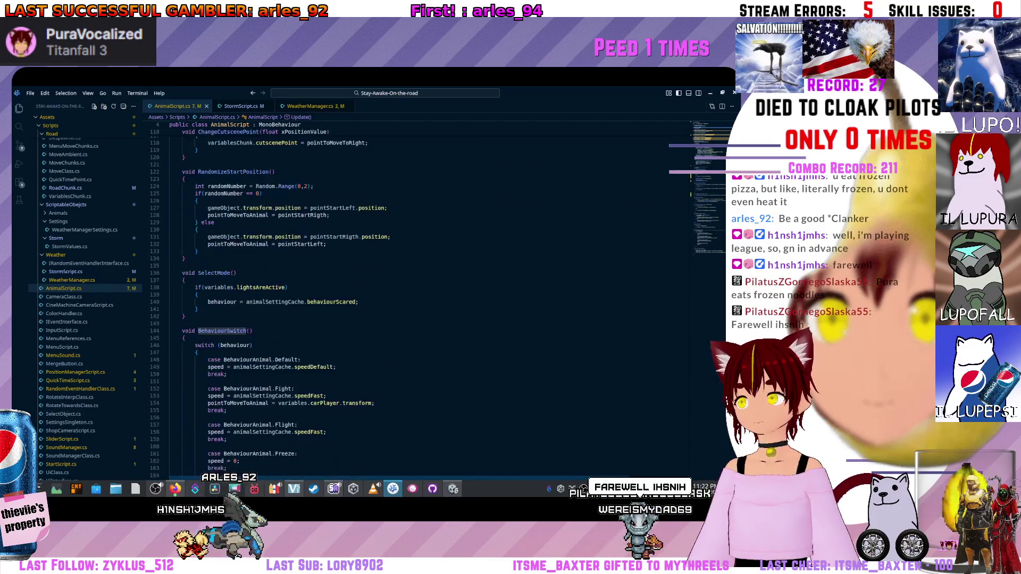
scroll(431, 303, down, 3)
scroll(432, 304, down, 2)
scroll(431, 304, down, 2)
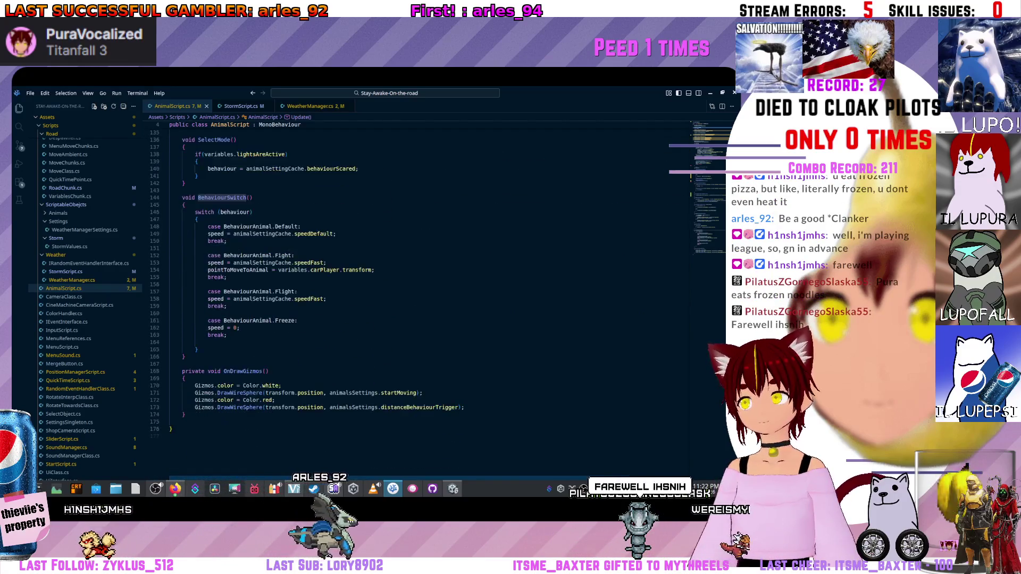
scroll(431, 303, up, 2)
scroll(432, 304, up, 2)
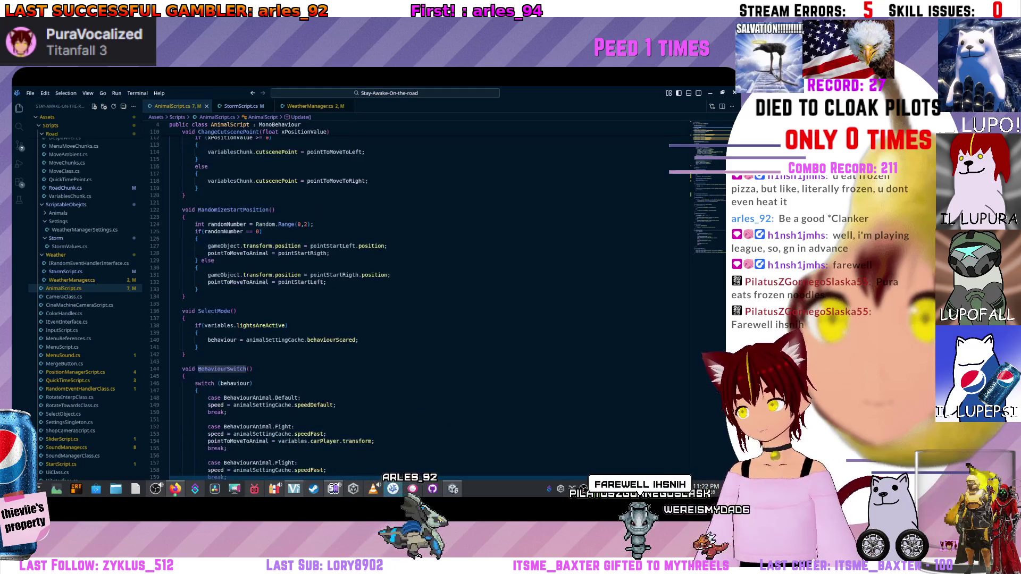
scroll(431, 304, up, 1)
scroll(431, 303, up, 2)
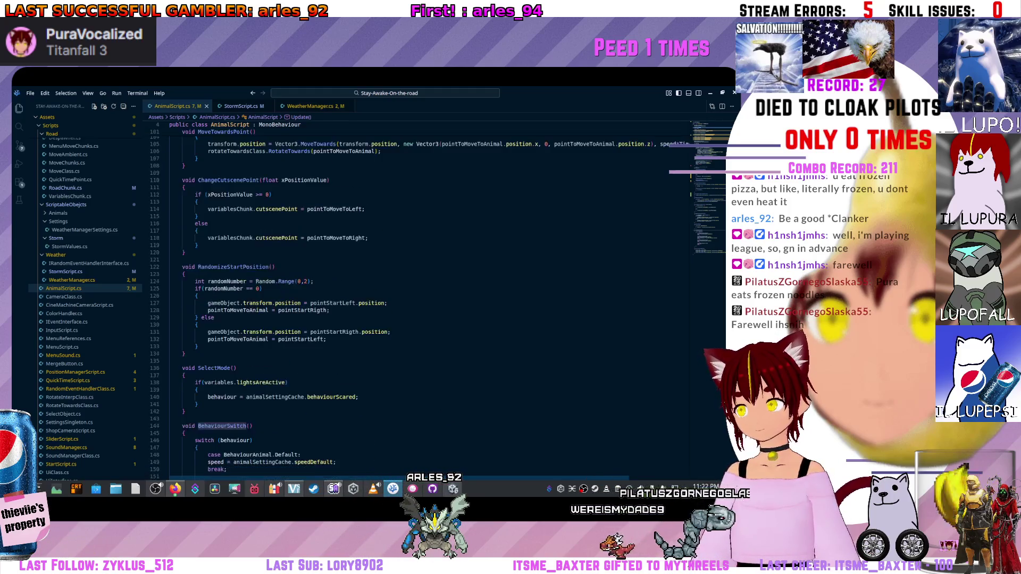
scroll(431, 304, up, 2)
scroll(431, 303, up, 1)
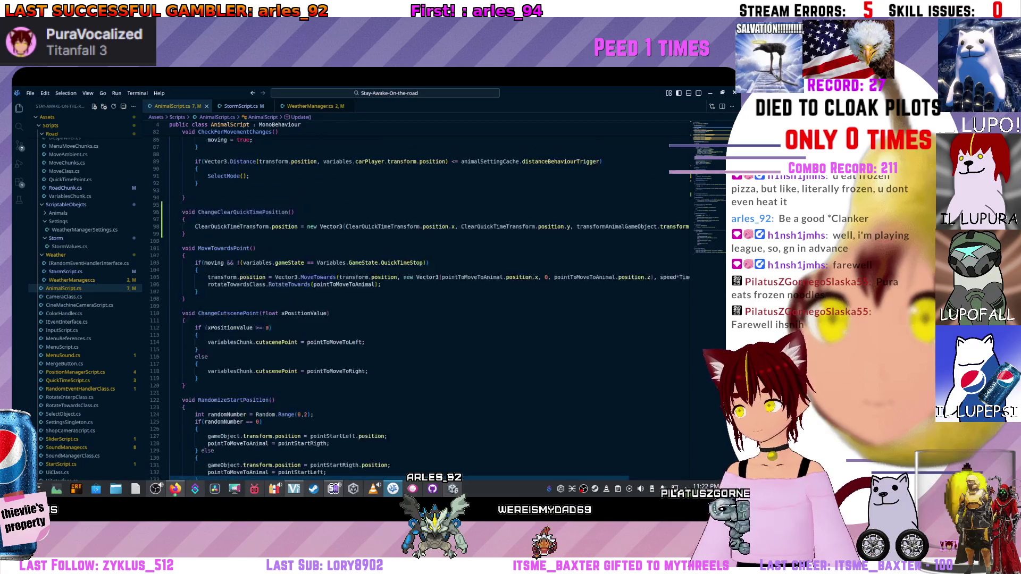
scroll(431, 303, up, 2)
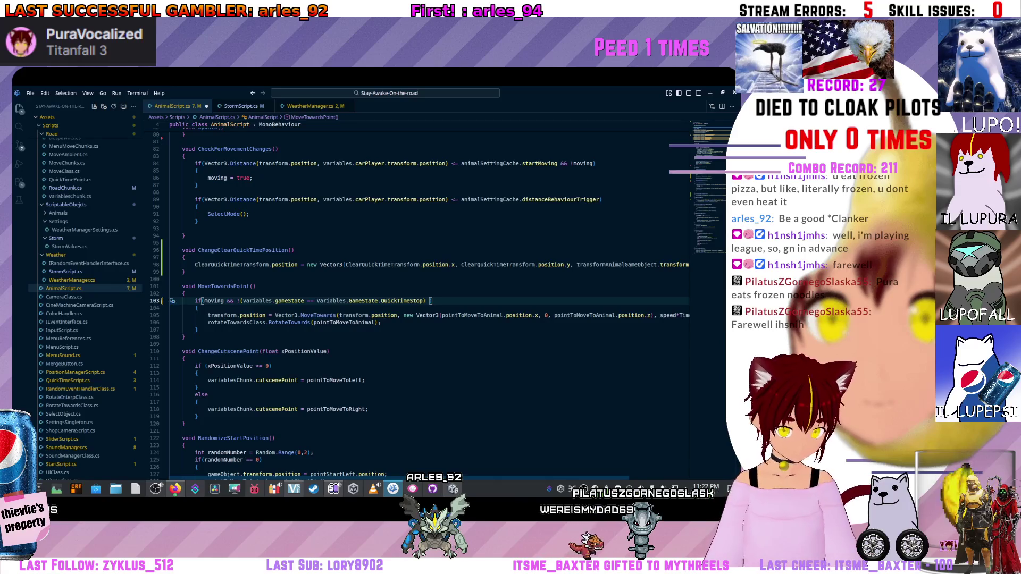
Dismiss IntelliSense and select the QuickTimeStop comparison on line 103 for removal.
key(ctrl+space)
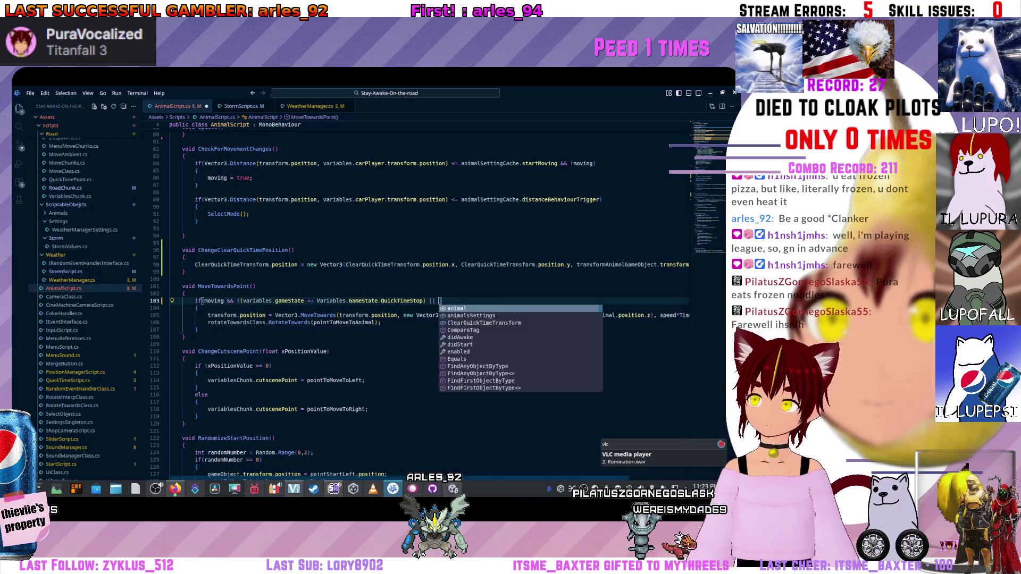
key(Escape)
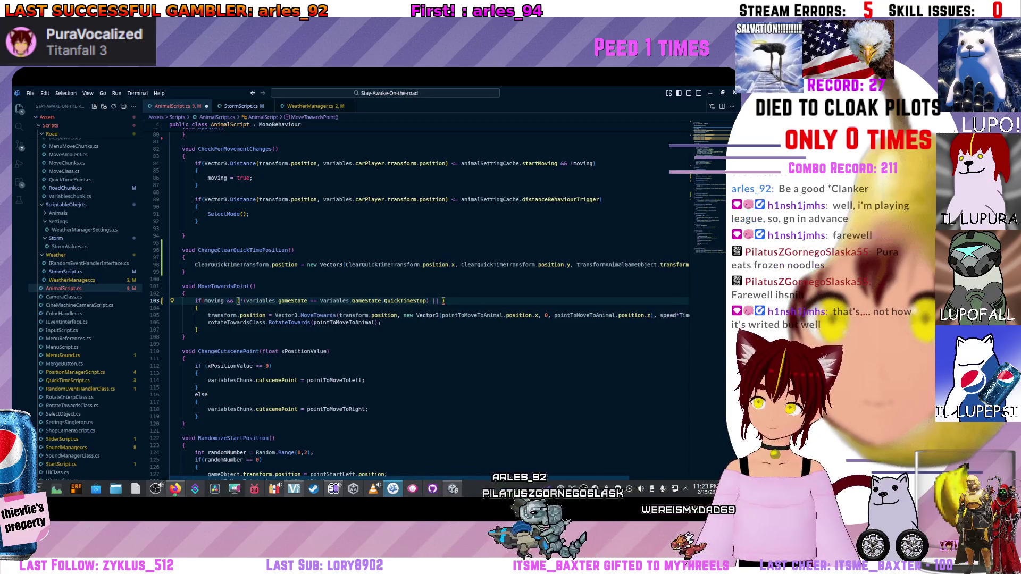
drag(237, 301, 432, 300)
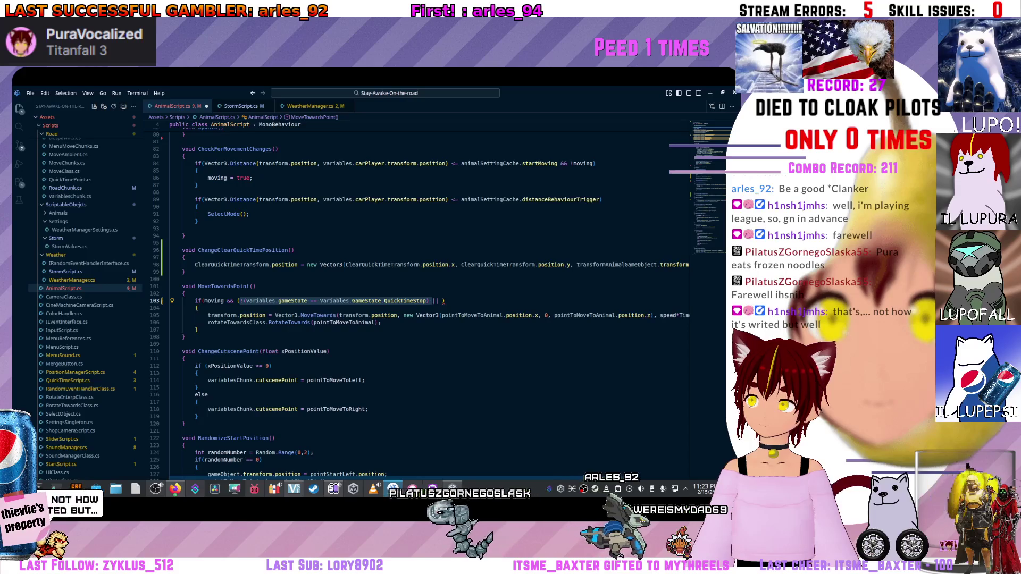
key(Home)
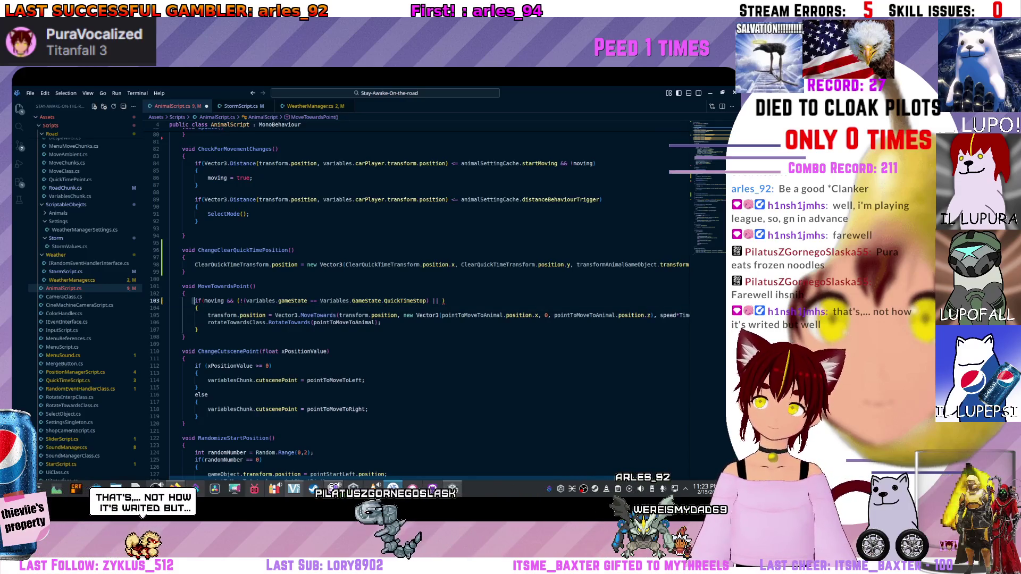
scroll(421, 303, up, 3)
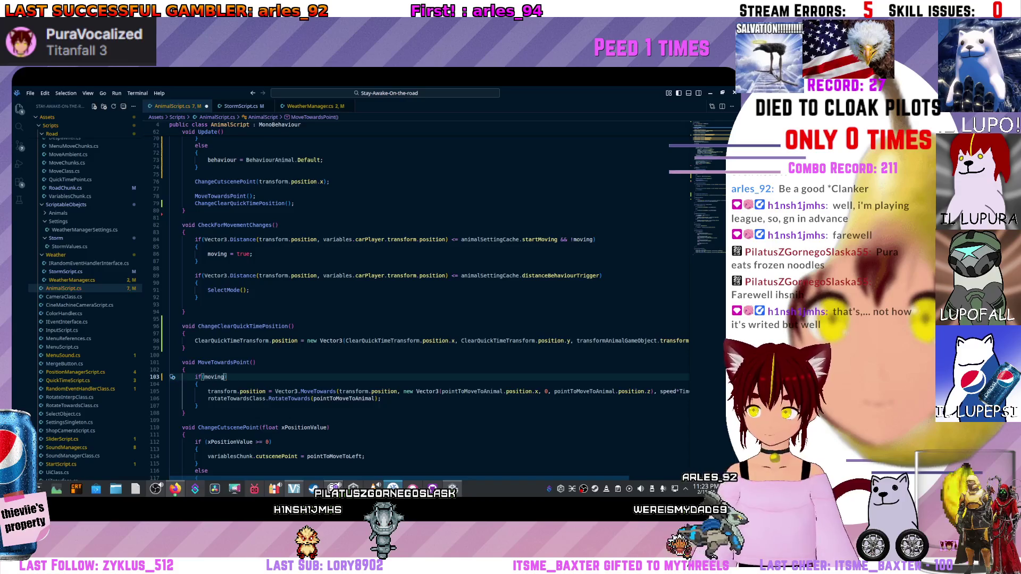
Strip the old && (!( QuickTimeStop comparison out of the if, leaving an open condition after moving.
key(Up)
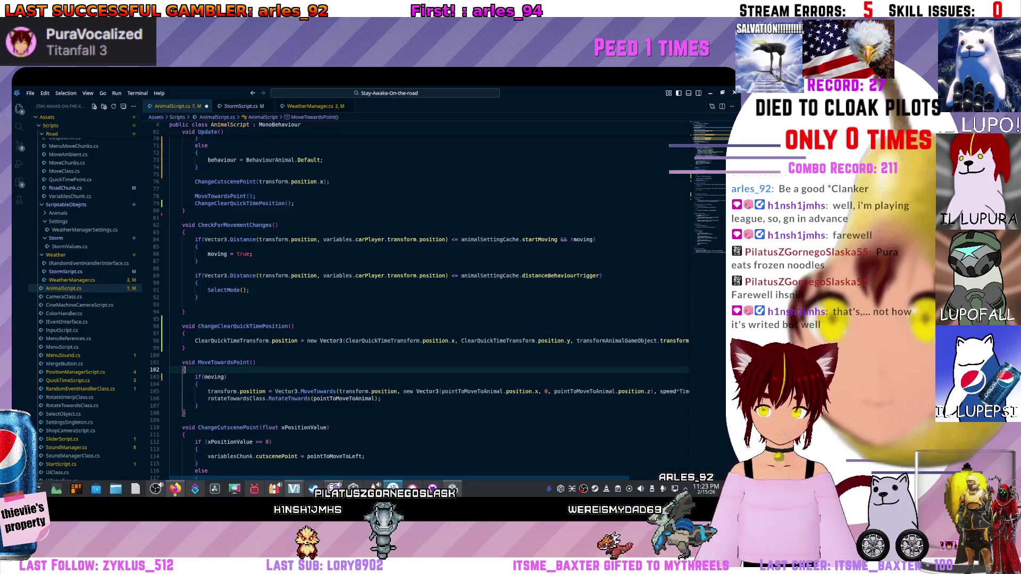
key(Return)
text(if)
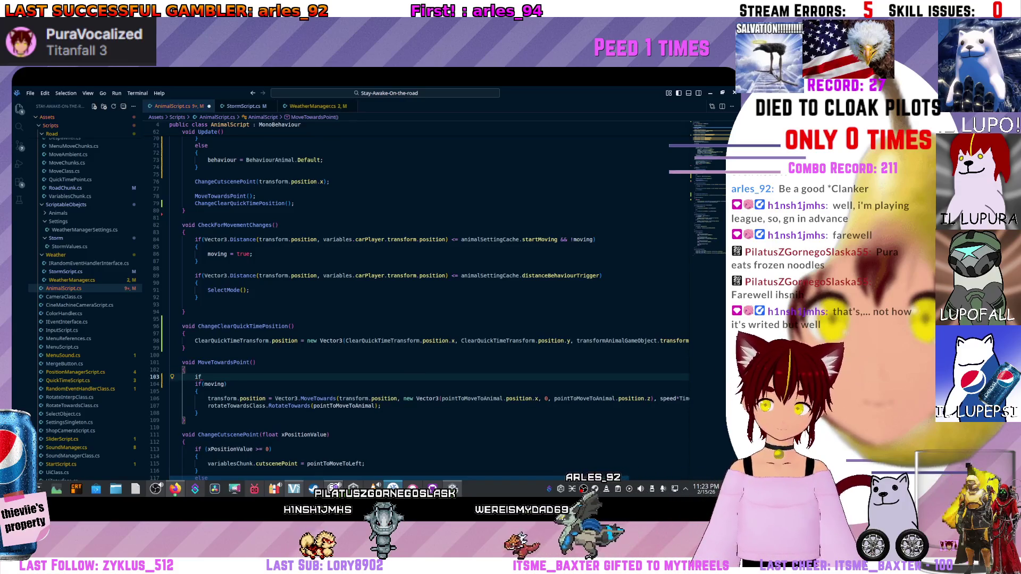
text( && (!(variables.gameState == Variables.GameState.QuickTimeStop) || ))
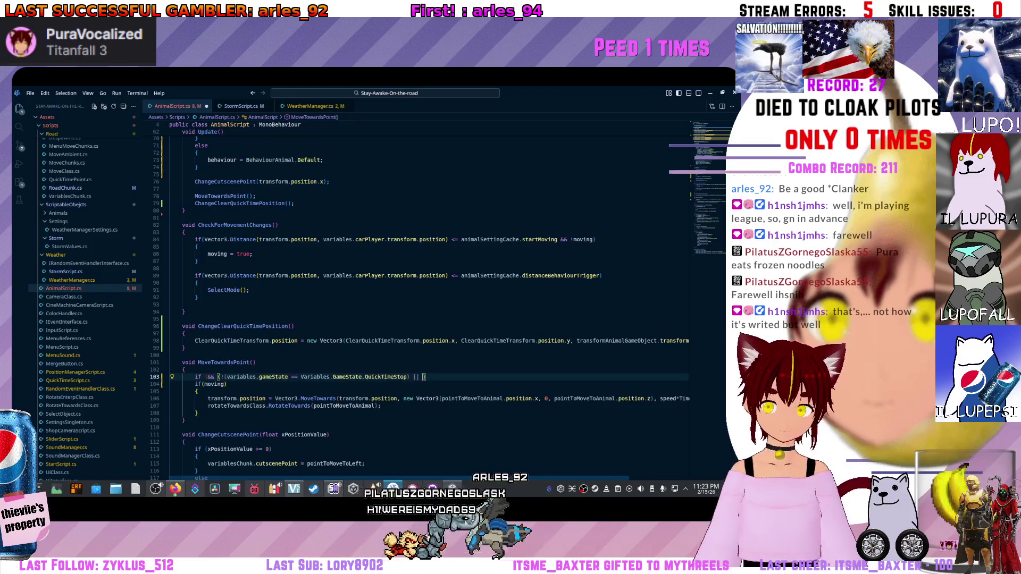
click(226, 377)
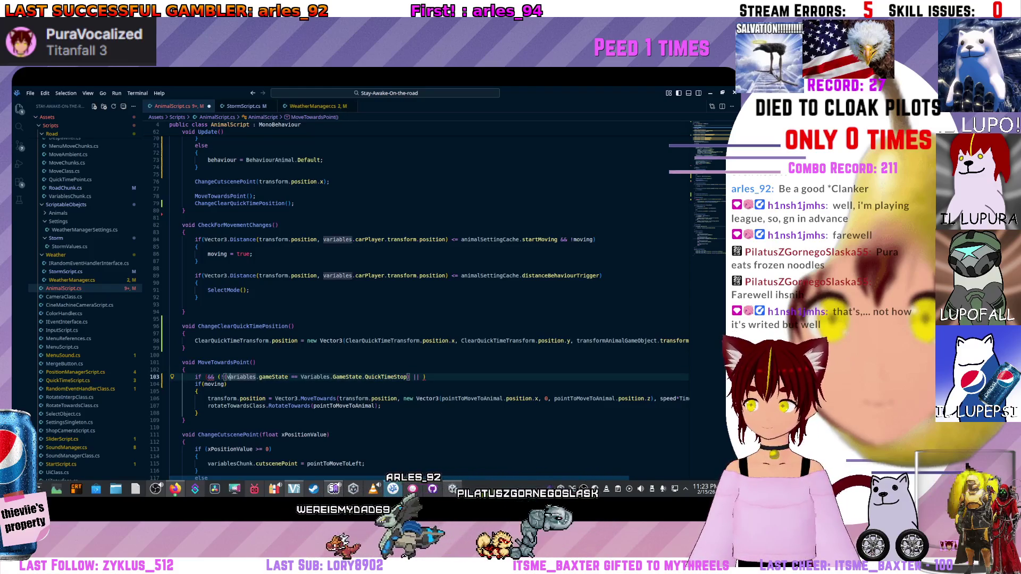
key(BackSpace)
key(BackSpace)
key(BackSpace)
key(BackSpace)
key(BackSpace)
key(BackSpace)
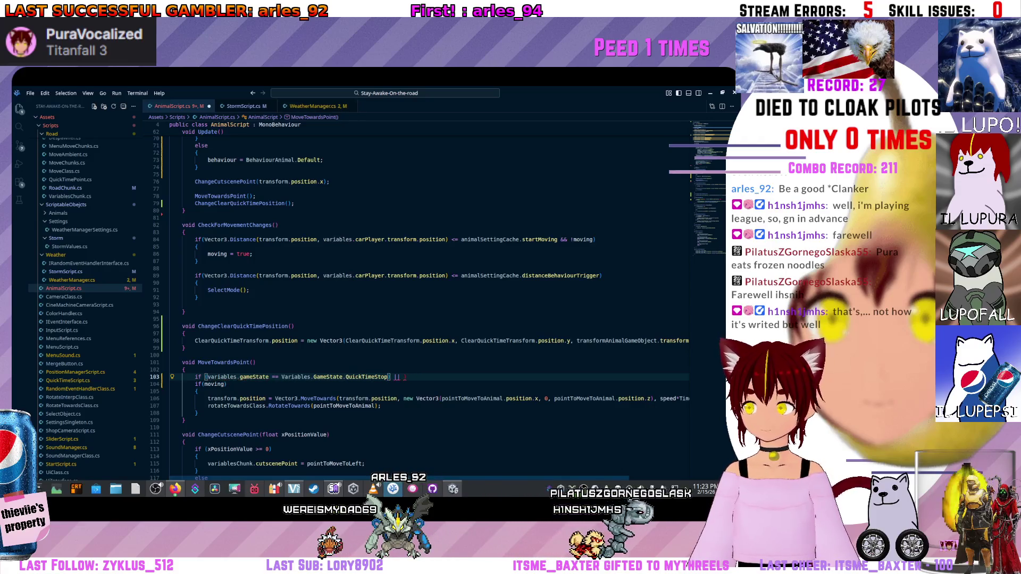
text(()
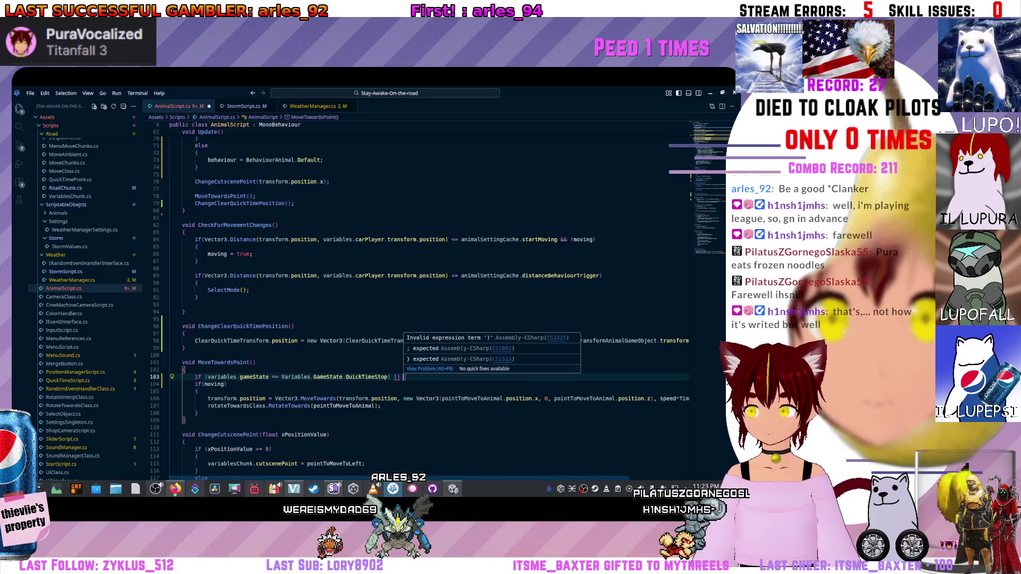
click(215, 383)
scroll(432, 304, up, 3)
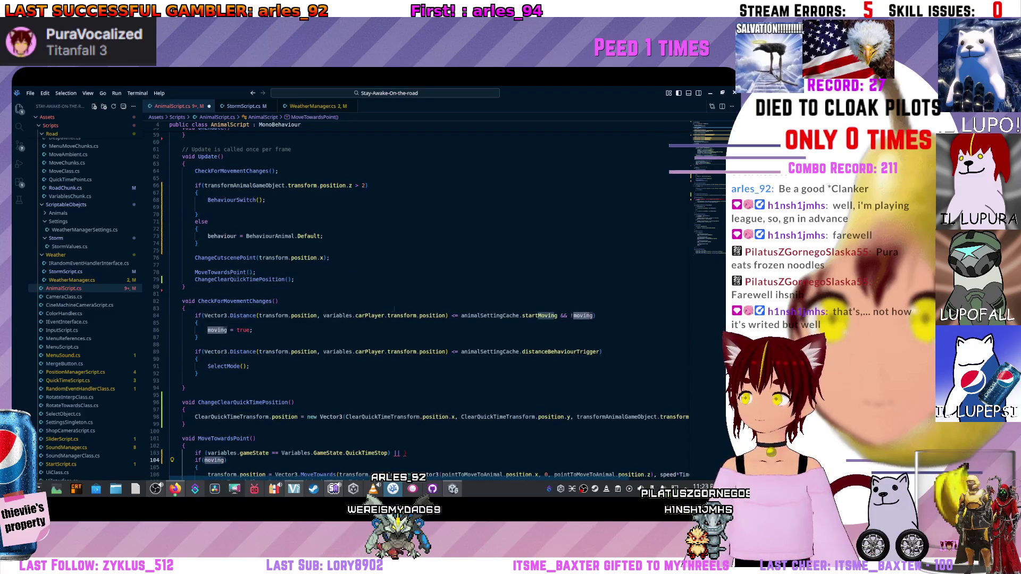
scroll(431, 304, down, 2)
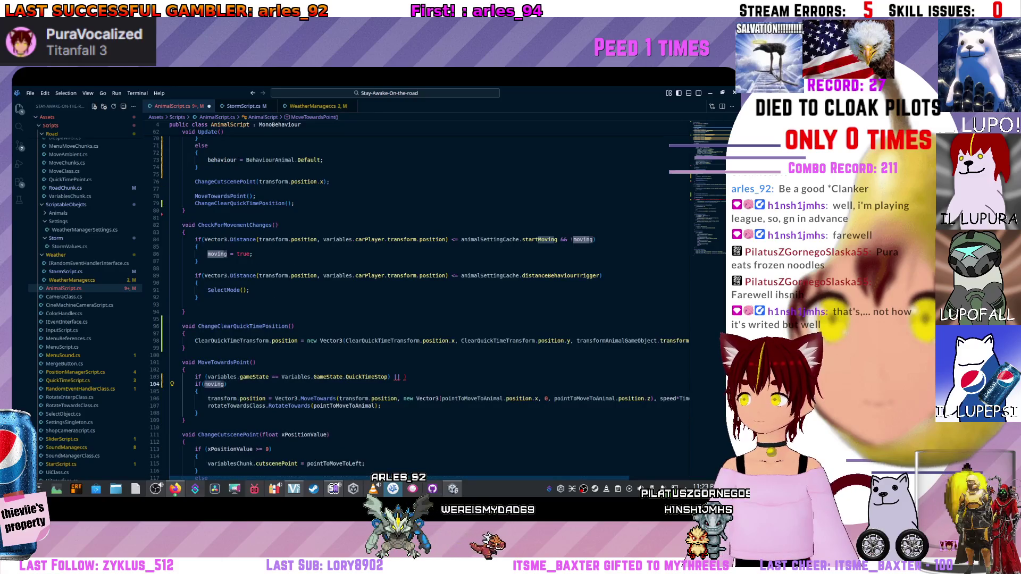
scroll(421, 350, up, 1)
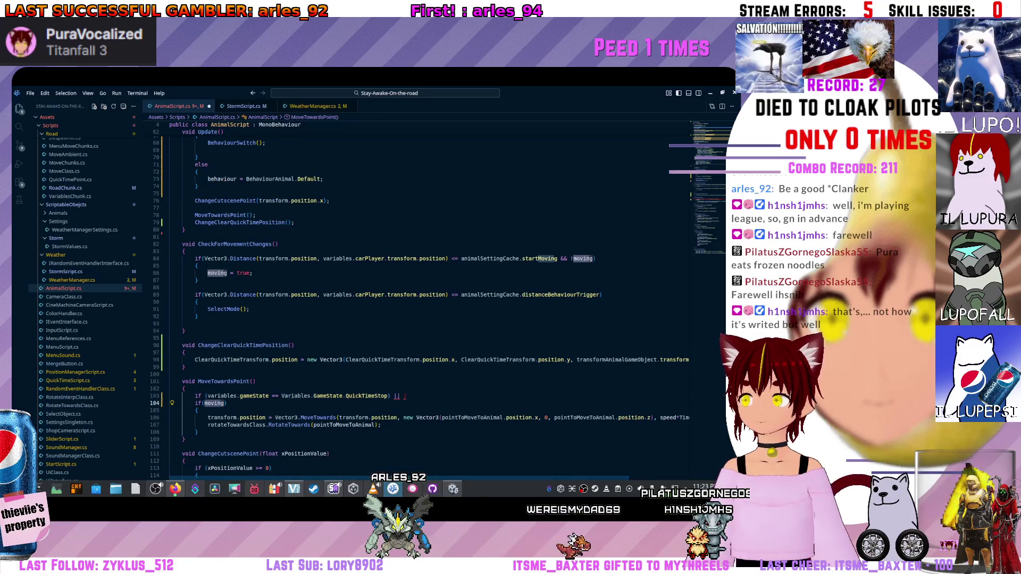
drag(207, 396, 229, 403)
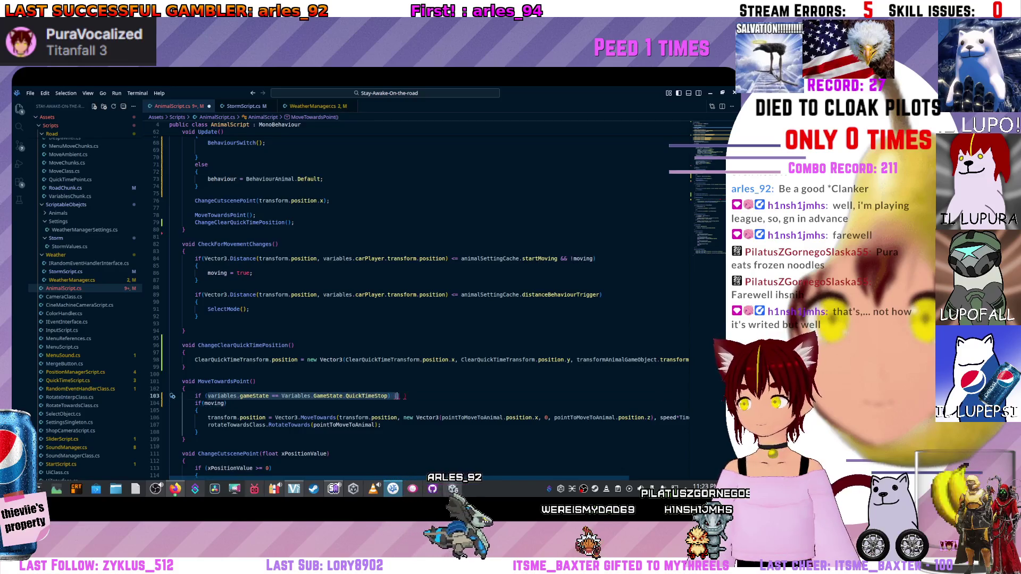
key(BackSpace)
key(Down)
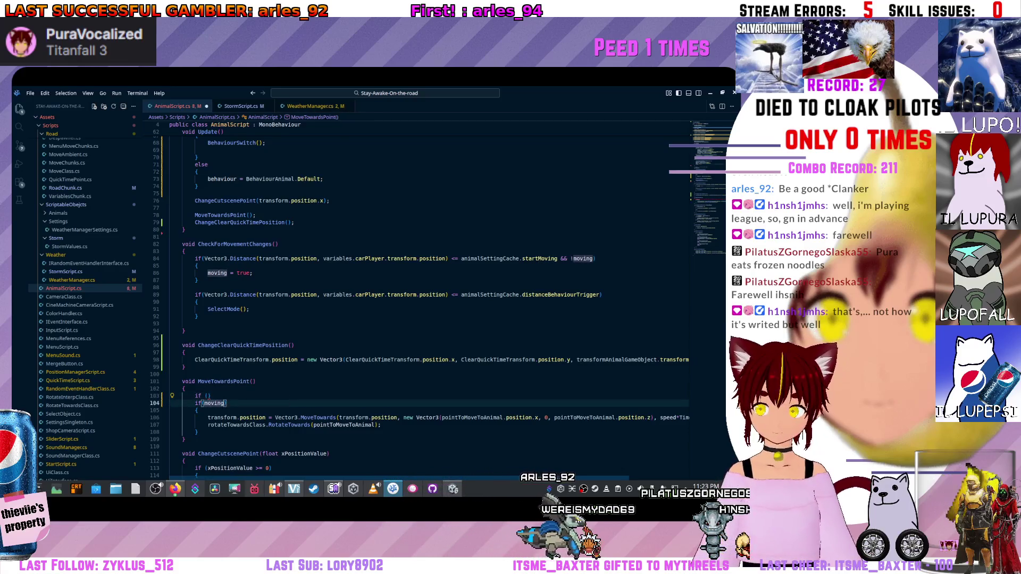
key(Delete)
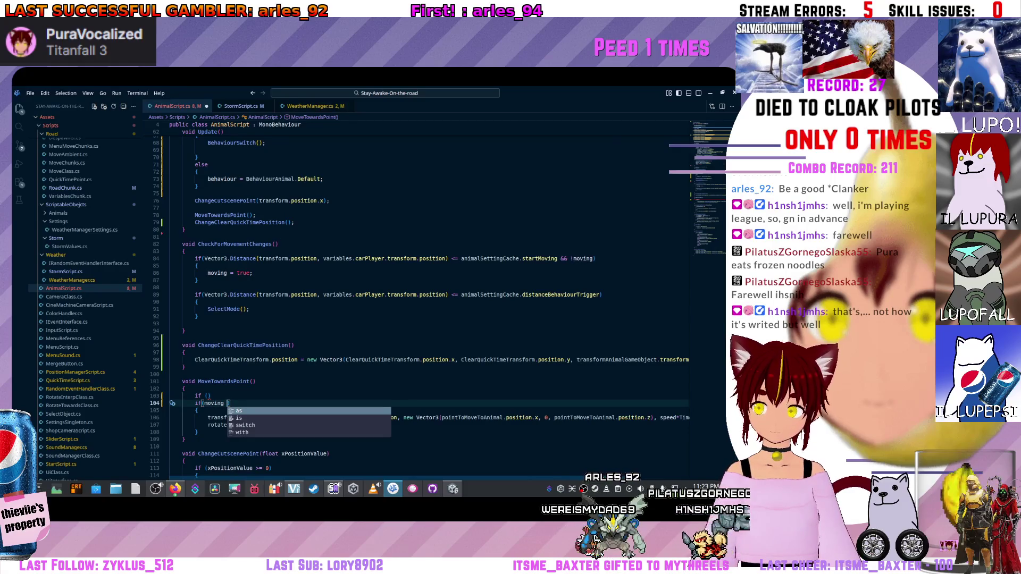
text(&)
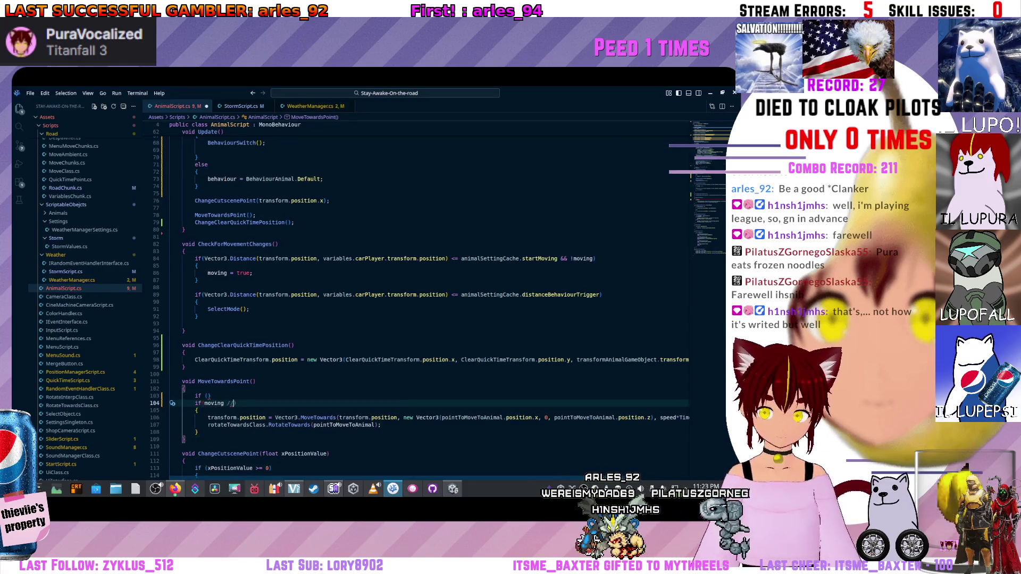
text(/)
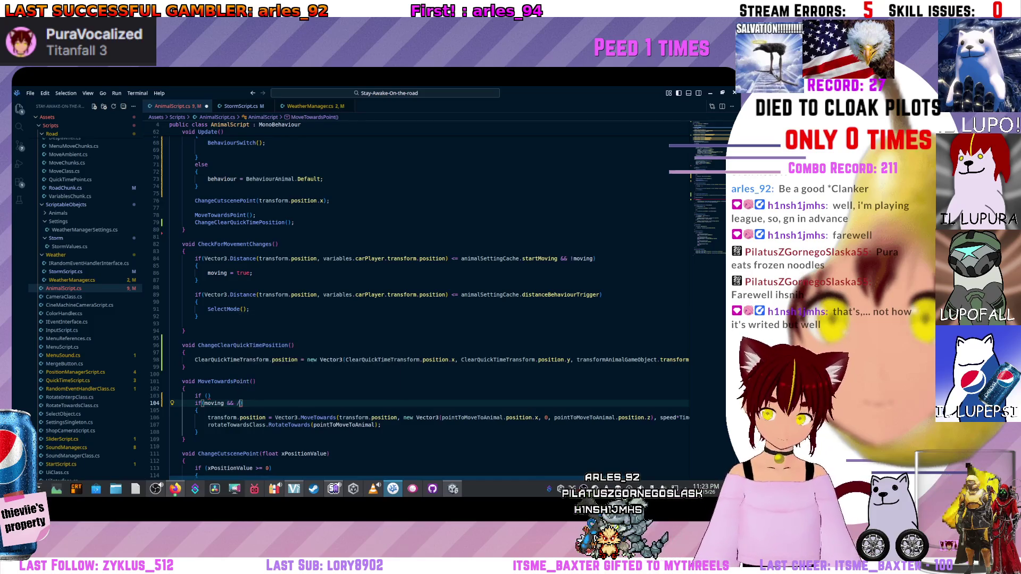
Put the QuickTimeStop comparison on its own line and duplicate it onto line 106.
key(Return)
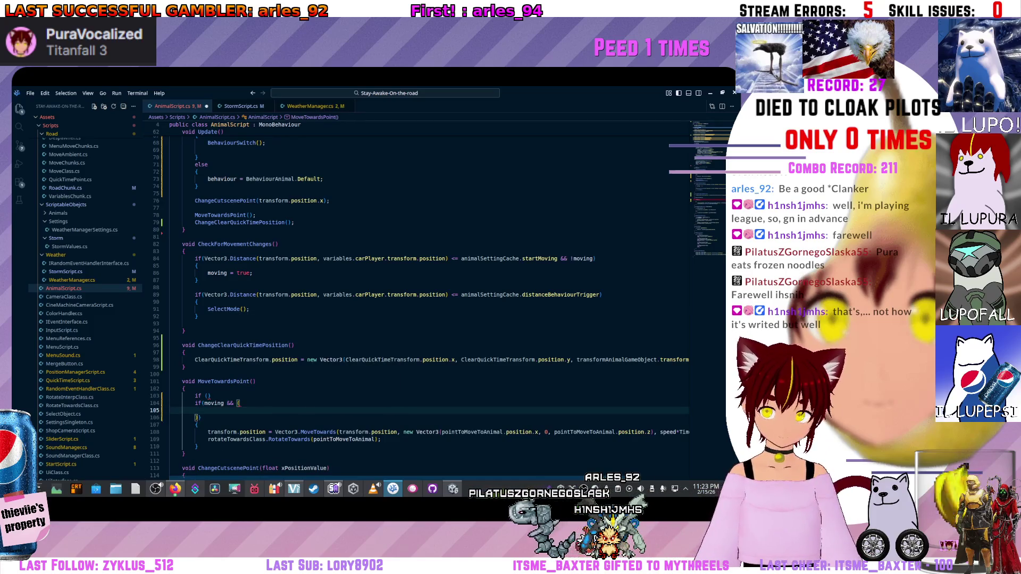
key(Tab)
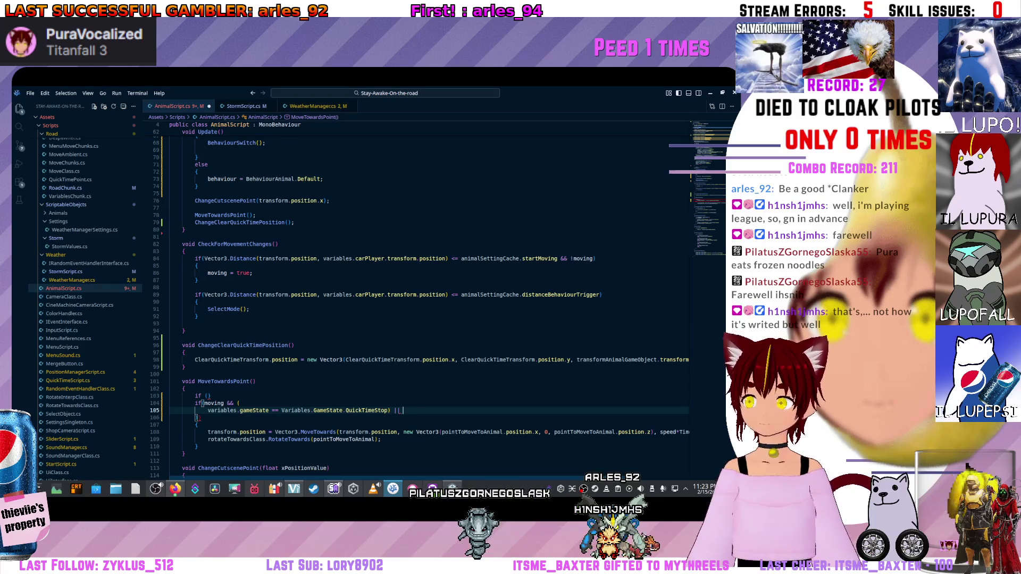
key(shift+Up)
key(ctrl+c)
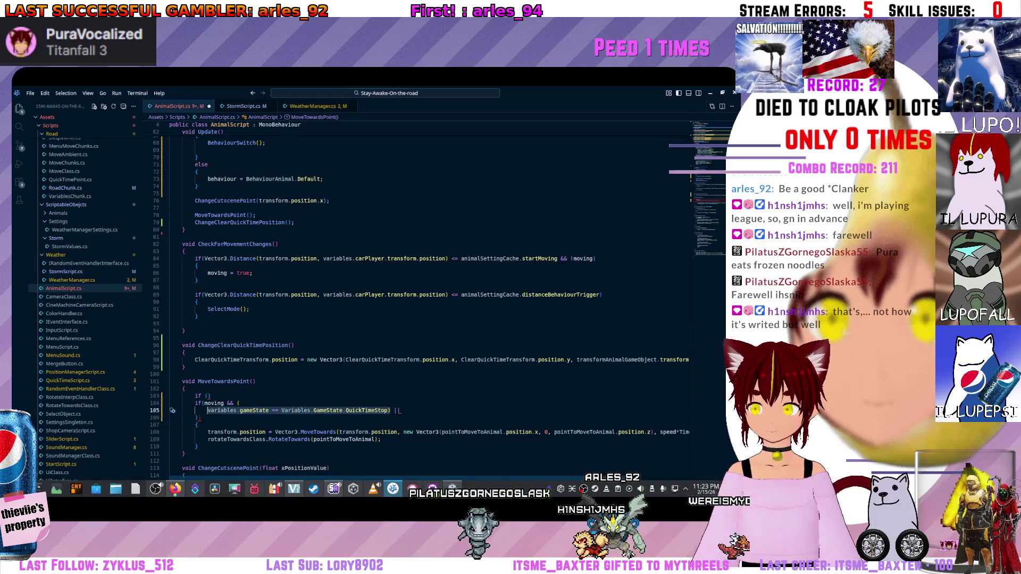
click(202, 403)
mouse_move(397, 411)
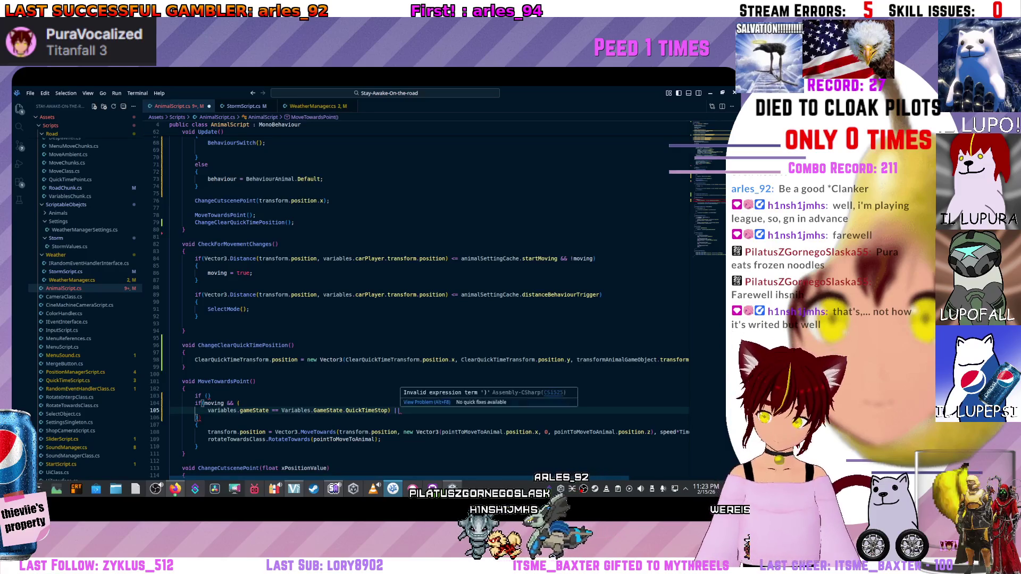
key(Down)
key(End)
key(Return)
key(ctrl+v)
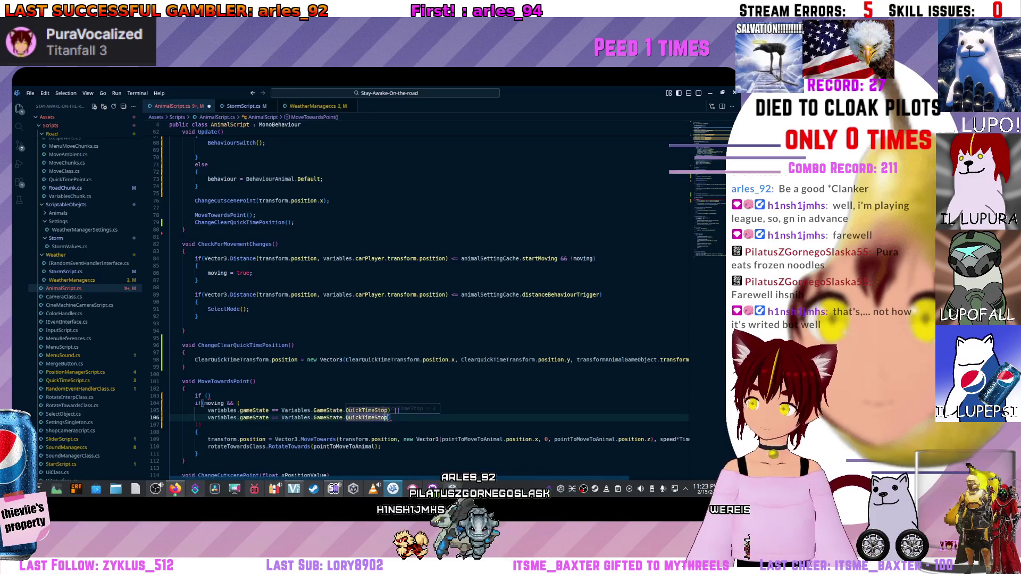
key(BackSpace)
key(BackSpace)
key(BackSpace)
key(BackSpace)
key(BackSpace)
key(BackSpace)
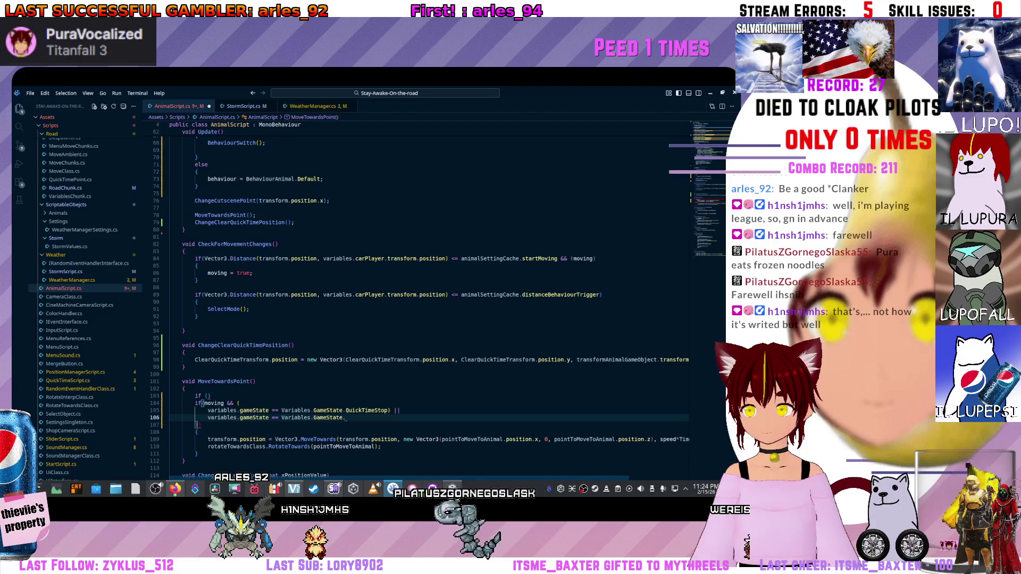
Change the duplicated comparison to Variables.GameState.AvoidQuickTime via IntelliSense.
key(Down)
key(Up)
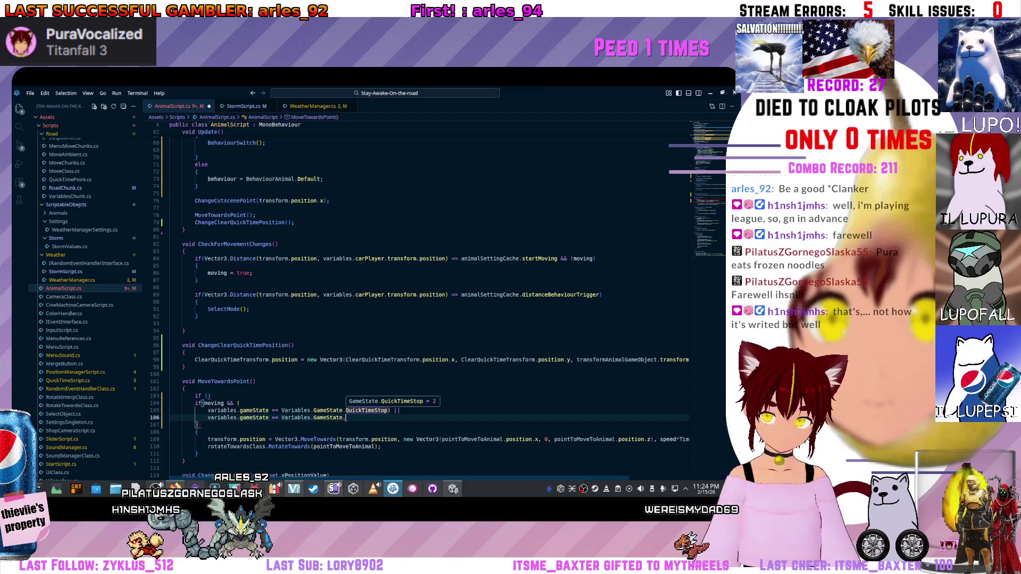
text(Res)
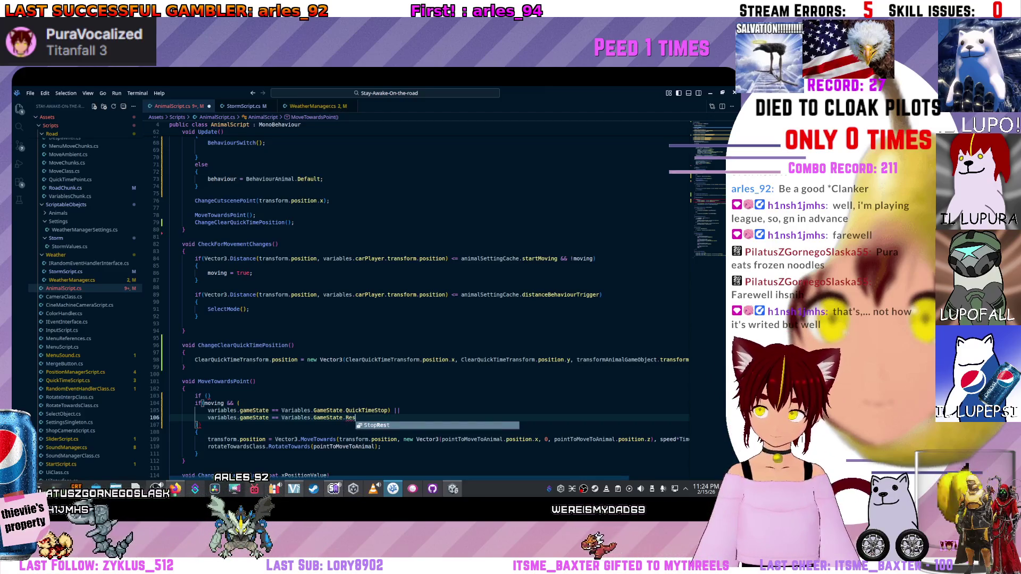
key(BackSpace)
key(BackSpace)
key(BackSpace)
text(Quick)
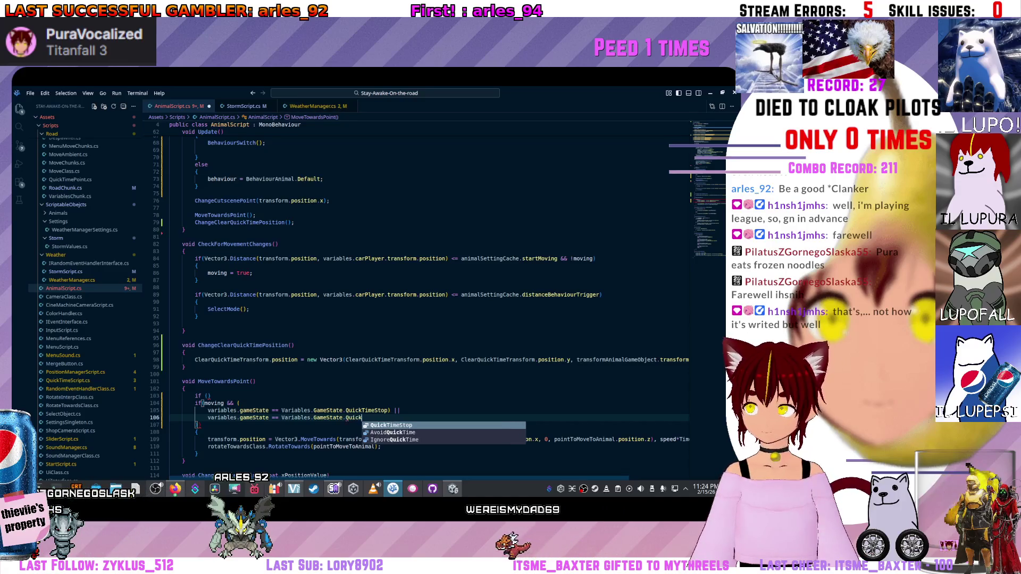
key(Down)
key(Tab)
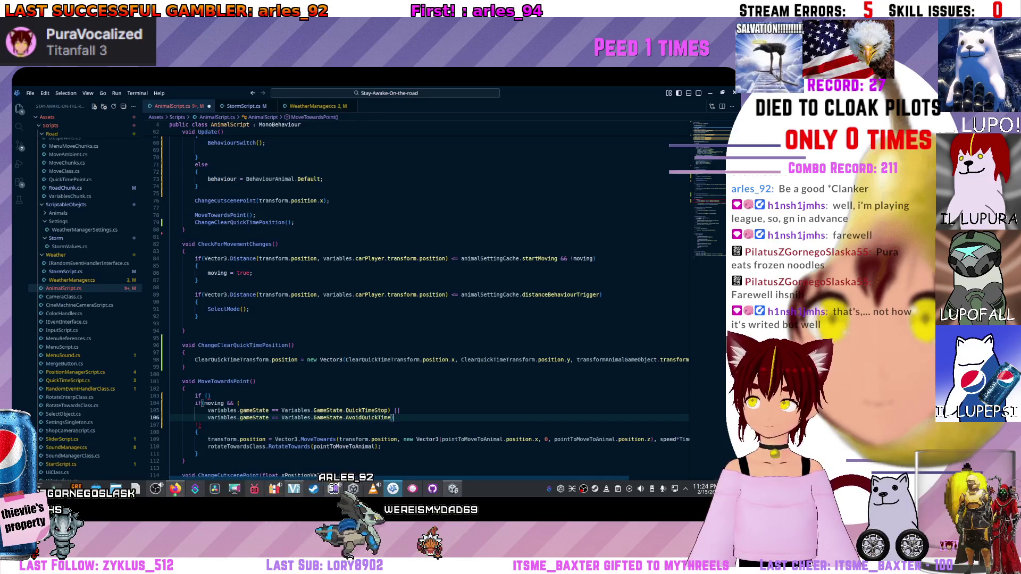
click(209, 397)
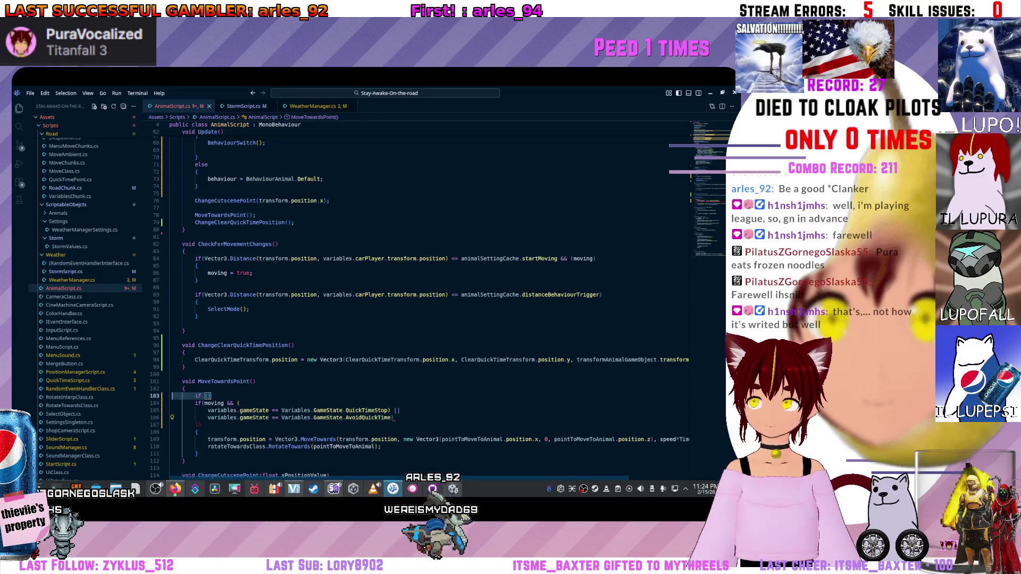
Rewrite the if as moving && (QuickTimeStop || AvoidQuickTime), removing the stray brace line.
key(Delete)
key(Return)
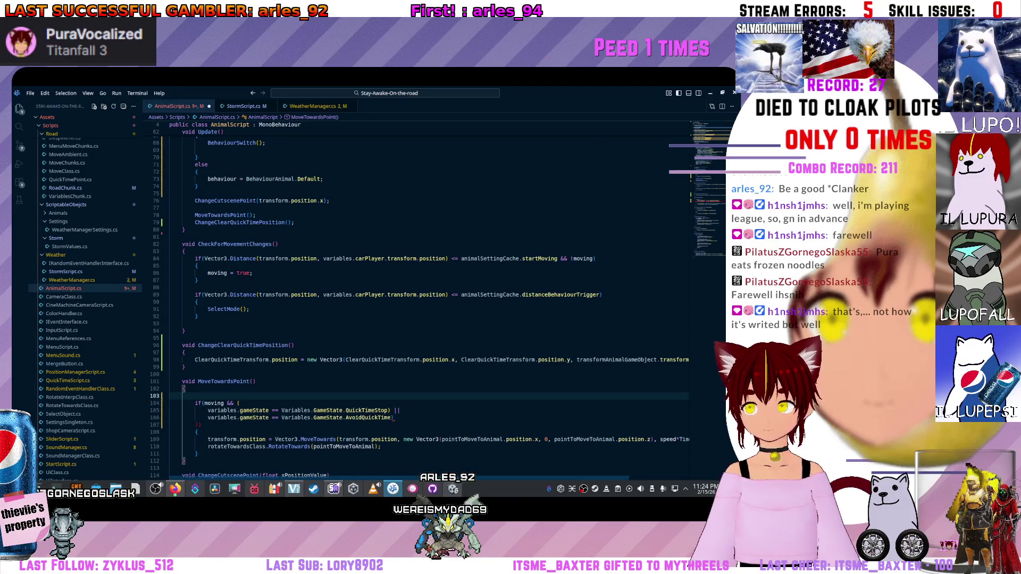
key(ctrl+z)
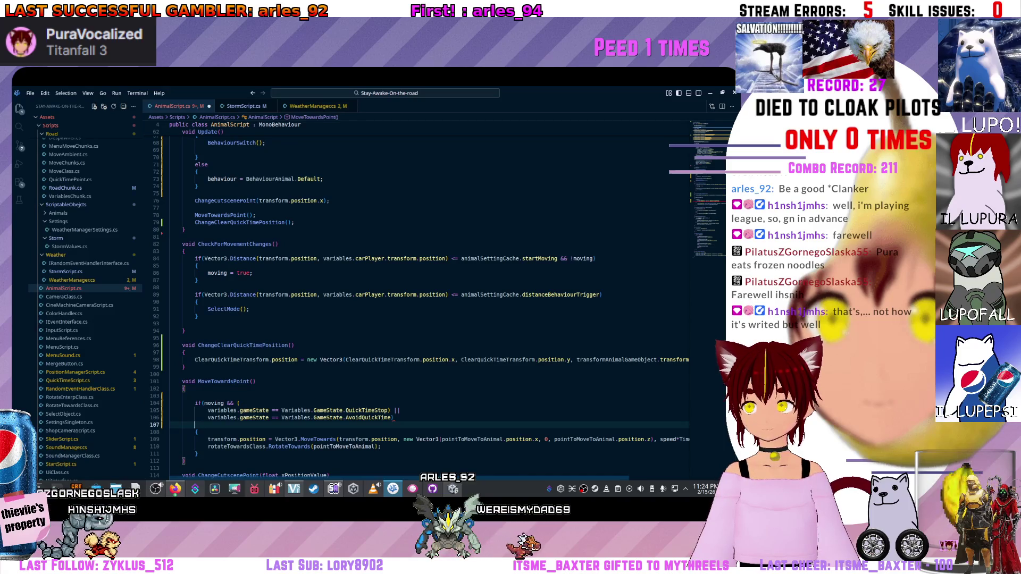
key(BackSpace)
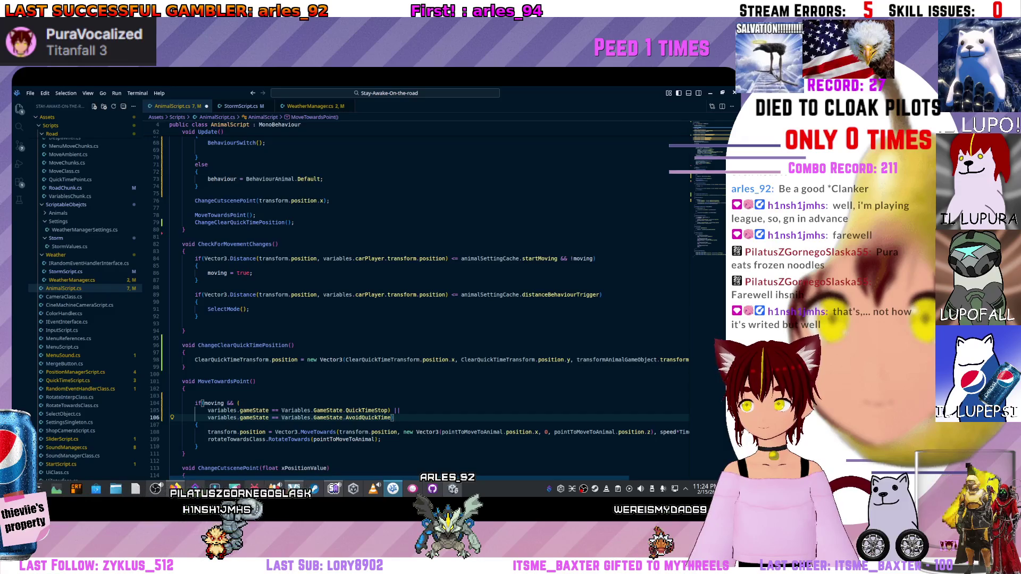
click(204, 405)
text(moving &&)
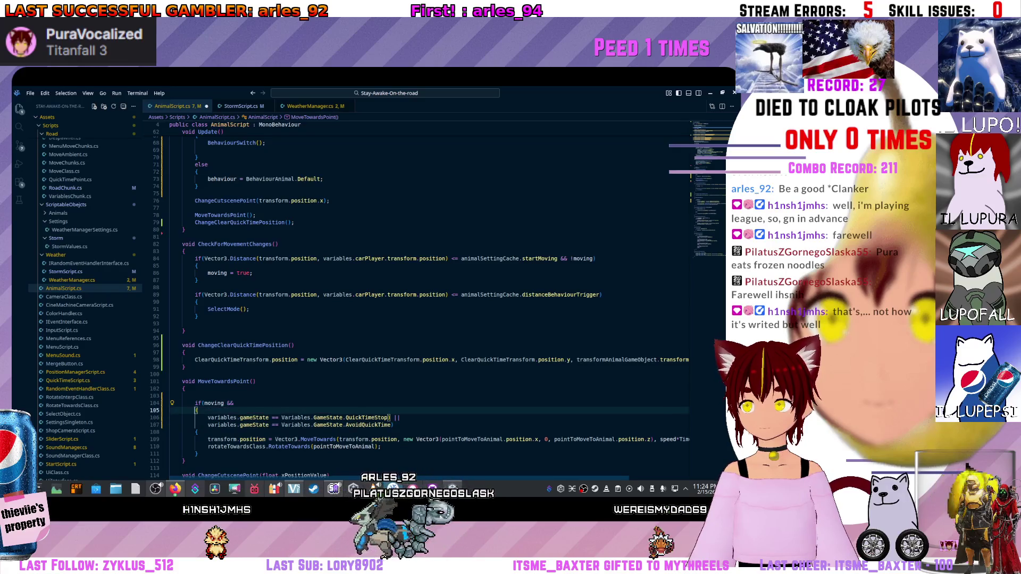
key(Return)
key(Down)
key(BackSpace)
key(BackSpace)
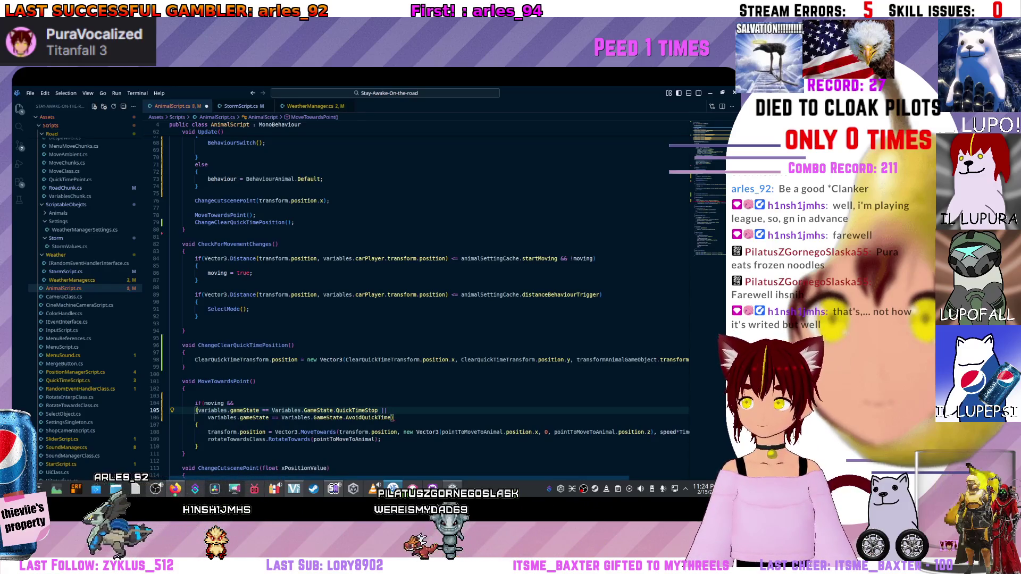
Balance the condition's parentheses, save, and switch to Unity to test.
key(BackSpace)
key(Down)
key(End)
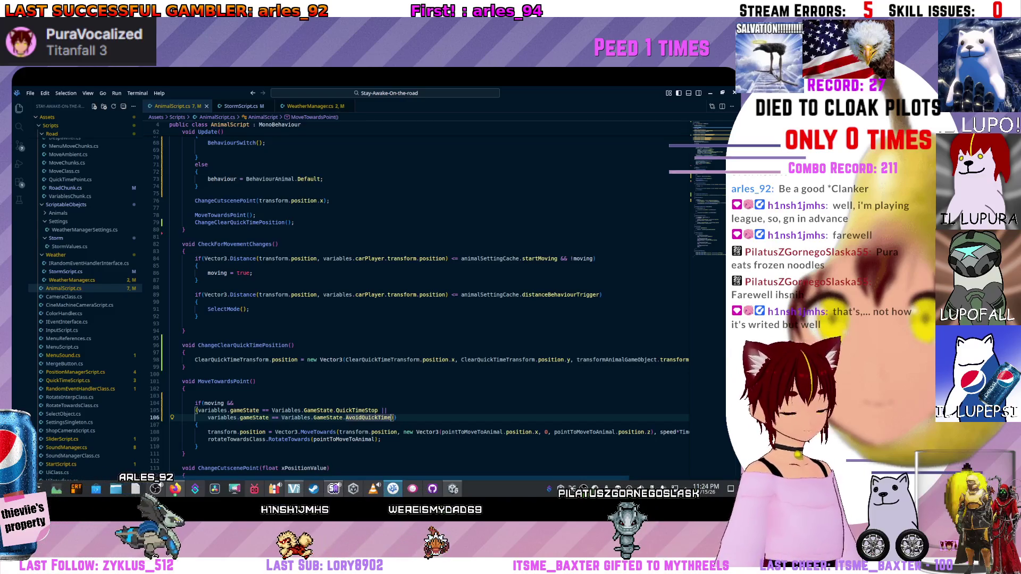
scroll(431, 303, down, 2)
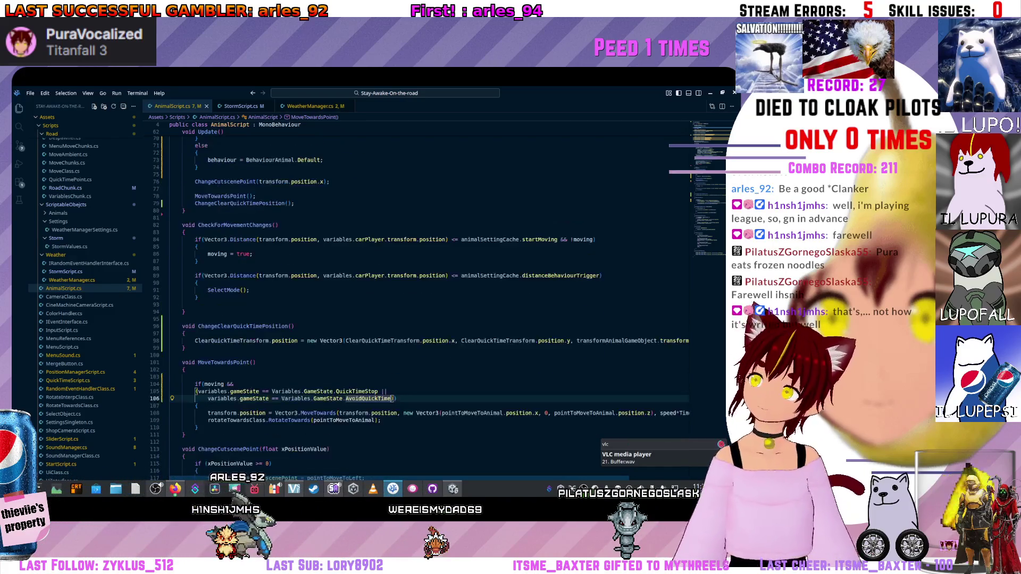
key(alt+Tab)
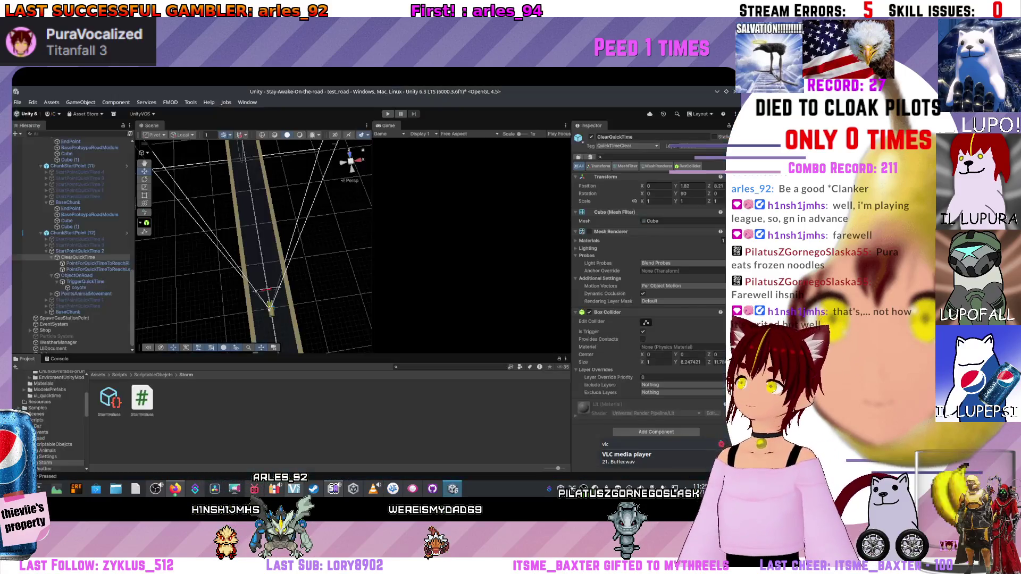
Reimport the Storm folder, run a play test, then stop it and return to VS Code.
right_click(233, 416)
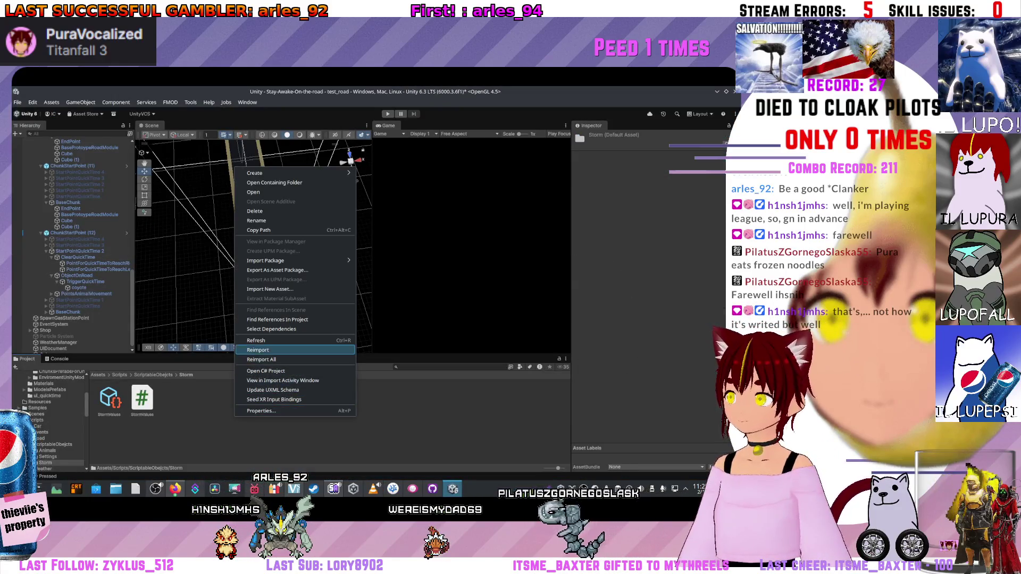
click(263, 345)
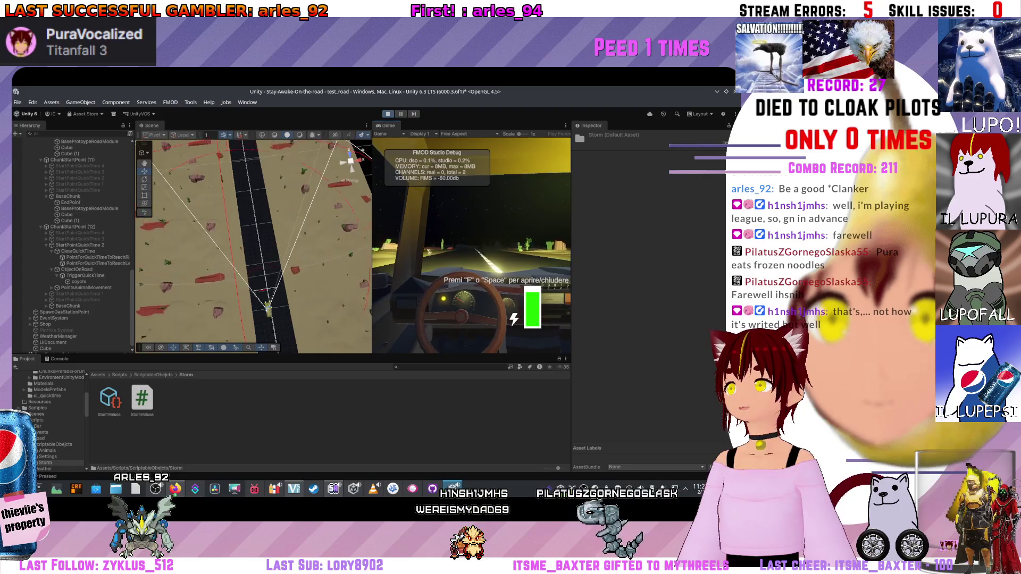
key(ctrl+p)
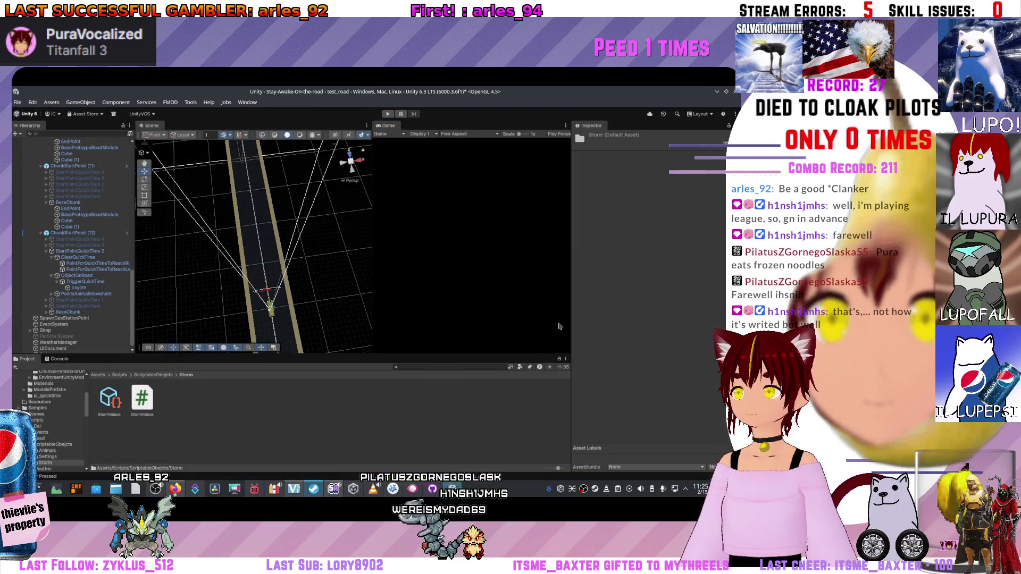
key(alt+Tab)
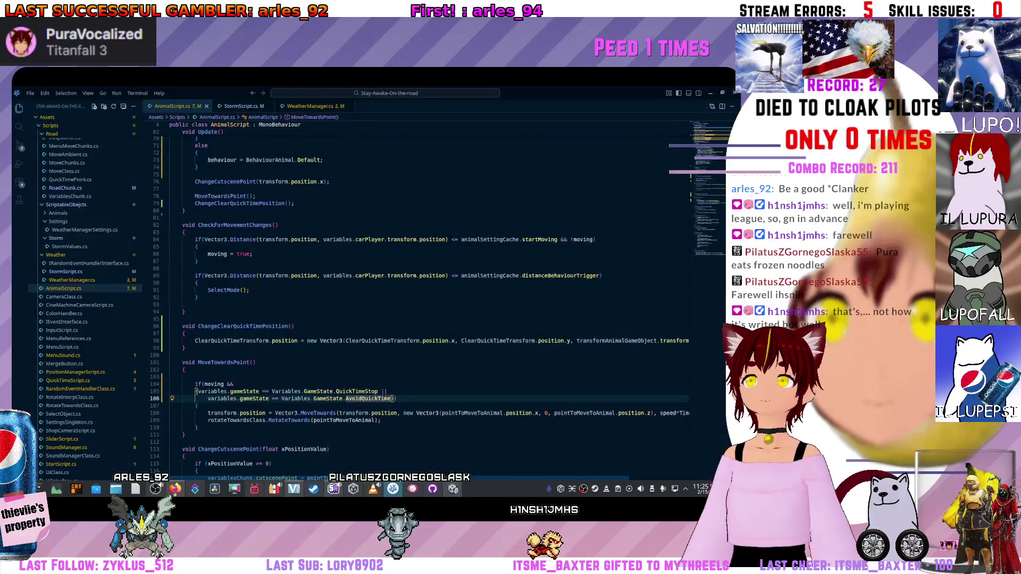
Negate the combined game-state check with ! so movement runs only outside QuickTimeStop and AvoidQuickTime.
key(Up)
key(Up)
key(Up)
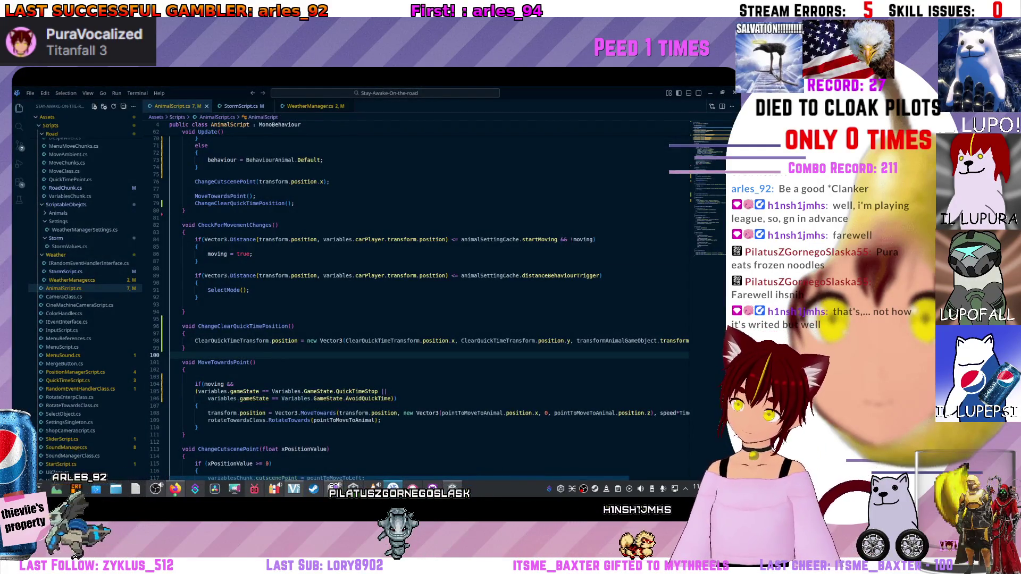
key(Down)
key(Down)
key(Down)
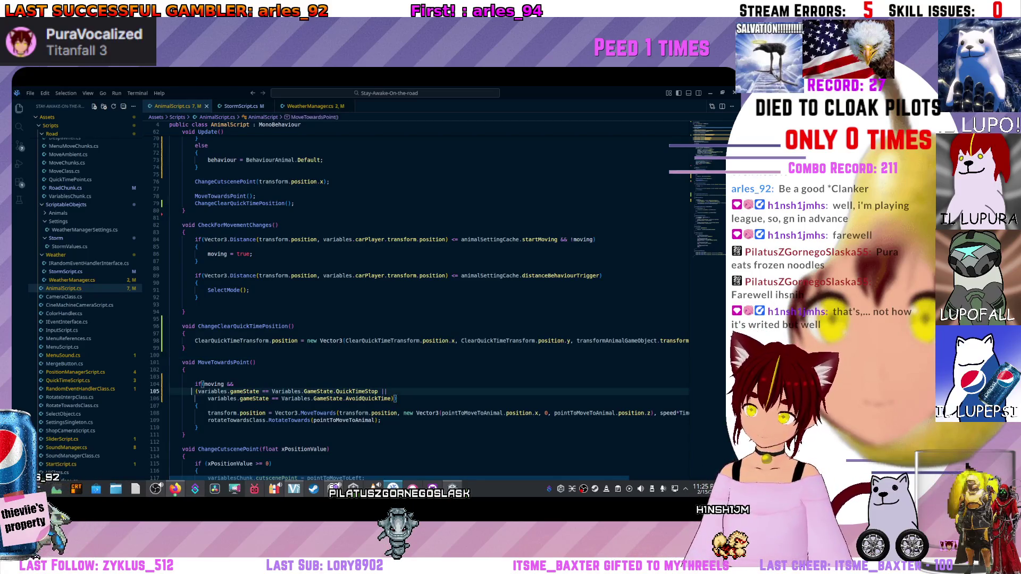
text(!)
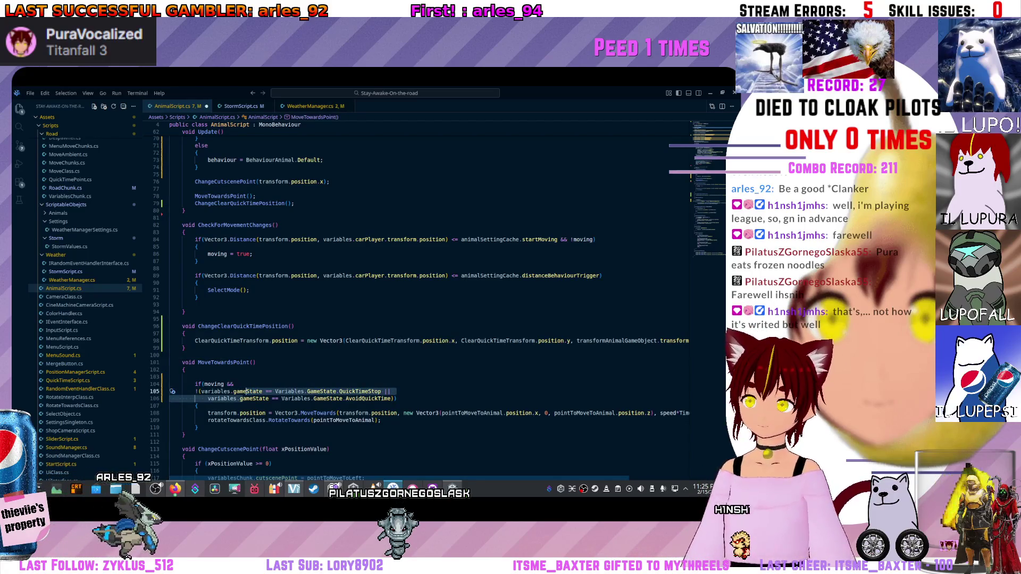
key(Up)
key(End)
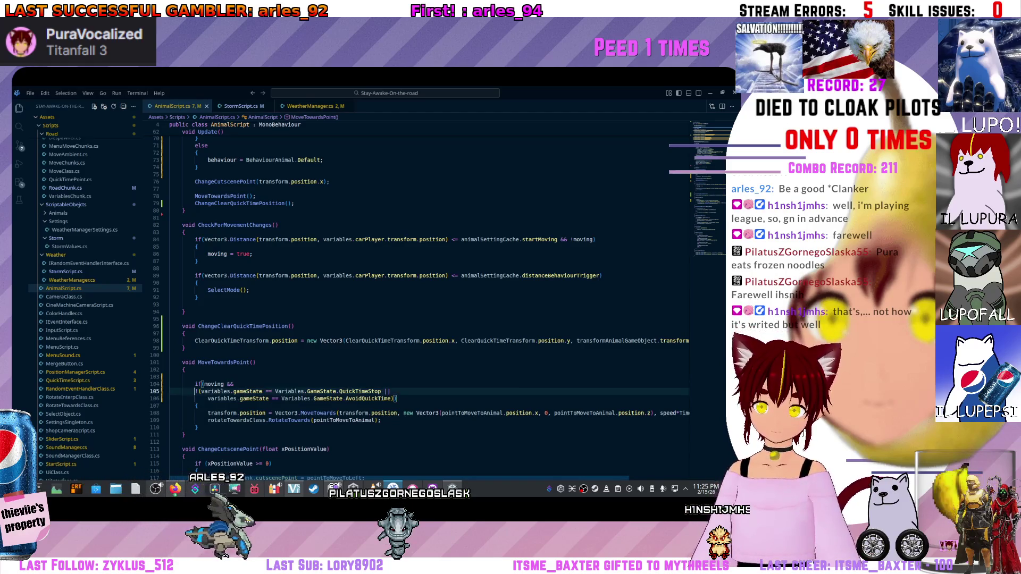
key(Down)
key(Down)
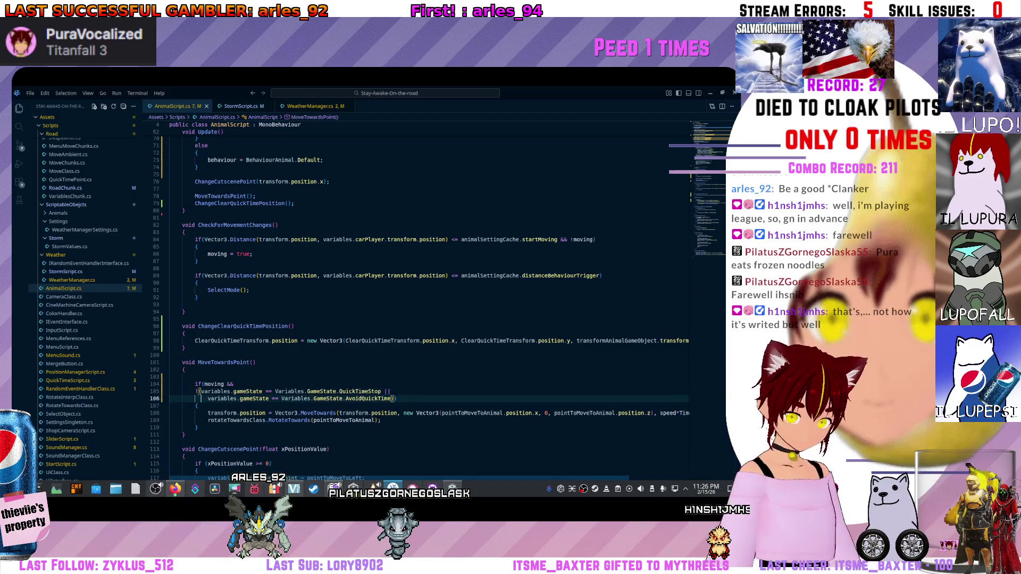
key(Up)
key(Home)
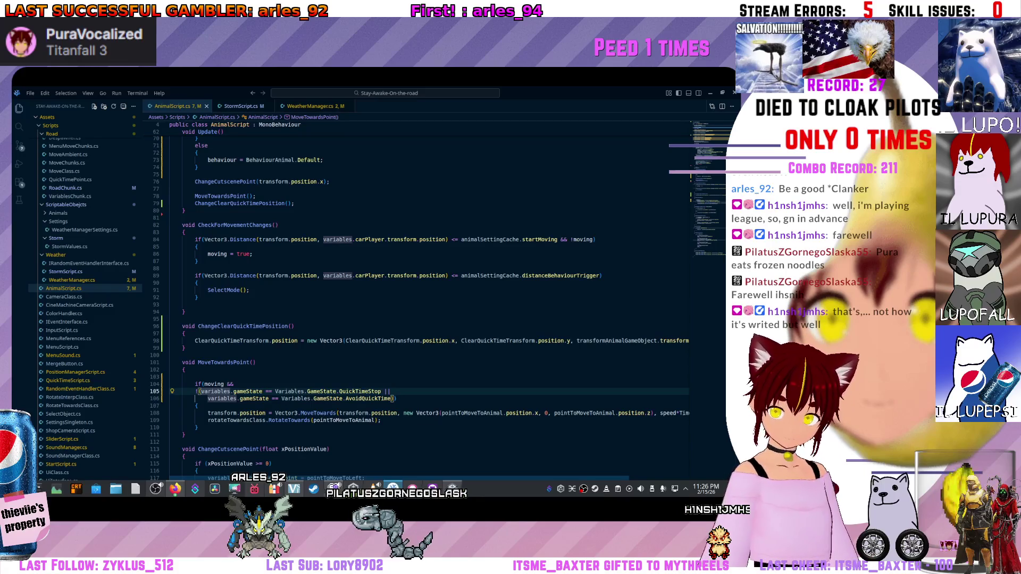
key(Down)
key(Down)
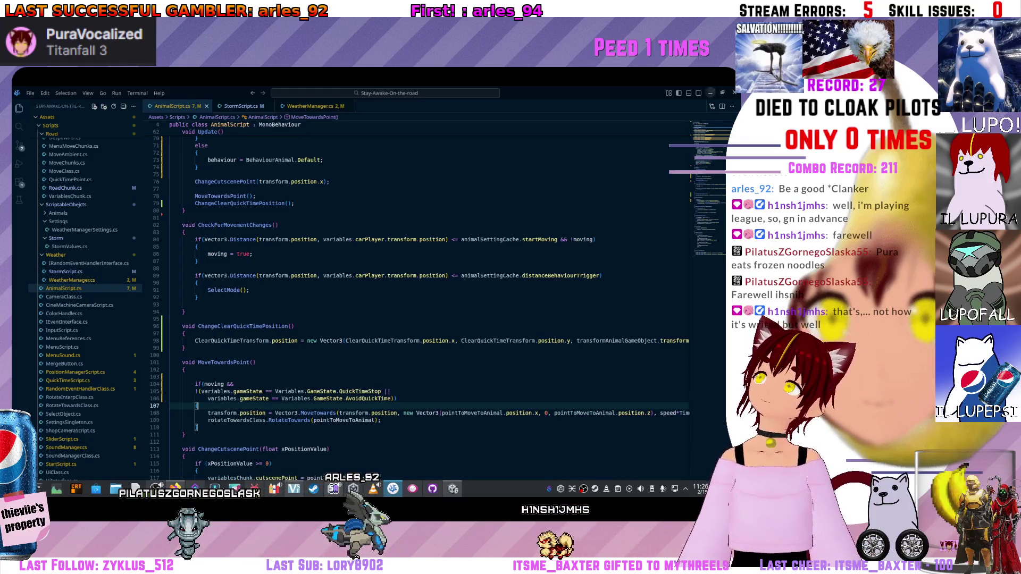
Switch to Unity and reimport the Storm folder so the script recompiles.
key(alt+Tab)
right_click(308, 147)
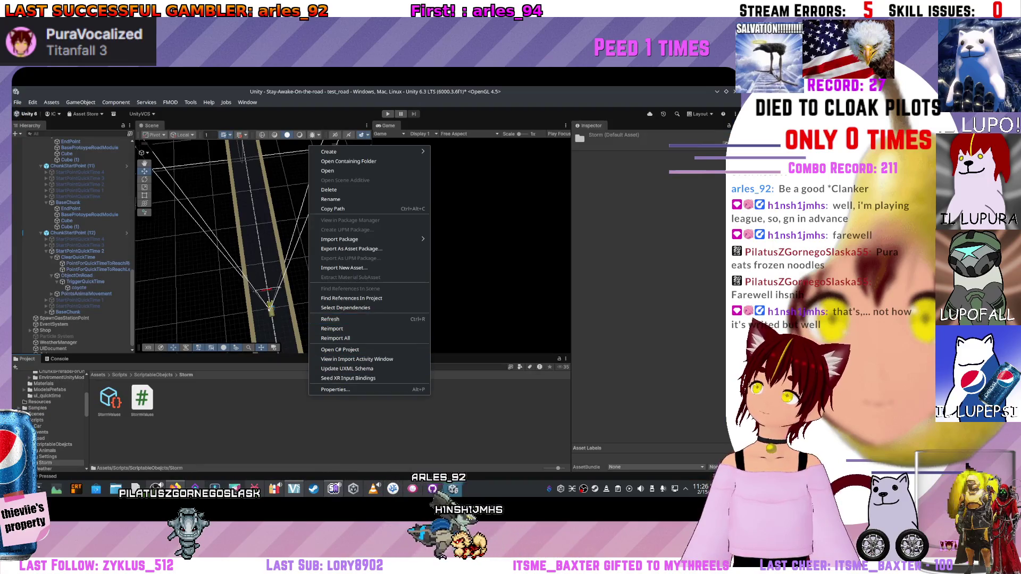
click(367, 320)
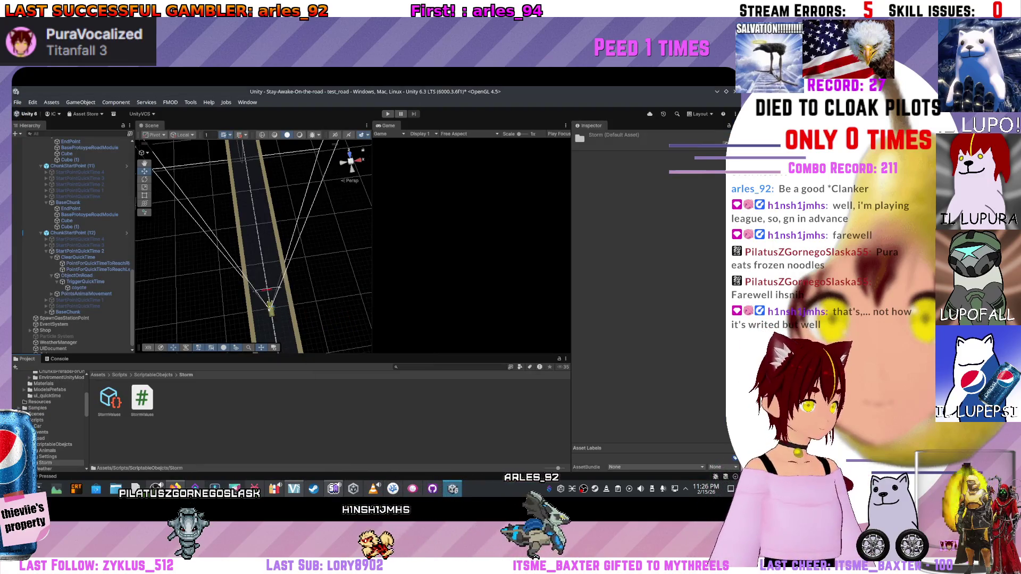